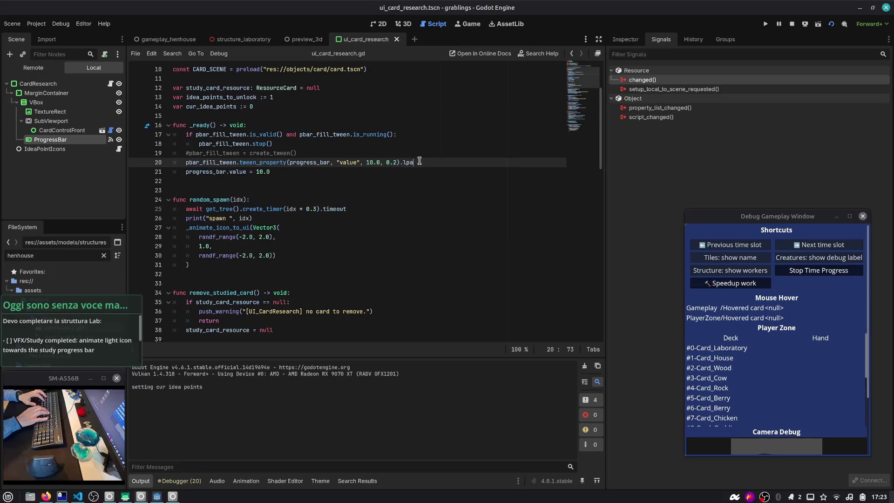
Step: Delete the stray '.pla' on line 20, set the tween duration to 1.0, and jump to progress_bar's declaration
{"action": "key", "text": "BackSpace"}
{"action": "key", "text": "BackSpace"}
{"action": "key", "text": "BackSpace"}
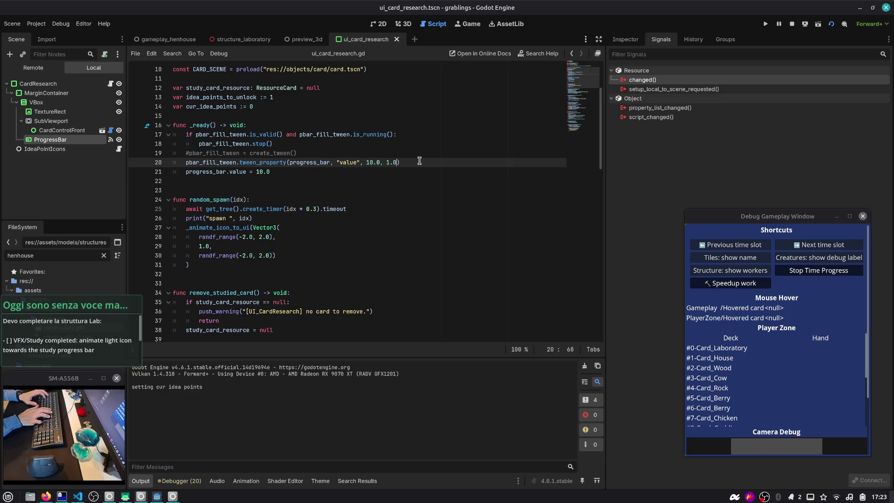
{"action": "left_click", "coordinate": [369, 162]}
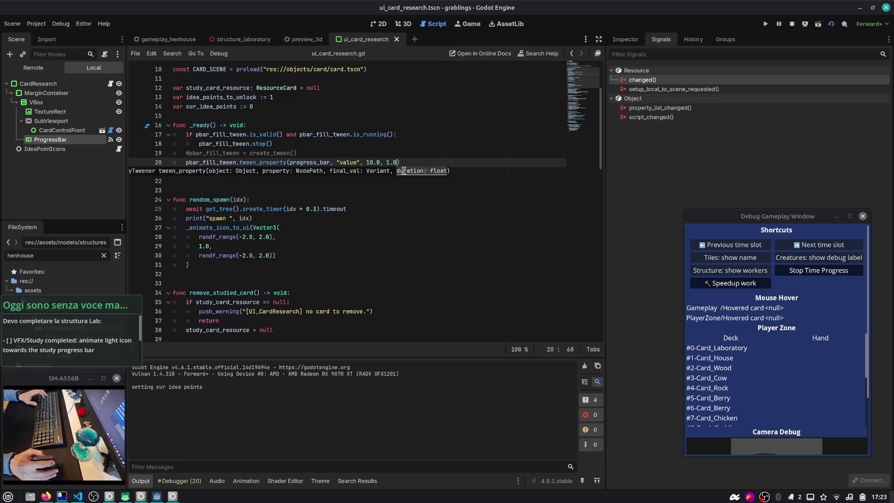
{"action": "double_click", "coordinate": [369, 162]}
{"action": "double_click", "coordinate": [298, 165]}
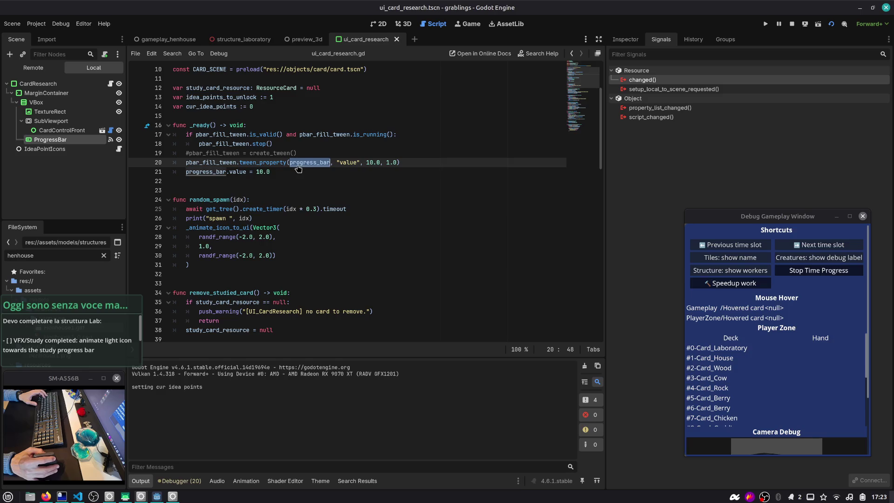
{"action": "left_click", "coordinate": [311, 165], "text": "ctrl"}
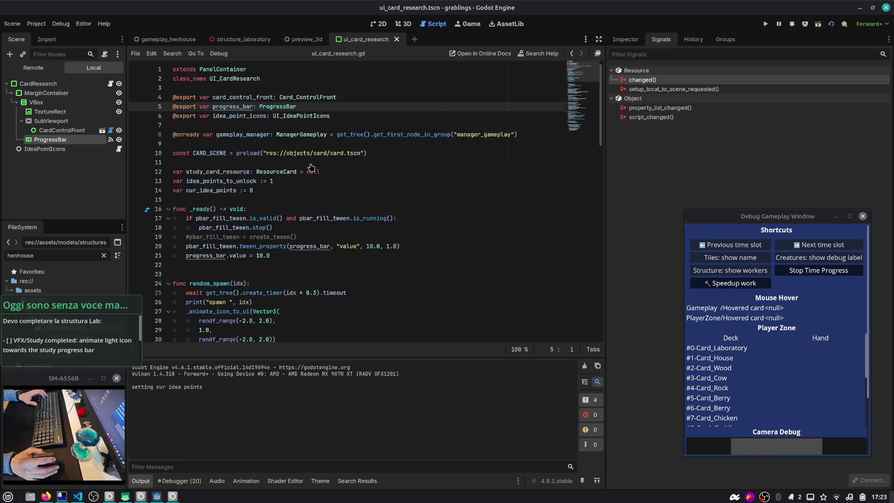
Step: Open the ProgressBar class documentation and search it for 'value'
{"action": "left_click", "coordinate": [279, 113], "text": "ctrl"}
{"action": "scroll", "coordinate": [225, 166], "scroll_direction": "down", "scroll_amount": 3}
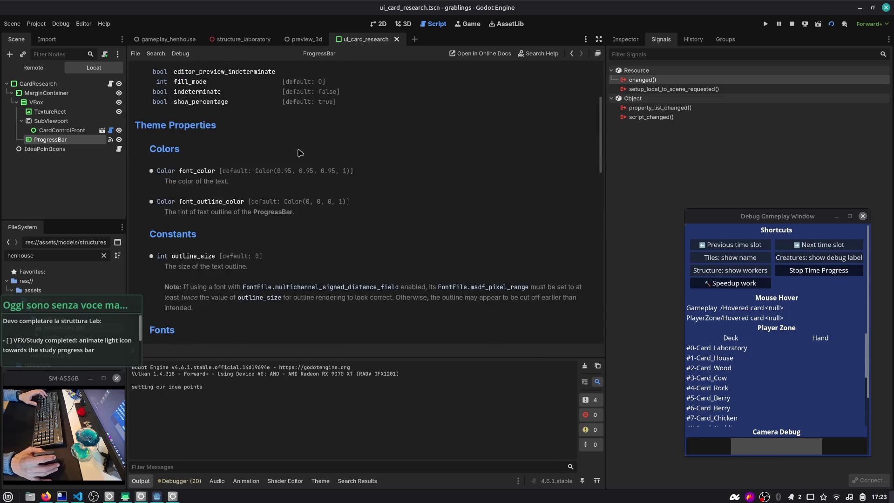
{"action": "key", "text": "ctrl+f"}
{"action": "type", "text": "value"}
{"action": "key", "text": "Return"}
{"action": "key", "text": "Return"}
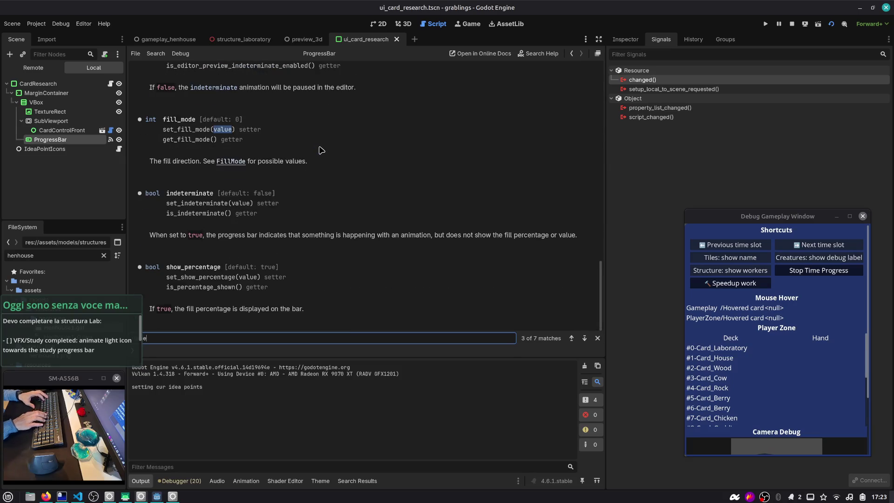
{"action": "key", "text": "Return"}
{"action": "key", "text": "Return"}
{"action": "key", "text": "Return"}
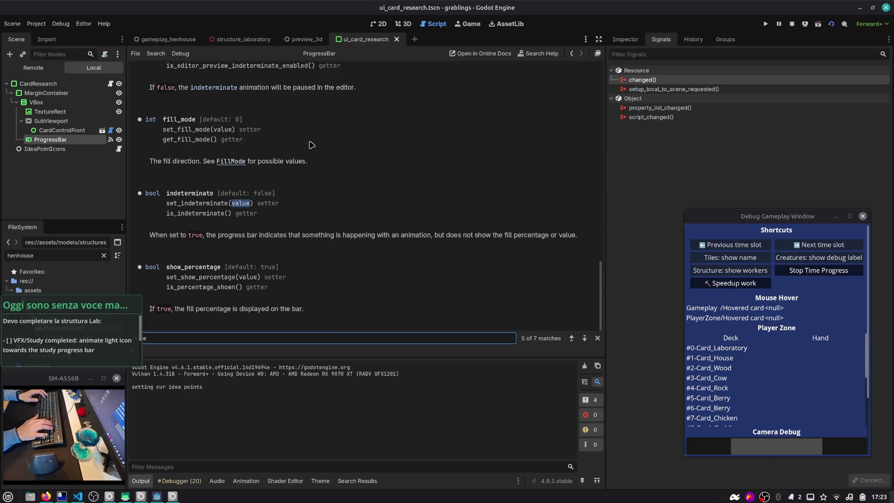
Step: Read the value property description in the inherited Range class docs, then return to the script
{"action": "scroll", "coordinate": [308, 154], "scroll_direction": "up", "scroll_amount": 10}
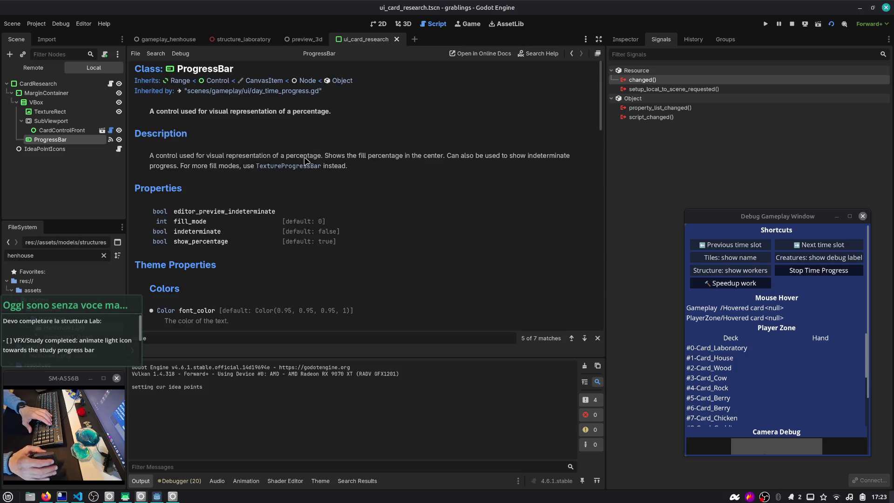
{"action": "left_click", "coordinate": [180, 81]}
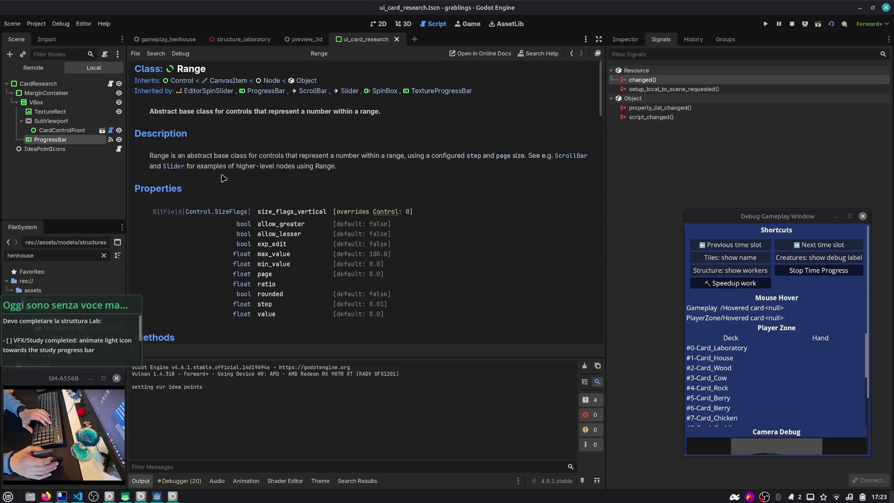
{"action": "left_click", "coordinate": [267, 315]}
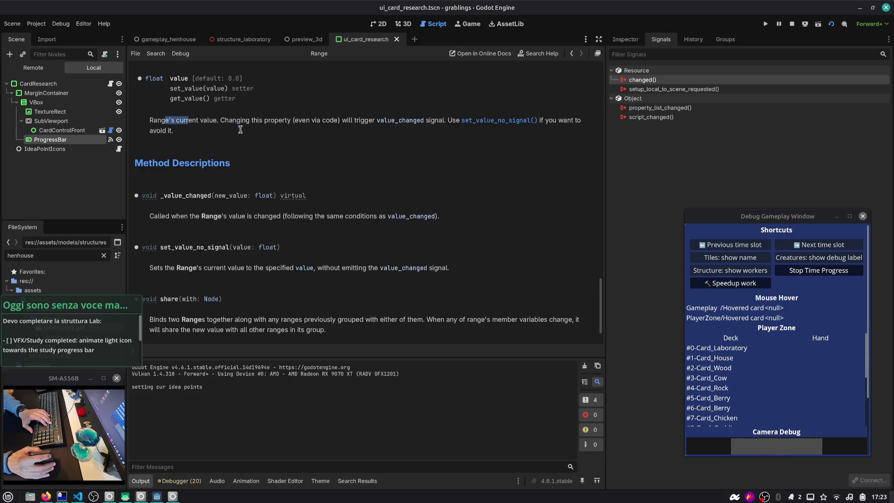
{"action": "left_click_drag", "start_coordinate": [240, 130], "coordinate": [243, 135]}
{"action": "left_click", "coordinate": [446, 125]}
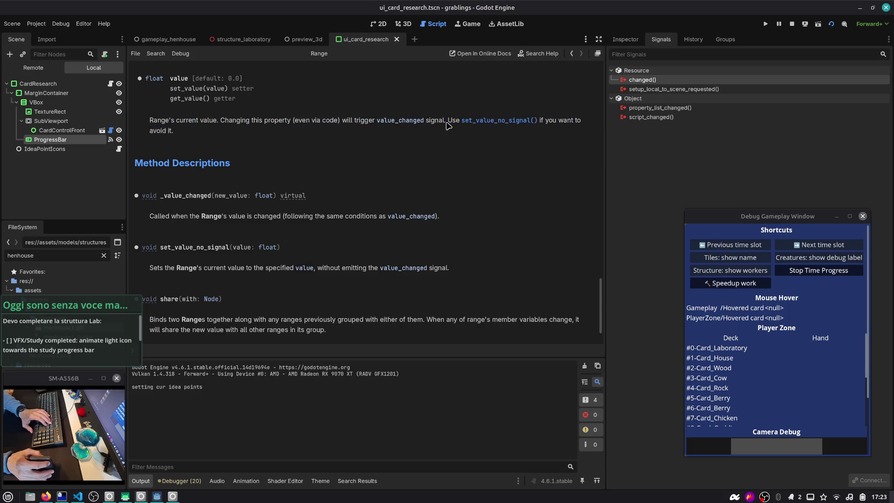
{"action": "left_click_drag", "start_coordinate": [552, 121], "coordinate": [548, 136]}
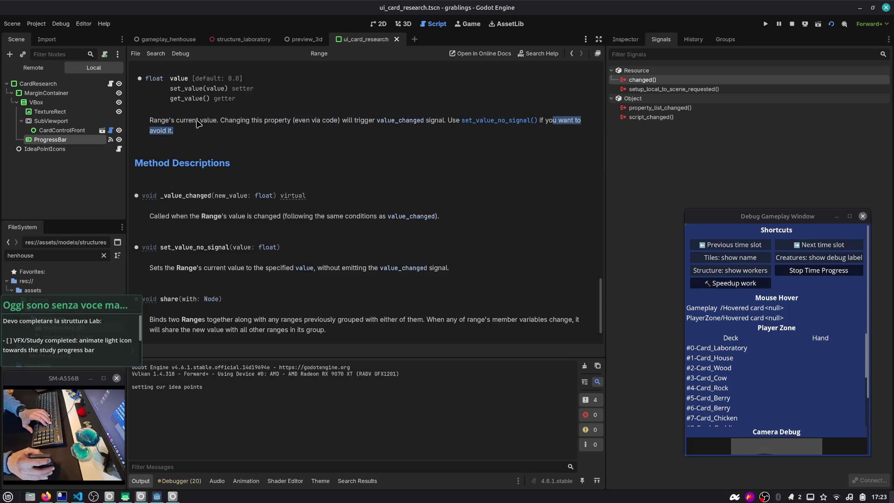
{"action": "left_click_drag", "start_coordinate": [153, 121], "coordinate": [238, 122]}
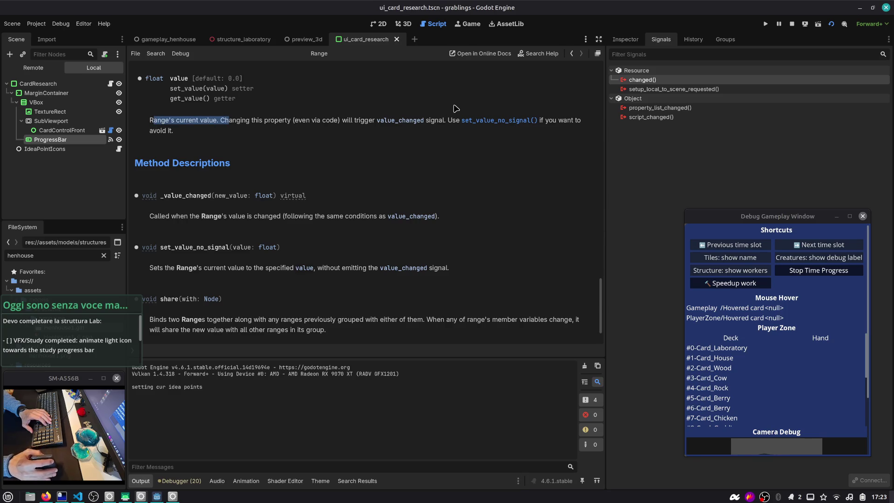
{"action": "left_click", "coordinate": [572, 54]}
{"action": "left_click", "coordinate": [572, 54]}
Step: Inspect progress_bar on line 5 and pbar_fill_tween on line 20, then open Search Help from is_valid
{"action": "double_click", "coordinate": [233, 107]}
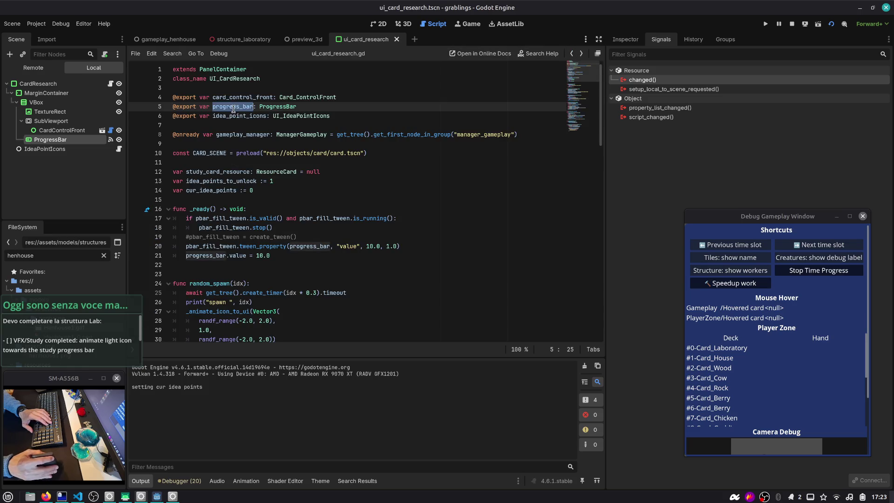
{"action": "scroll", "coordinate": [252, 147], "scroll_direction": "down", "scroll_amount": 4}
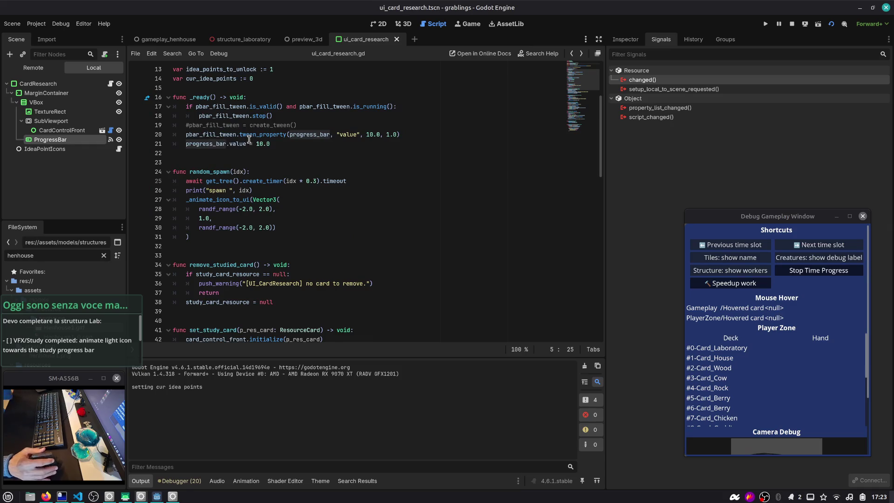
{"action": "double_click", "coordinate": [218, 134]}
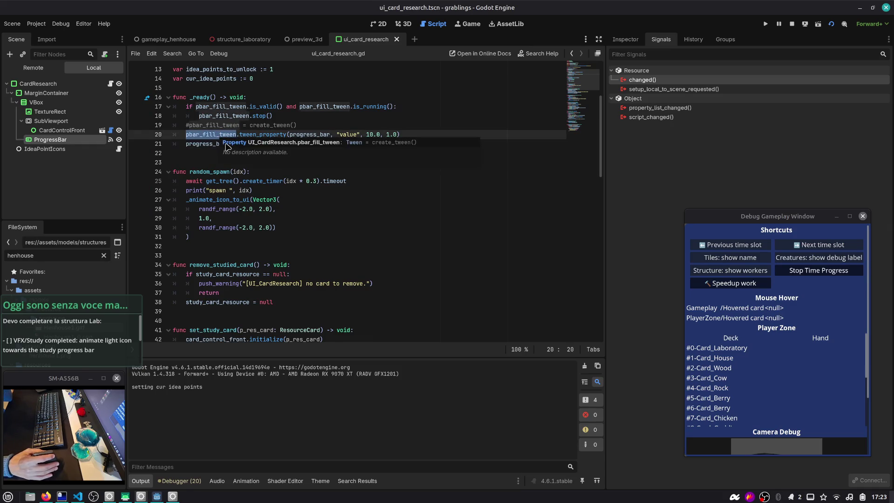
{"action": "left_click", "coordinate": [309, 116]}
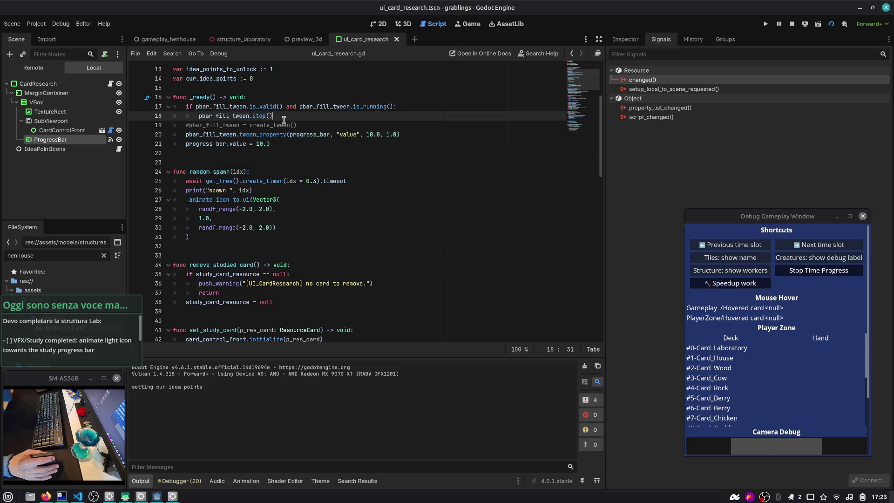
{"action": "scroll", "coordinate": [284, 120], "scroll_direction": "up", "scroll_amount": 2}
{"action": "left_click", "coordinate": [256, 166]}
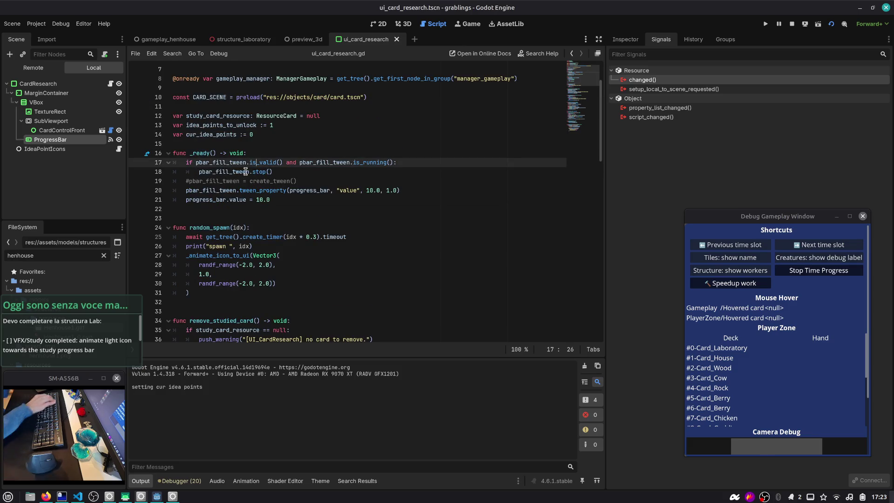
{"action": "key", "text": "F1"}
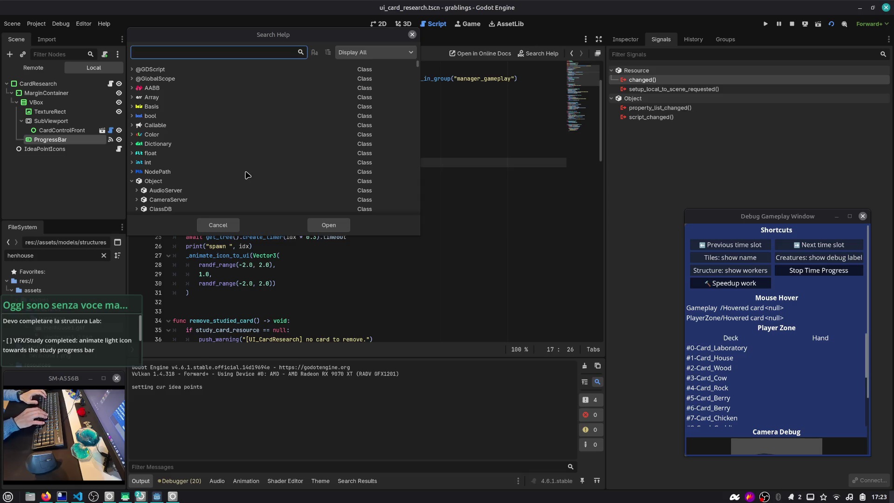
Step: Search help for 'tw', copy the four-line create_tween example from the Tween docs, and return
{"action": "type", "text": "gtwe"}
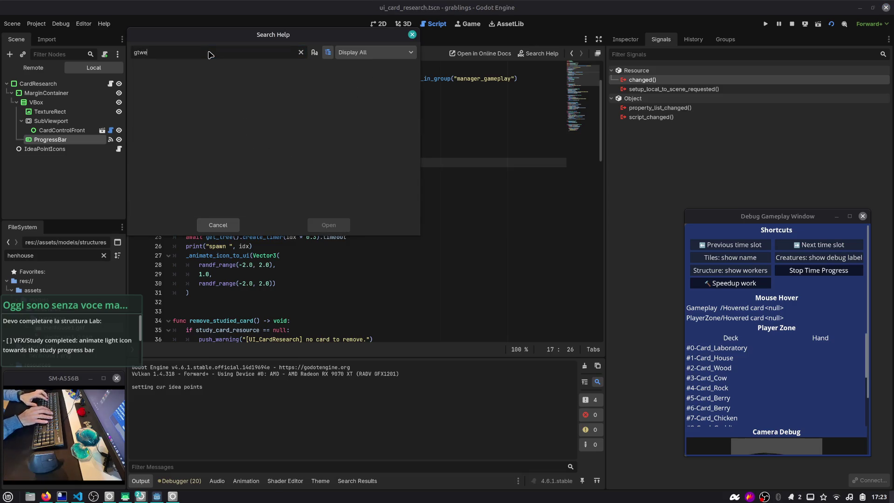
{"action": "key", "text": "BackSpace"}
{"action": "key", "text": "BackSpace"}
{"action": "key", "text": "BackSpace"}
{"action": "type", "text": "tw"}
{"action": "key", "text": "Return"}
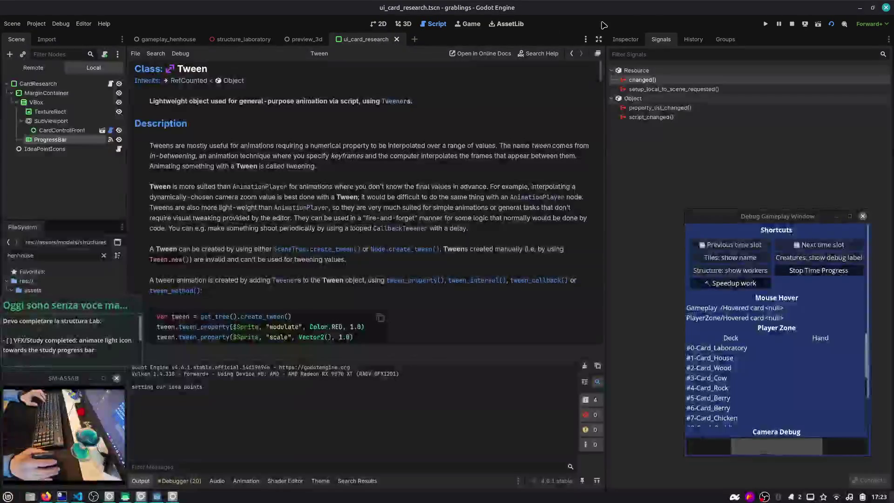
{"action": "scroll", "coordinate": [273, 127], "scroll_direction": "down", "scroll_amount": 3}
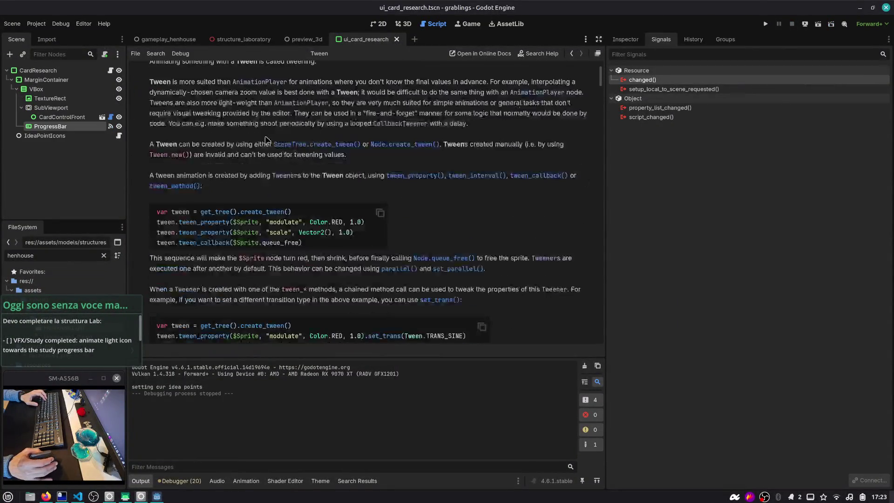
{"action": "left_click_drag", "start_coordinate": [303, 242], "coordinate": [156, 211]}
{"action": "key", "text": "ctrl+c"}
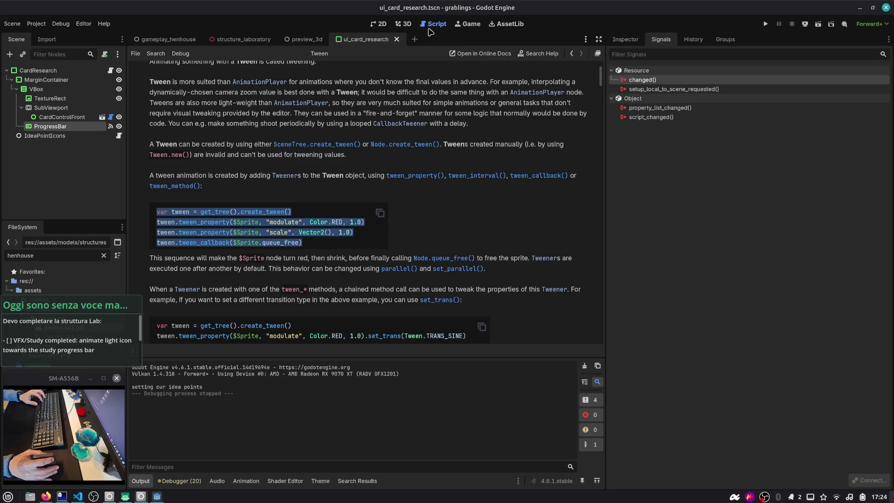
{"action": "left_click", "coordinate": [571, 53]}
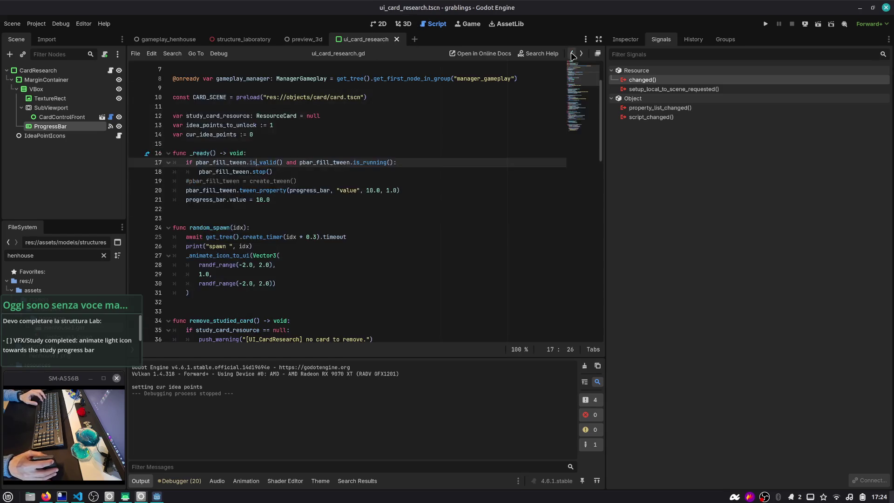
Step: Paste the Tween example below line 19, indent it, and comment out the old progress bar tween line
{"action": "left_click", "coordinate": [303, 181]}
{"action": "key", "text": "Return"}
{"action": "key", "text": "Return"}
{"action": "key", "text": "ctrl+v"}
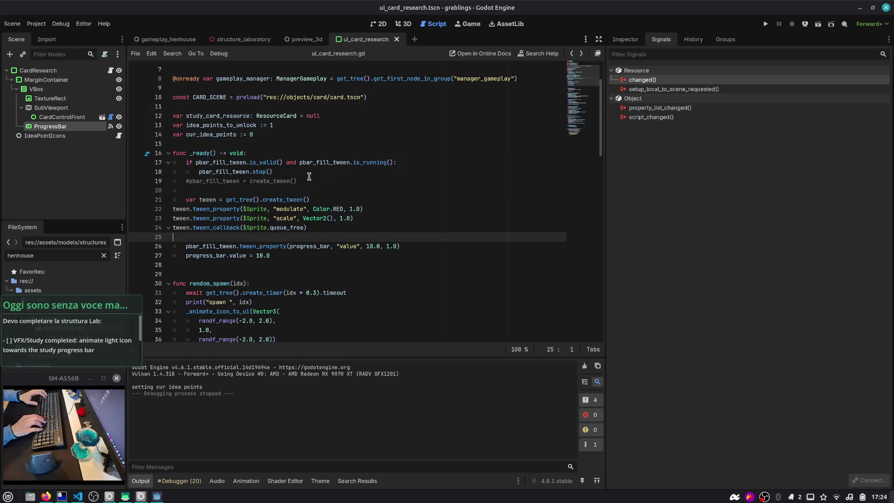
{"action": "key", "text": "Up"}
{"action": "key", "text": "Up"}
{"action": "key", "text": "Up"}
{"action": "key", "text": "shift+Down"}
{"action": "key", "text": "shift+Down"}
{"action": "key", "text": "shift+Down"}
{"action": "key", "text": "Tab"}
{"action": "key", "text": "Down"}
{"action": "key", "text": "Down"}
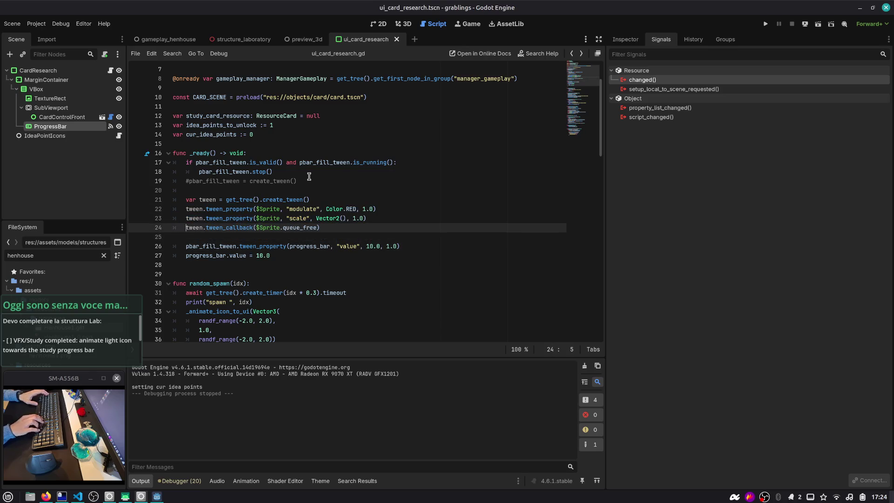
{"action": "key", "text": "ctrl+k"}
Step: Comment out the progress_bar.value assignment and the queue_free tween_callback line
{"action": "key", "text": "Up"}
{"action": "key", "text": "Up"}
{"action": "key", "text": "Up"}
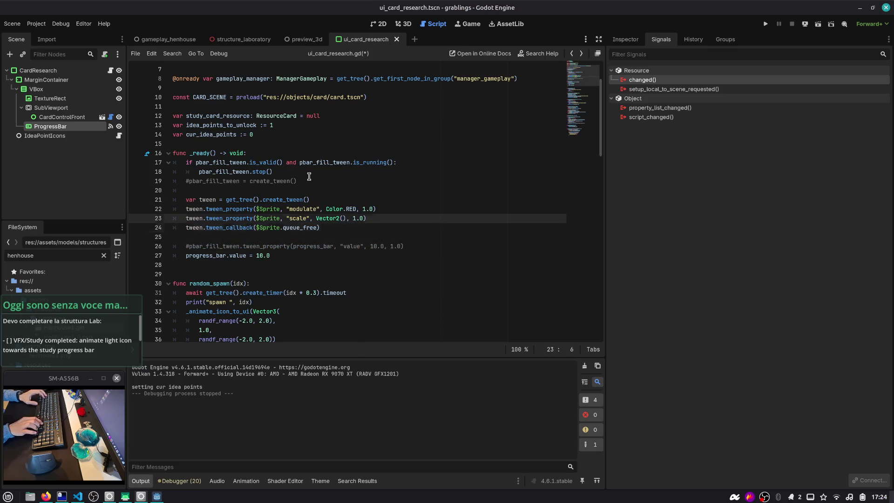
{"action": "key", "text": "Down"}
{"action": "key", "text": "ctrl+k"}
{"action": "key", "text": "Down"}
{"action": "key", "text": "Down"}
{"action": "key", "text": "Down"}
{"action": "key", "text": "ctrl+k"}
{"action": "key", "text": "Up"}
{"action": "key", "text": "Up"}
{"action": "key", "text": "Up"}
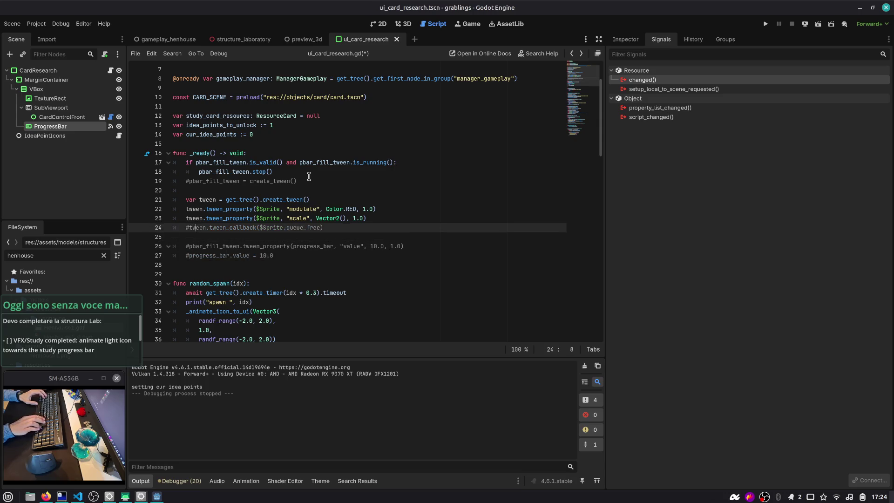
{"action": "key", "text": "Up"}
{"action": "key", "text": "Up"}
{"action": "key", "text": "Right"}
{"action": "key", "text": "Right"}
Step: Retarget the pasted tween to animate progress_bar "value" to 20 over 1.0 s, deleting the scale line
{"action": "key", "text": "ctrl+shift+Left"}
{"action": "type", "text": "progress_b"}
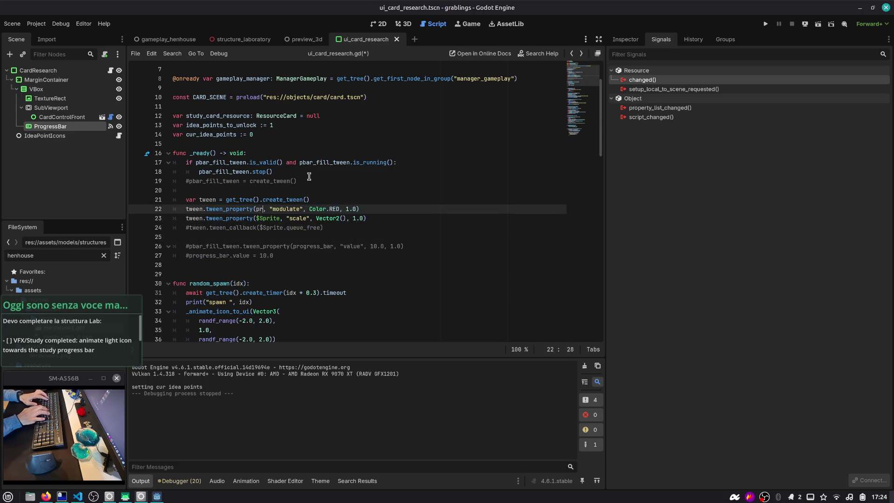
{"action": "type", "text": "ar"}
{"action": "key", "text": "Down"}
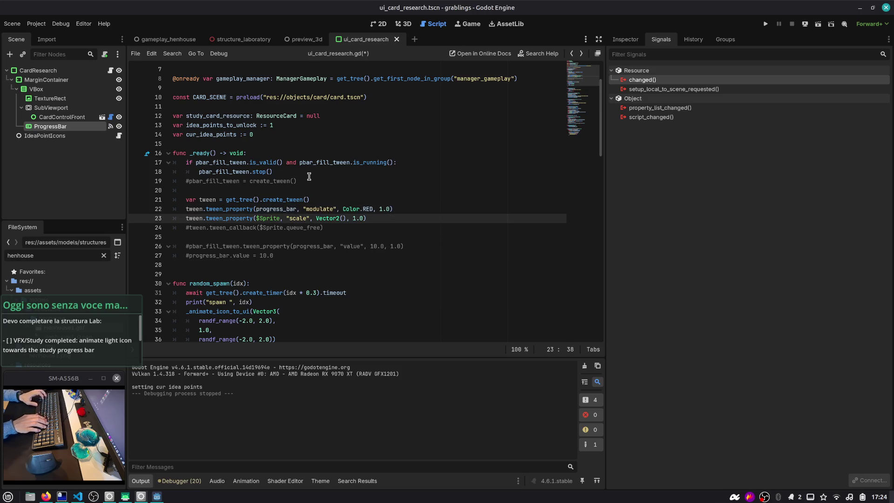
{"action": "key", "text": "ctrl+shift+k"}
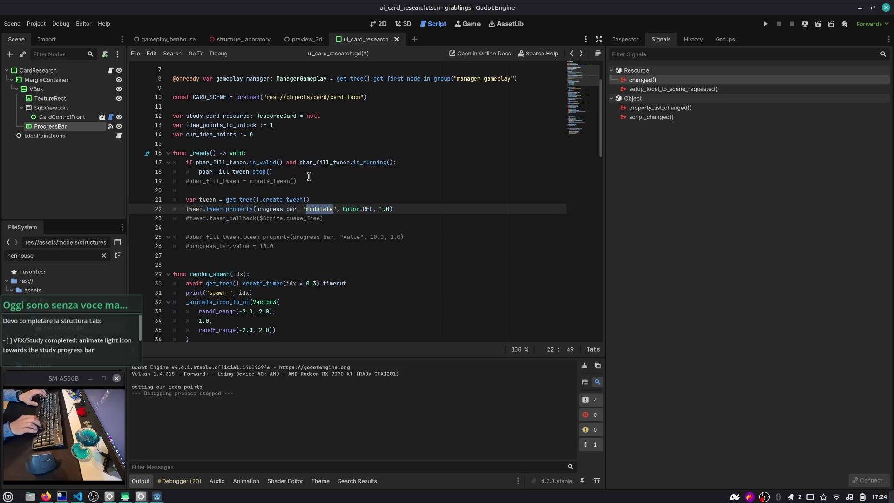
{"action": "type", "text": "value"}
{"action": "key", "text": "Right"}
{"action": "key", "text": "Right"}
{"action": "key", "text": "BackSpace"}
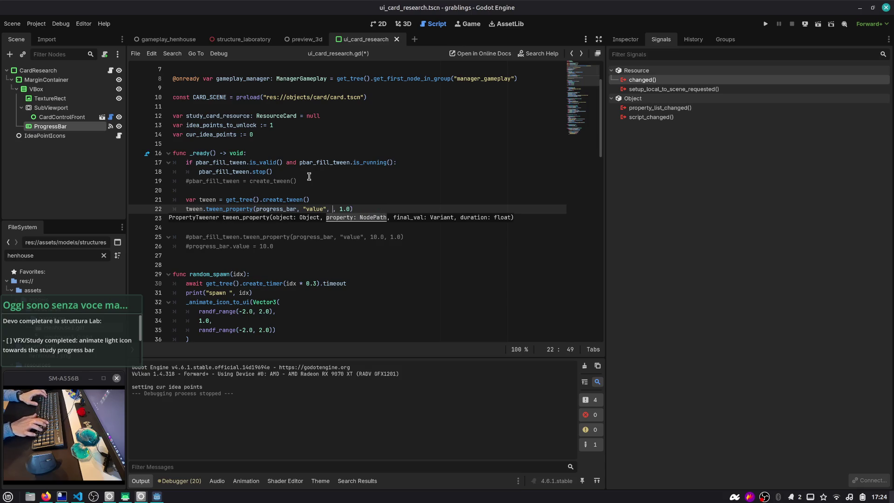
{"action": "type", "text": "20.0"}
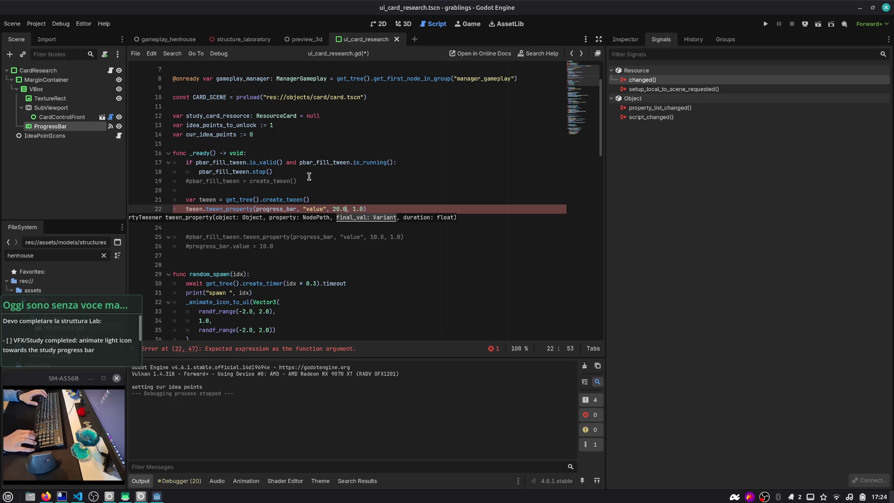
Step: Save the script and run the gameplay_henhouse scene
{"action": "key", "text": "ctrl+s"}
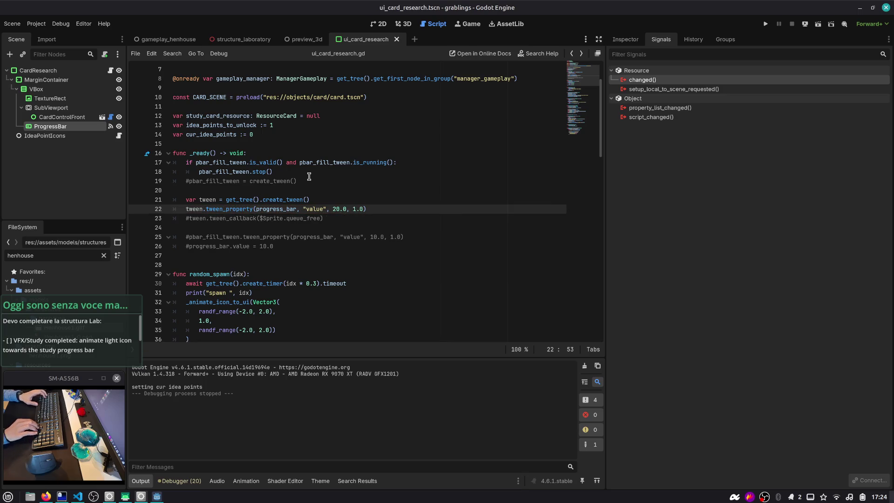
{"action": "key", "text": "ctrl+shift+F5"}
{"action": "key", "text": "Return"}
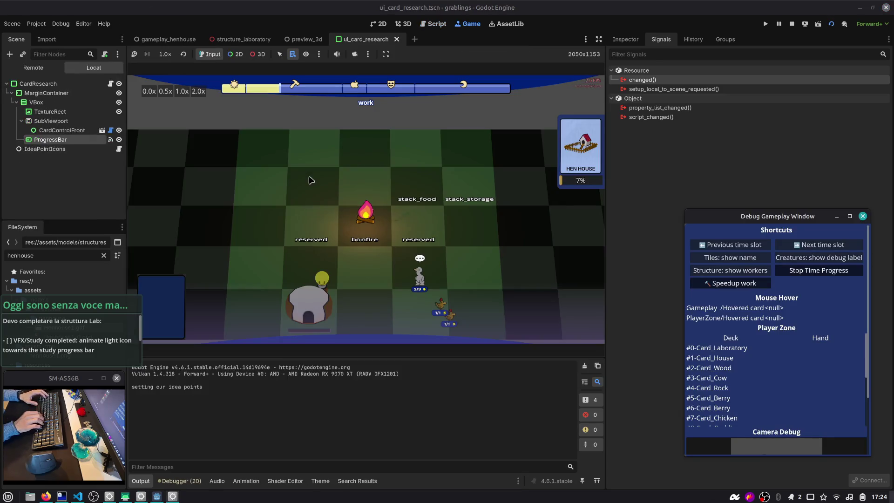
Step: Uncomment the pbar_fill_tween.tween_property line and move it up under the temporary tween
{"action": "key", "text": "ctrl+F3"}
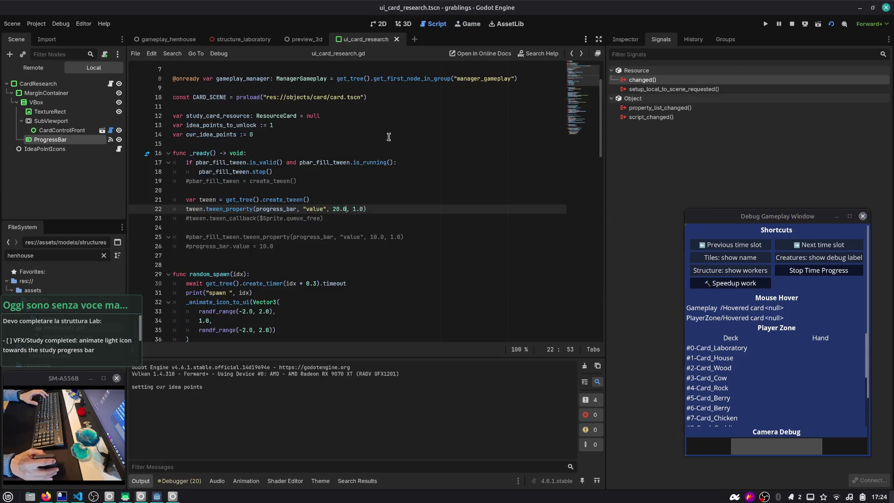
{"action": "left_click", "coordinate": [330, 247]}
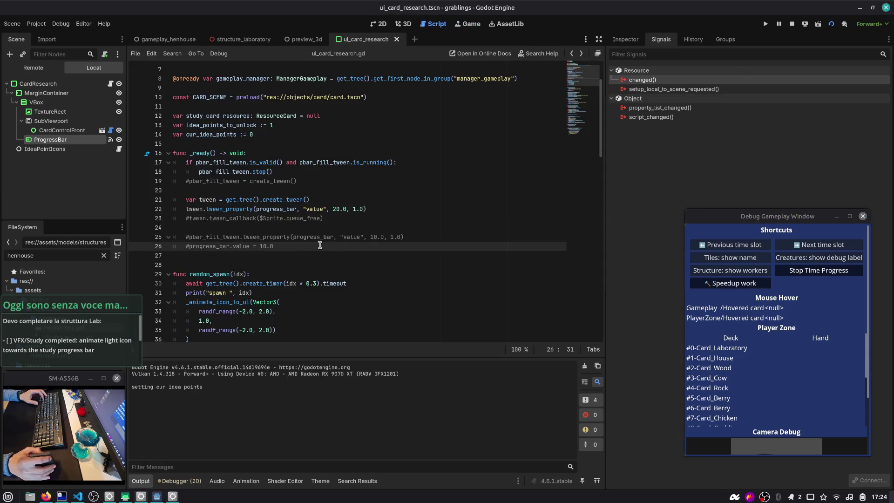
{"action": "left_click", "coordinate": [244, 217]}
{"action": "key", "text": "Down"}
{"action": "key", "text": "Down"}
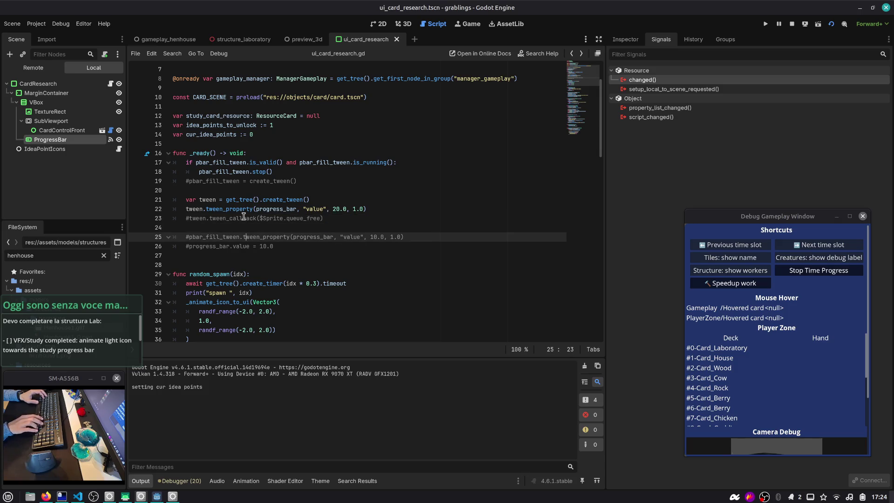
{"action": "key", "text": "ctrl+k"}
{"action": "key", "text": "alt+Up"}
{"action": "key", "text": "alt+Up"}
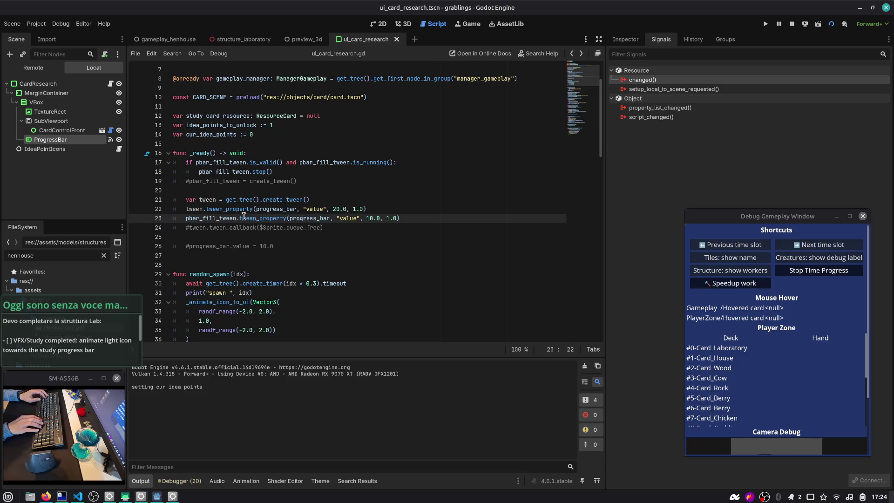
Step: Set the pbar_fill_tween target value to 20.0, comment out the old line 22, and save
{"action": "double_click", "coordinate": [243, 216]}
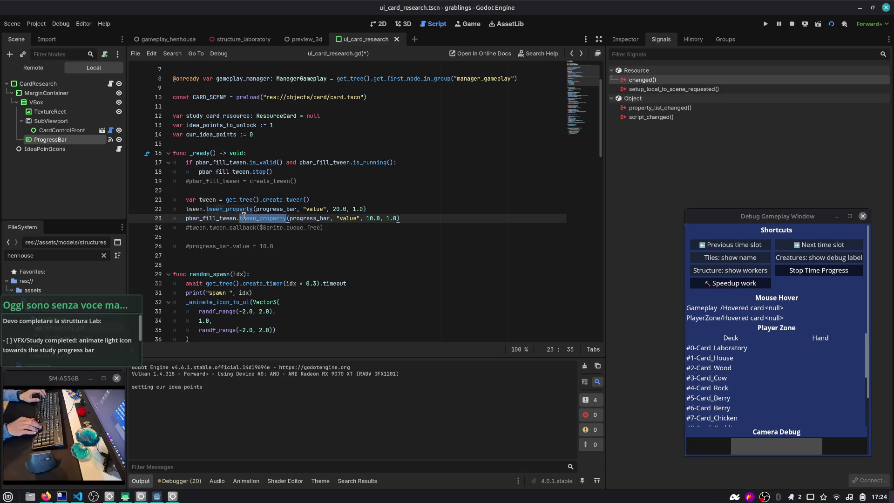
{"action": "key", "text": "ctrl+Right"}
{"action": "key", "text": "ctrl+Right"}
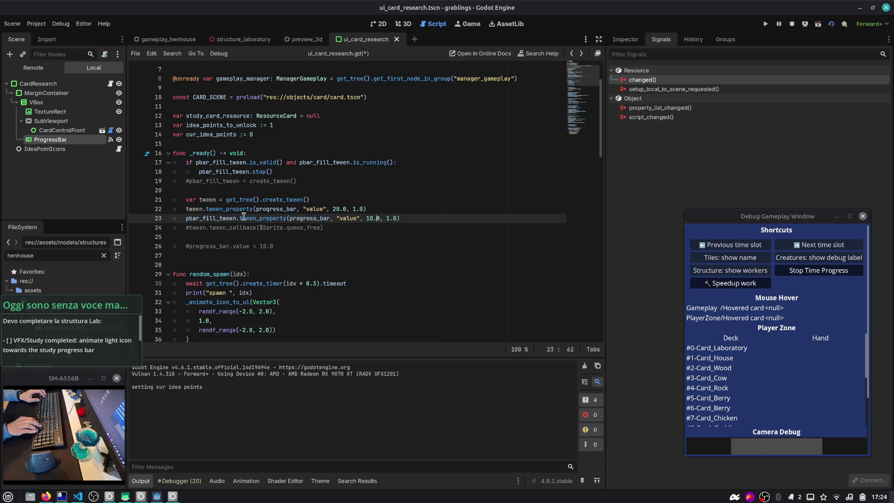
{"action": "key", "text": "Up"}
{"action": "key", "text": "ctrl+k"}
{"action": "key", "text": "ctrl+s"}
{"action": "key", "text": "Down"}
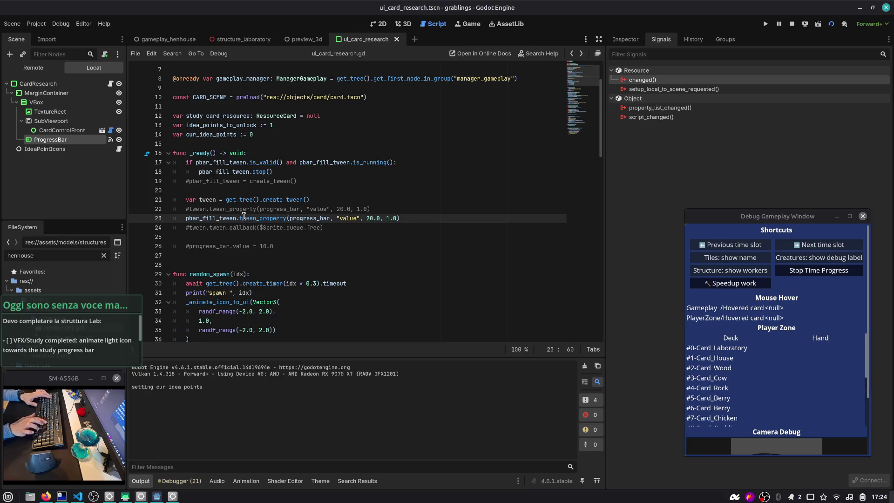
Step: Relaunch the game to test the bar, then check the create_tween documentation in the script
{"action": "key", "text": "F5"}
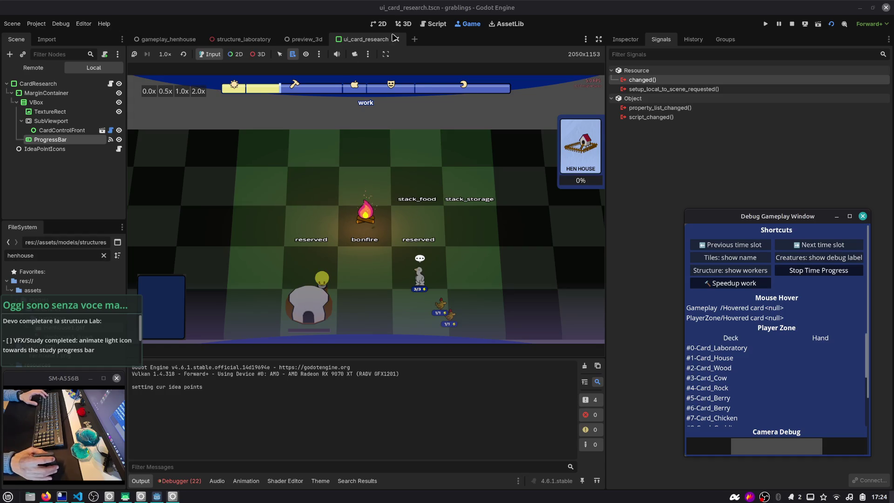
{"action": "key", "text": "ctrl+F3"}
{"action": "double_click", "coordinate": [273, 199]}
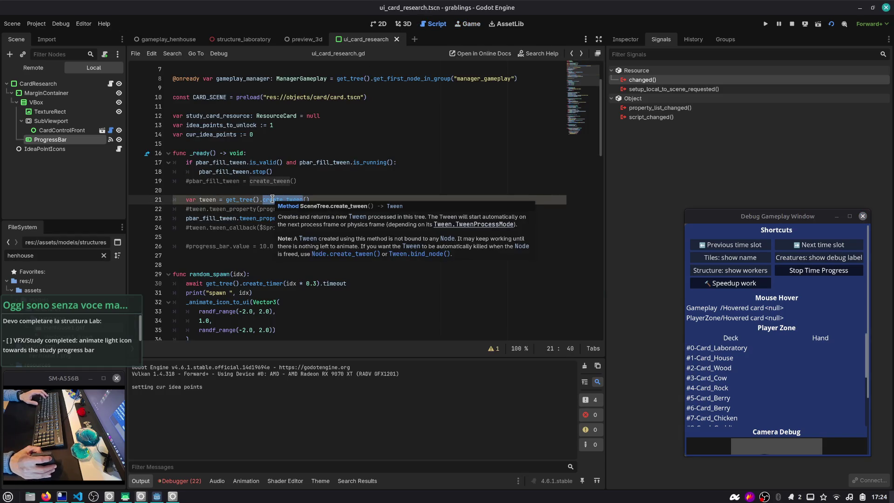
Step: Remove '= create_tween()' from the pbar_fill_tween declaration on line 78
{"action": "scroll", "coordinate": [215, 160], "scroll_direction": "down", "scroll_amount": 15}
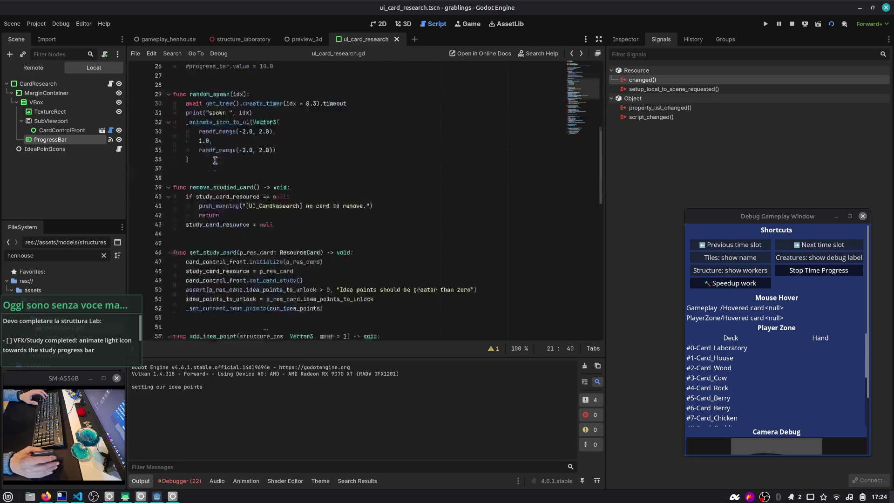
{"action": "scroll", "coordinate": [216, 160], "scroll_direction": "down", "scroll_amount": 4}
{"action": "double_click", "coordinate": [274, 172]}
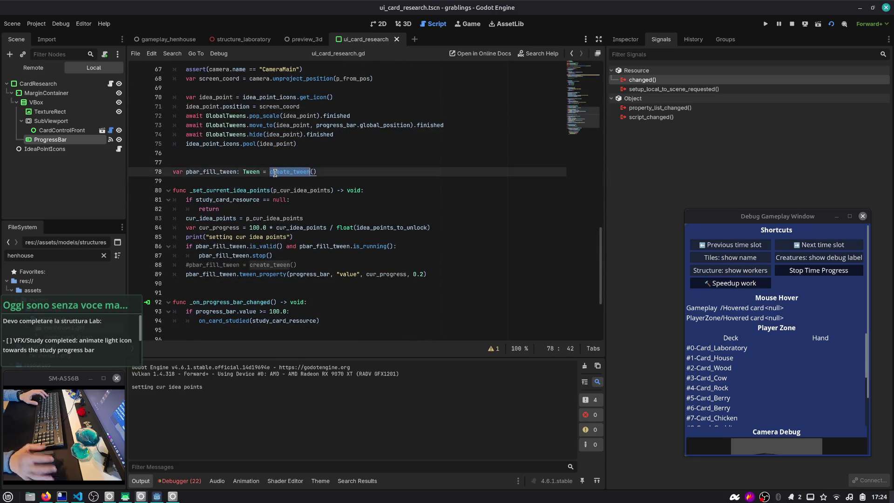
{"action": "key", "text": "BackSpace"}
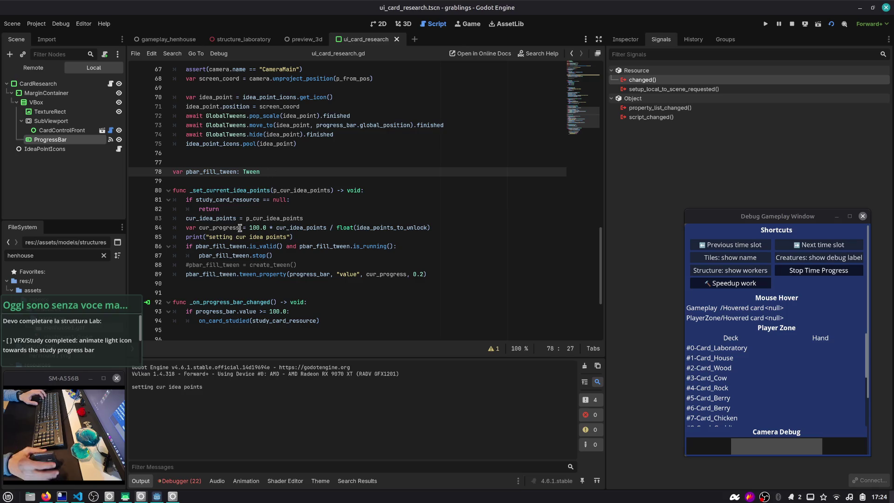
{"action": "left_click", "coordinate": [227, 247], "text": "ctrl"}
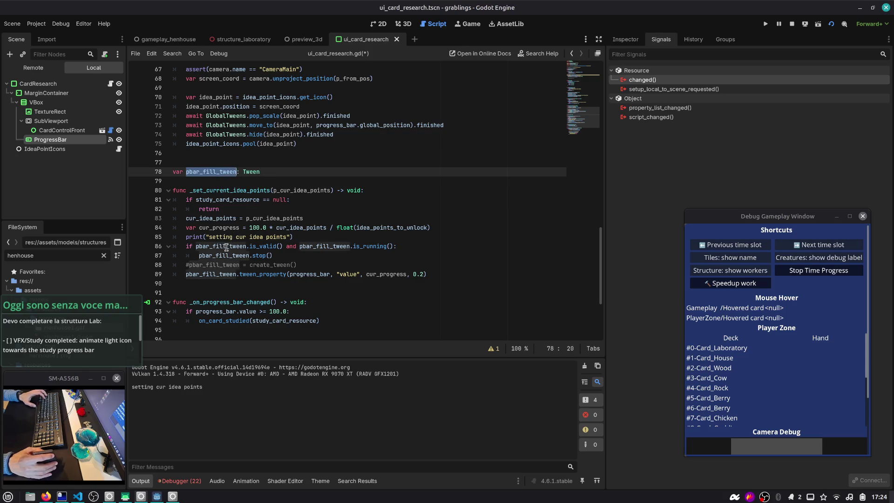
Step: Add an 'if pbar_fill_tween == null:' check after the print line
{"action": "left_click", "coordinate": [321, 237]}
{"action": "key", "text": "Return"}
{"action": "type", "text": "bar_"}
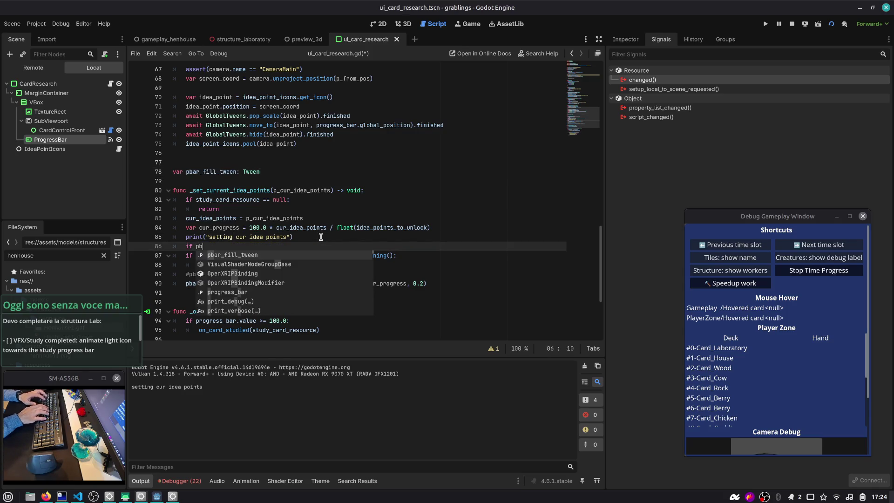
{"action": "key", "text": "Return"}
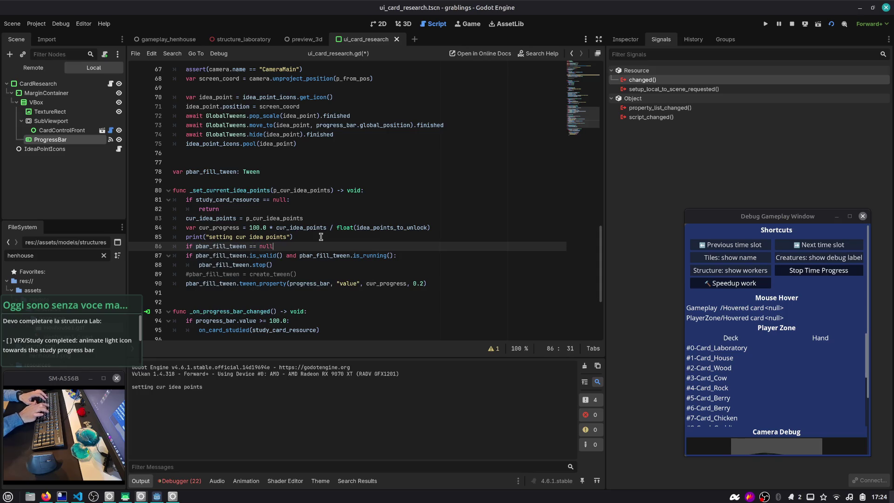
{"action": "key", "text": "Return"}
{"action": "type", "text": "create_tween()"}
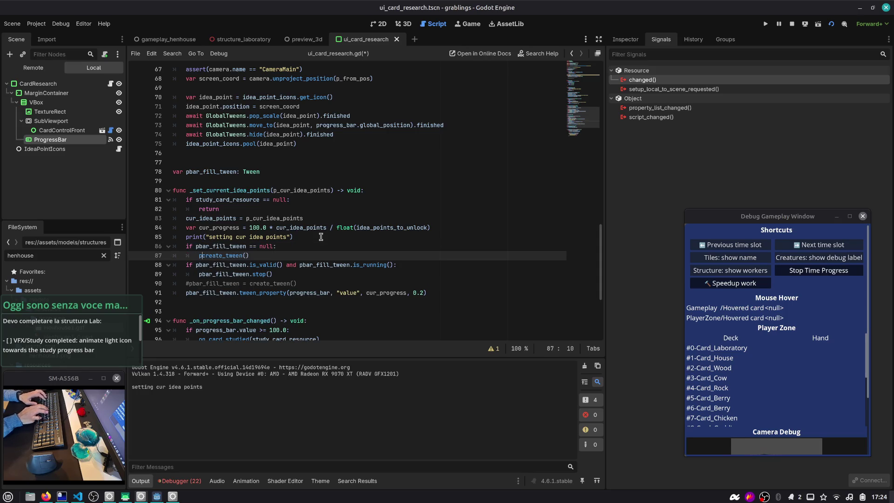
{"action": "type", "text": "bar"}
{"action": "key", "text": "Tab"}
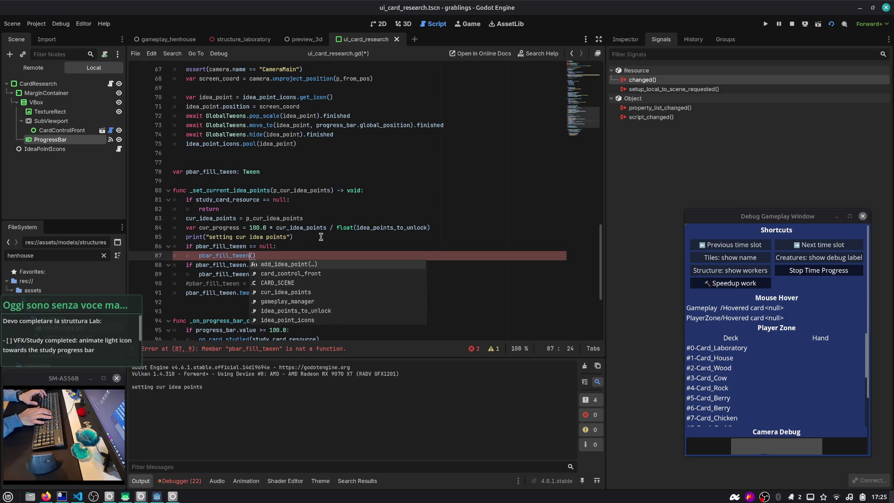
{"action": "key", "text": "ctrl+z"}
{"action": "key", "text": "ctrl+z"}
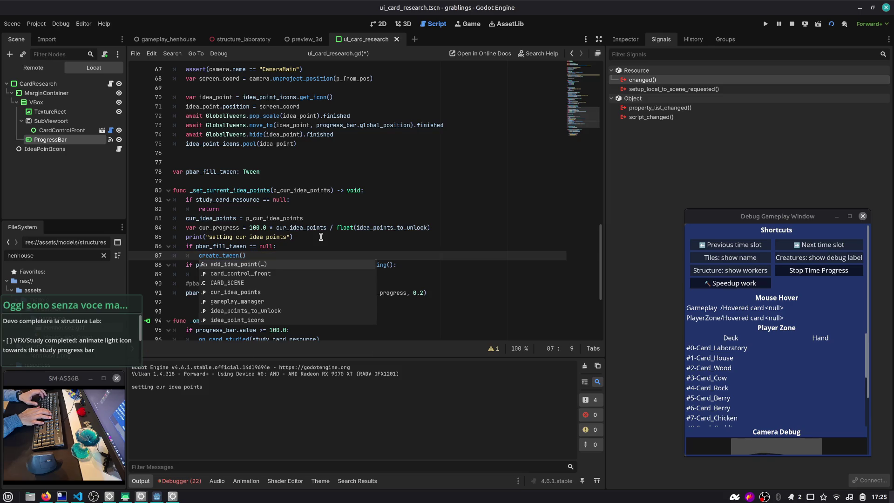
Step: Write 'pbar_fill_tween = create_tween()' under the null check, save, and open create_tween's documentation
{"action": "type", "text": "pbar_"}
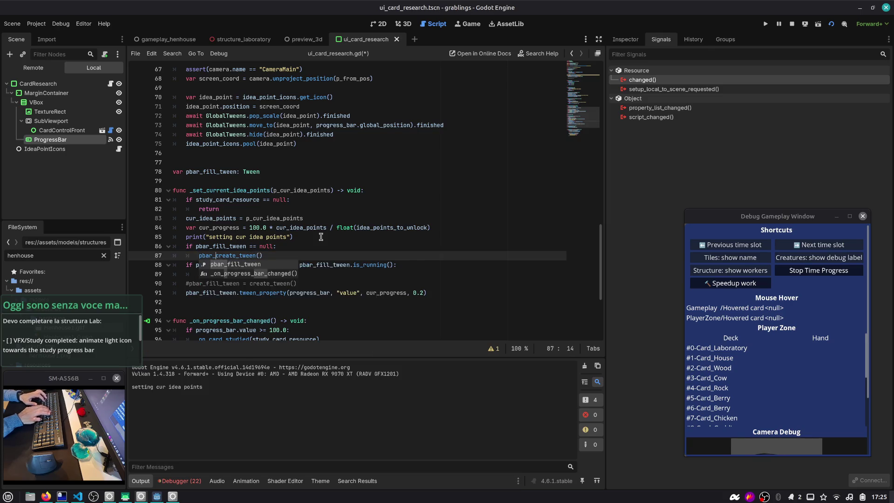
{"action": "key", "text": "Return"}
{"action": "type", "text": "= get_tree"}
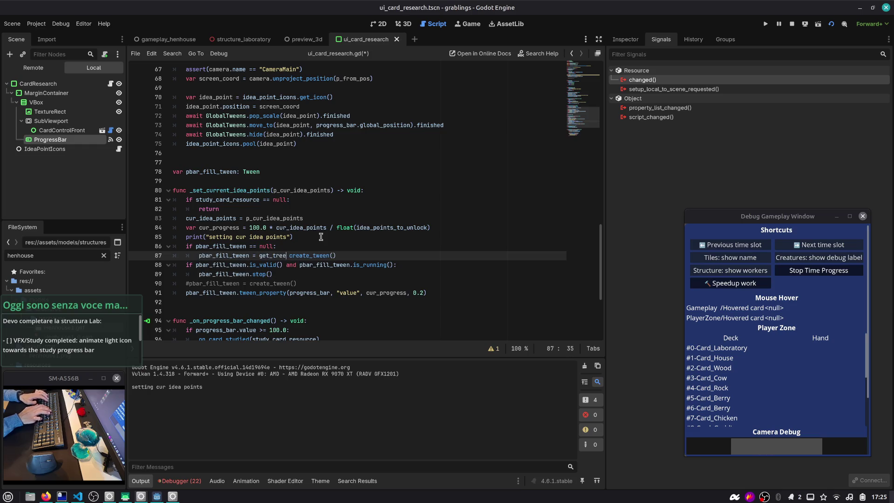
{"action": "key", "text": "Delete"}
{"action": "type", "text": "()."}
{"action": "key", "text": "ctrl+s"}
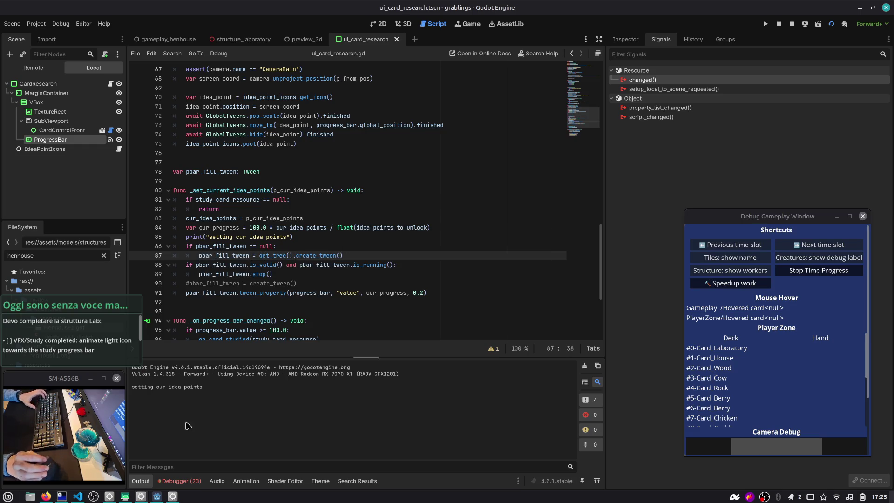
{"action": "key", "text": "BackSpace"}
{"action": "key", "text": "BackSpace"}
{"action": "key", "text": "BackSpace"}
{"action": "key", "text": "ctrl+s"}
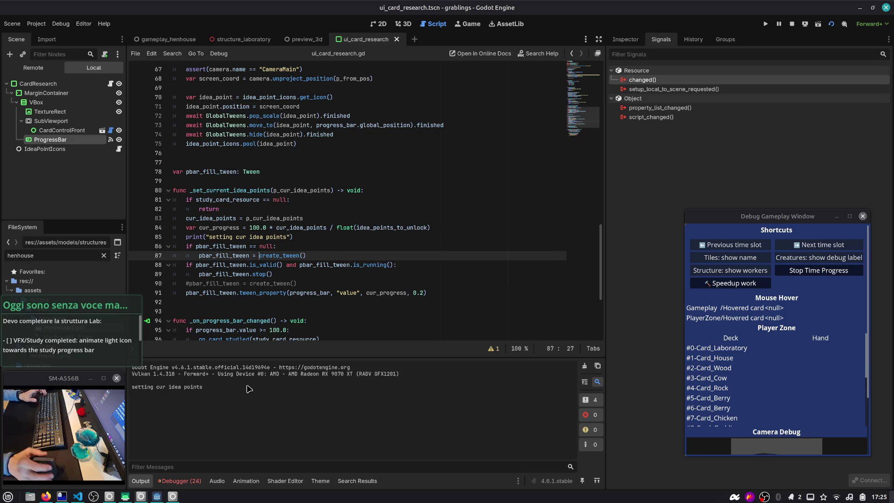
{"action": "key", "text": "alt+F1"}
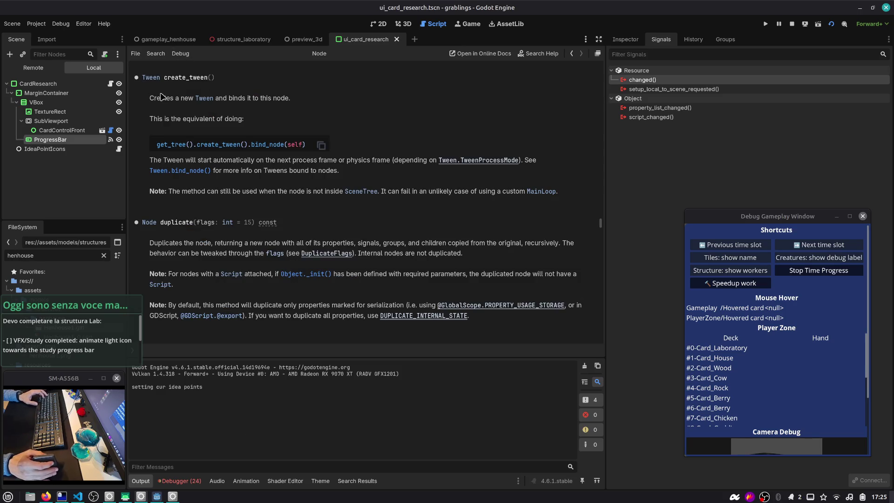
Step: Back in the script, copy the two pbar_fill_tween null-check lines from _set_current_idea_points
{"action": "left_click", "coordinate": [571, 53]}
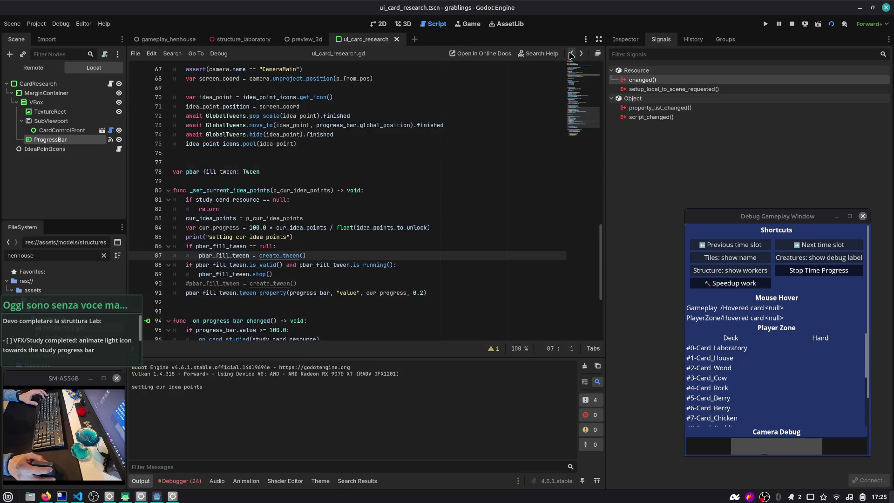
{"action": "double_click", "coordinate": [218, 255]}
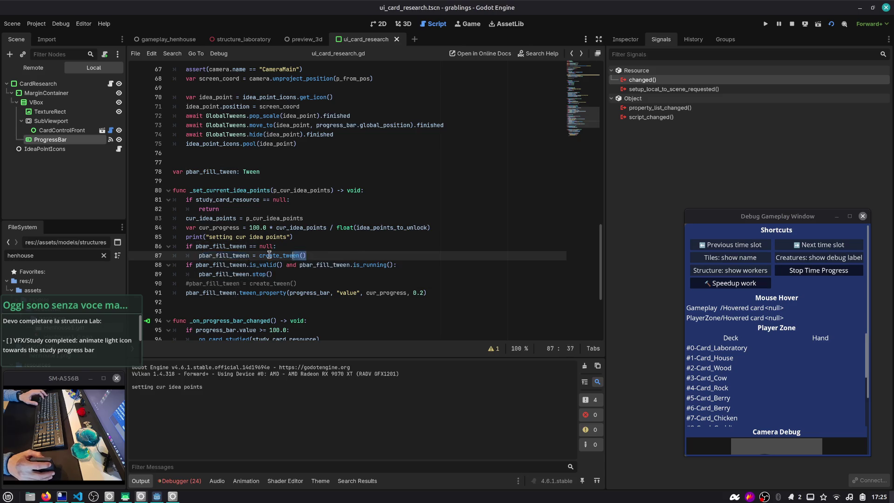
{"action": "left_click_drag", "start_coordinate": [313, 255], "coordinate": [159, 248]}
Step: Replace the local tween line in _ready with the null-check block and run the game
{"action": "scroll", "coordinate": [595, 110], "scroll_direction": "up", "scroll_amount": 20}
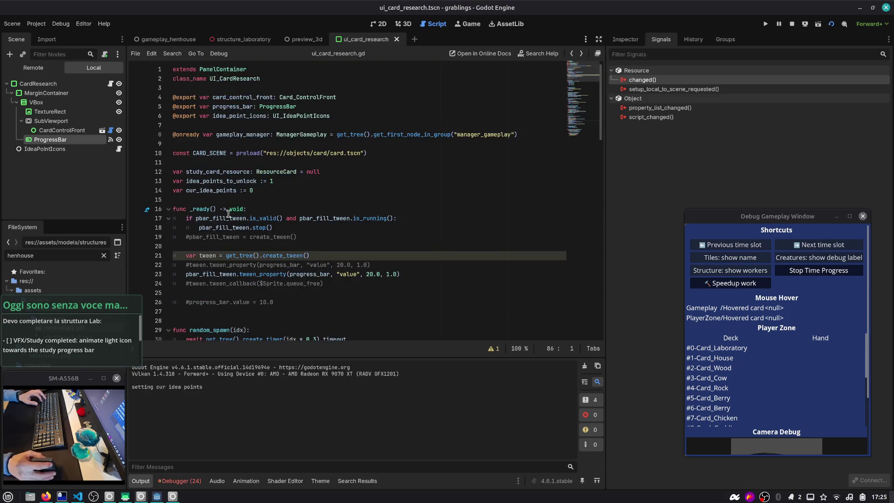
{"action": "left_click", "coordinate": [259, 250]}
{"action": "key", "text": "ctrl+z"}
{"action": "key", "text": "ctrl+z"}
{"action": "key", "text": "ctrl+z"}
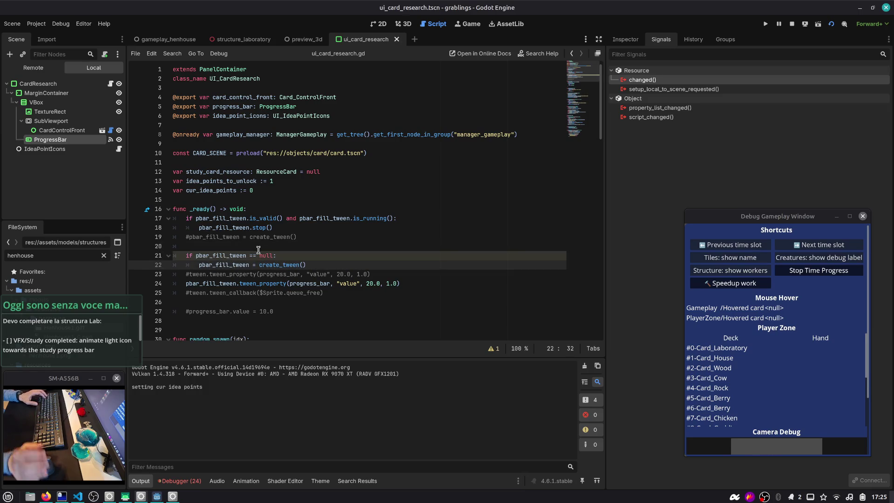
{"action": "double_click", "coordinate": [237, 264]}
{"action": "scroll", "coordinate": [237, 266], "scroll_direction": "down", "scroll_amount": 3}
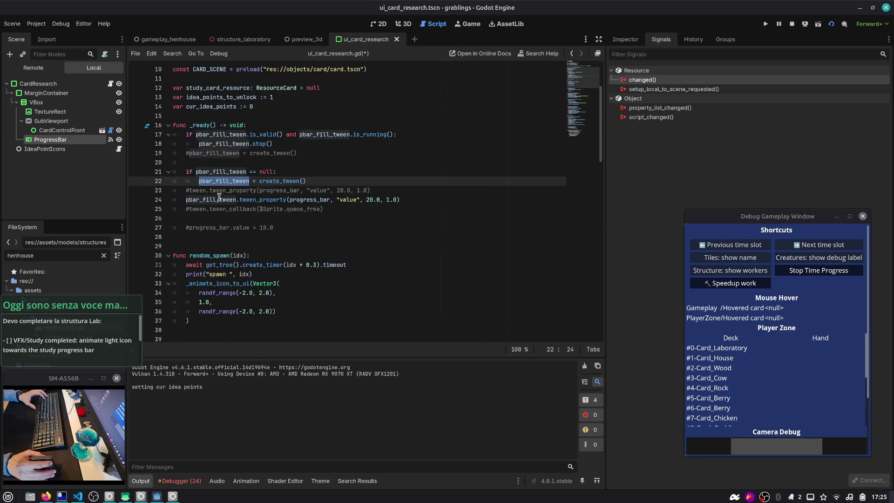
{"action": "left_click", "coordinate": [425, 198]}
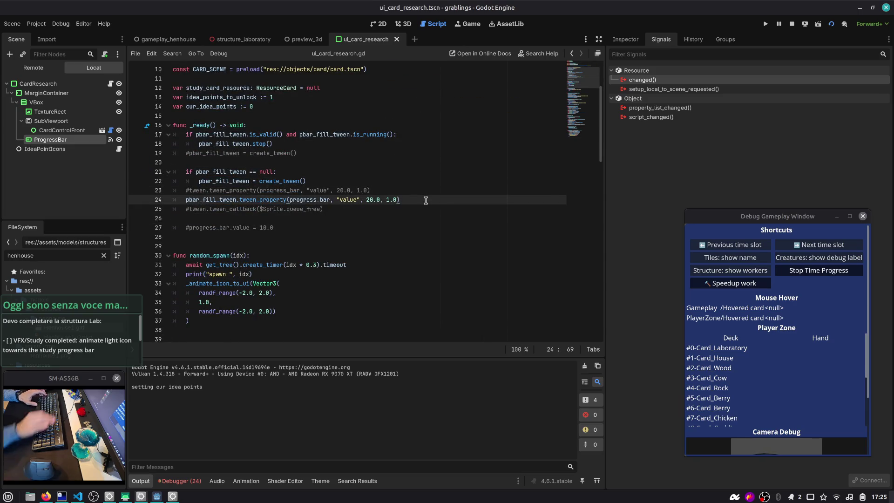
{"action": "key", "text": "F5"}
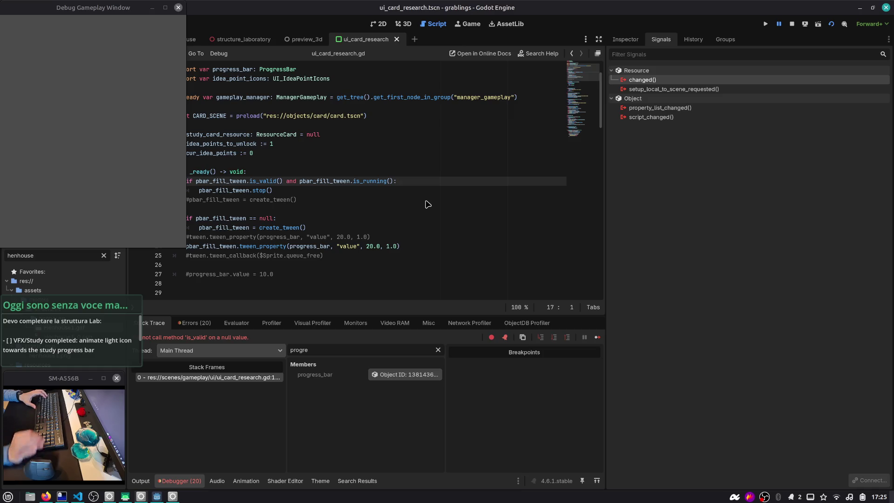
Step: Move the two null-check lines above the erroring is_valid check, then rerun with F5
{"action": "left_click", "coordinate": [383, 201]}
{"action": "left_click", "coordinate": [228, 182]}
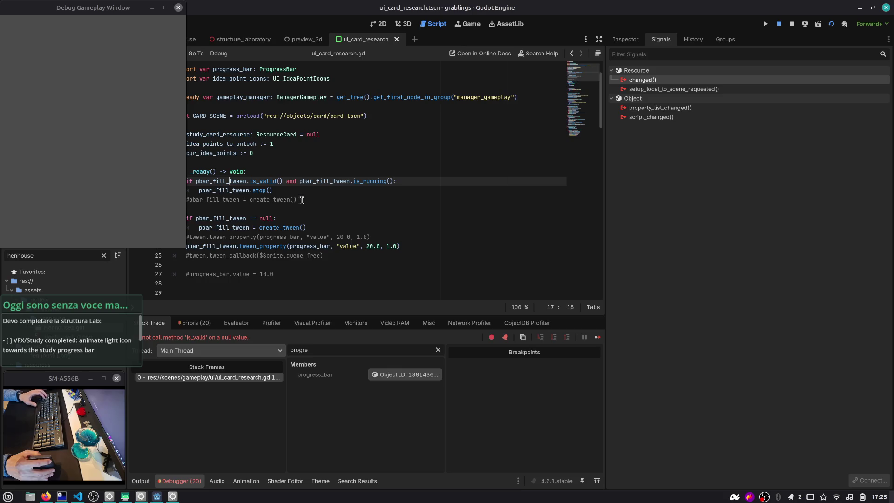
{"action": "left_click", "coordinate": [320, 226]}
{"action": "key", "text": "shift+Up"}
{"action": "key", "text": "shift+Home"}
{"action": "key", "text": "alt+Up"}
{"action": "key", "text": "alt+Up"}
{"action": "key", "text": "alt+Up"}
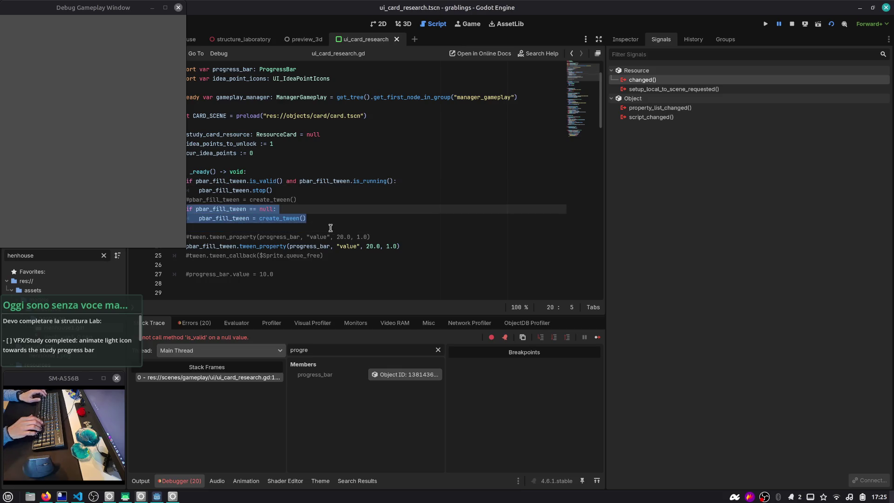
{"action": "key", "text": "F5"}
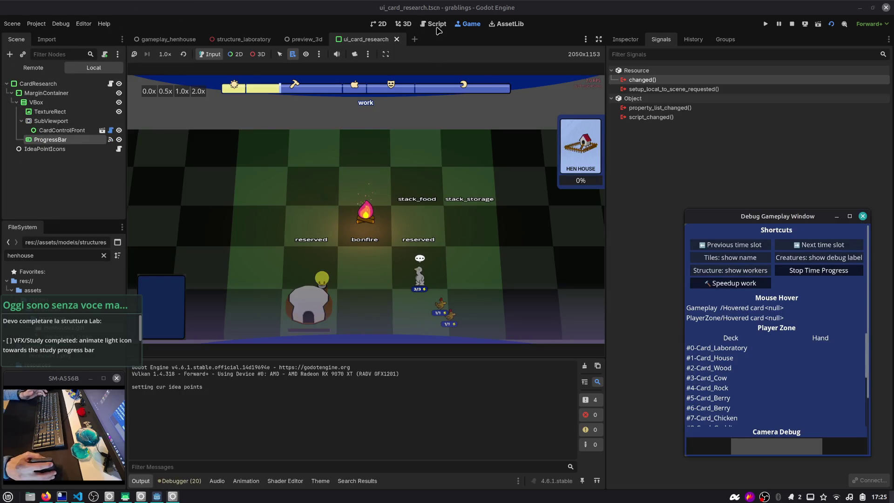
Step: Change line 18 in _ready to get_tree().create_tween() and run the game to test
{"action": "left_click", "coordinate": [434, 24]}
{"action": "left_click", "coordinate": [284, 173]}
{"action": "double_click", "coordinate": [289, 191]}
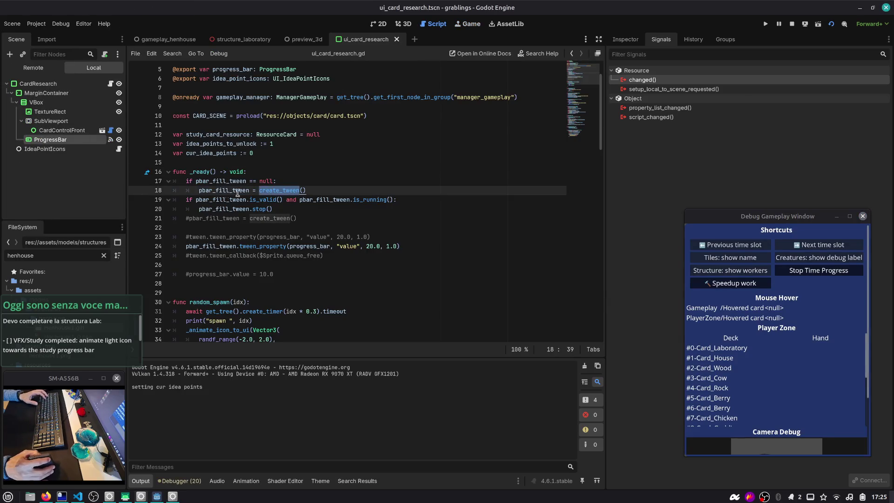
{"action": "left_click", "coordinate": [255, 191]}
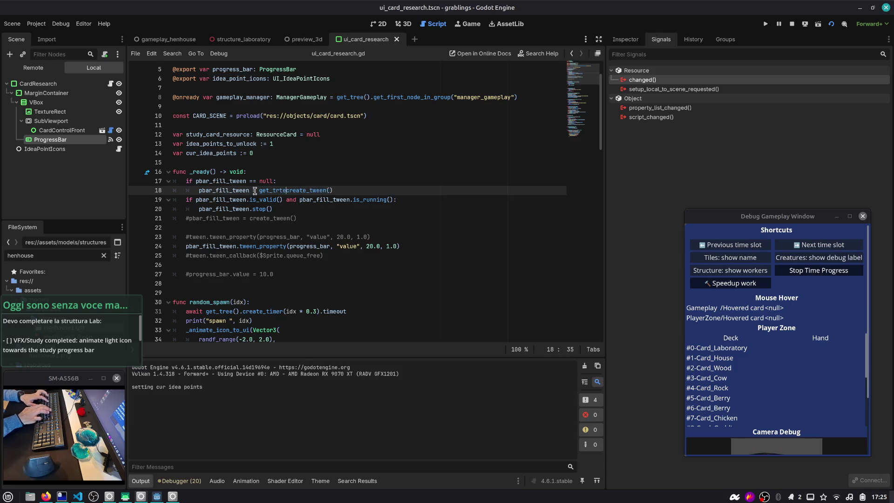
{"action": "key", "text": "BackSpace"}
{"action": "key", "text": "BackSpace"}
{"action": "key", "text": "Return"}
{"action": "type", "text": "."}
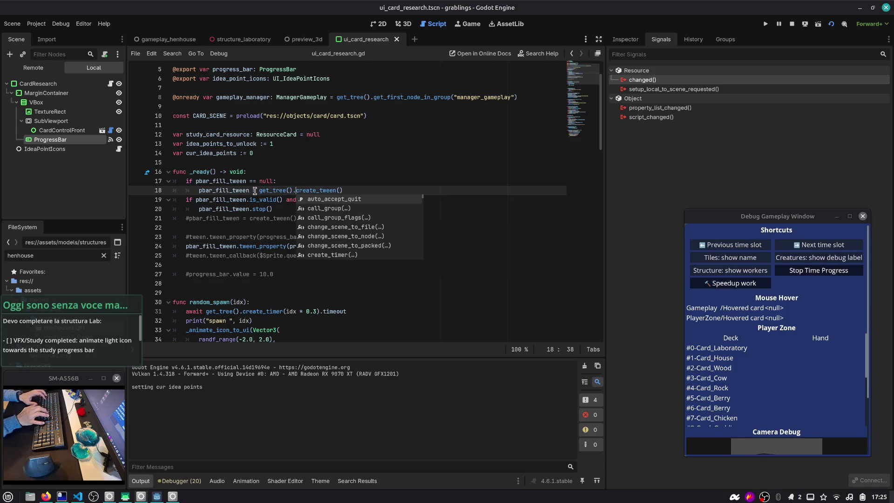
{"action": "key", "text": "F5"}
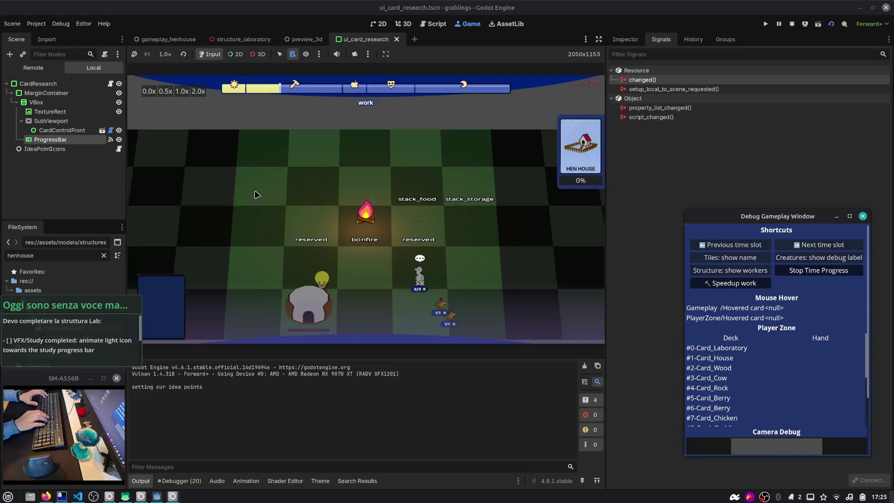
Step: Comment out the is_valid check and stop call in _ready, and remove the blank line below
{"action": "left_click", "coordinate": [433, 24]}
{"action": "left_click", "coordinate": [213, 180]}
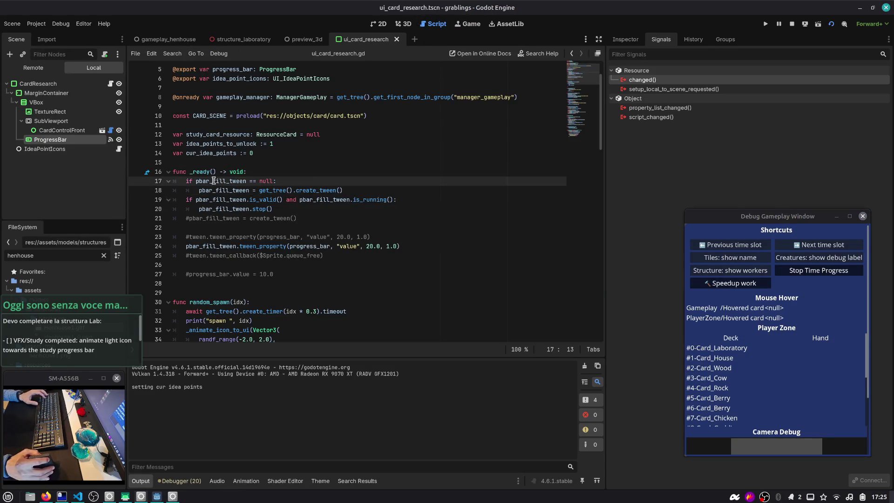
{"action": "double_click", "coordinate": [214, 181]}
{"action": "key", "text": "ctrl+f"}
{"action": "key", "text": "Return"}
{"action": "key", "text": "Return"}
{"action": "key", "text": "Return"}
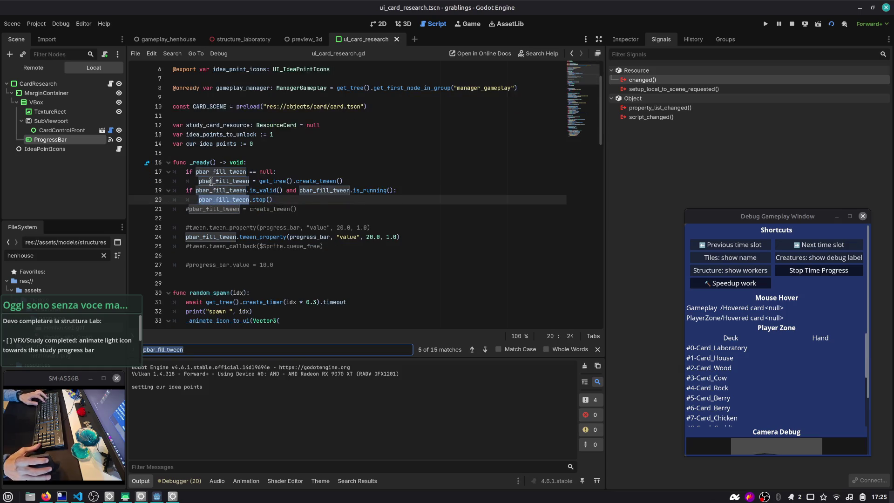
{"action": "key", "text": "Escape"}
{"action": "key", "text": "Down"}
{"action": "key", "text": "Down"}
{"action": "key", "text": "Down"}
{"action": "key", "text": "Up"}
{"action": "key", "text": "Up"}
{"action": "key", "text": "Up"}
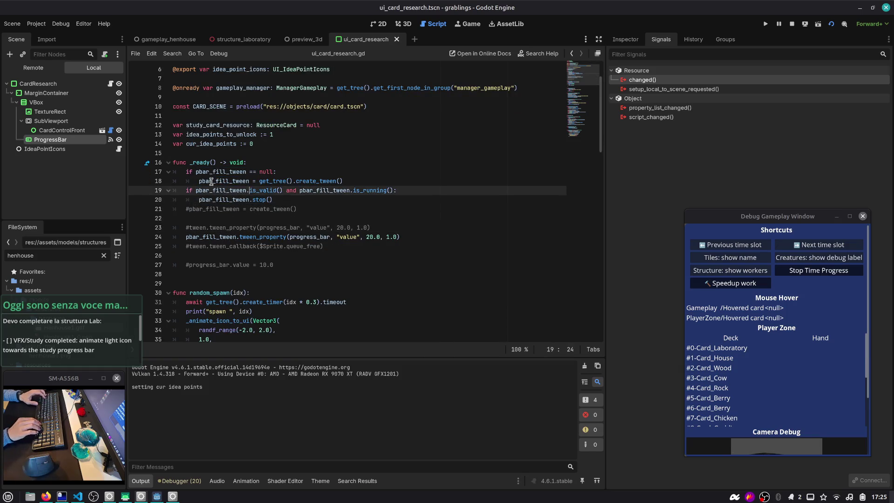
{"action": "key", "text": "shift+Down"}
{"action": "key", "text": "ctrl+k"}
{"action": "key", "text": "Down"}
{"action": "key", "text": "Down"}
{"action": "key", "text": "Delete"}
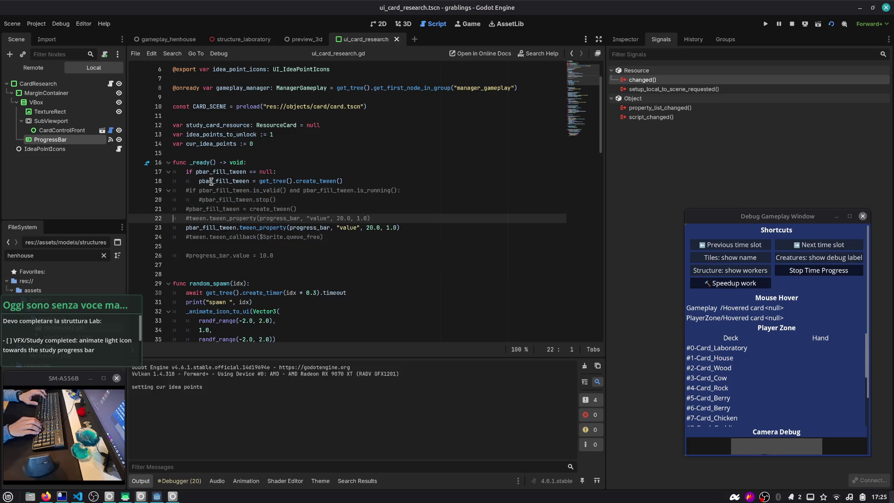
Step: Run the game again to test the commented-out stop check
{"action": "key", "text": "F5"}
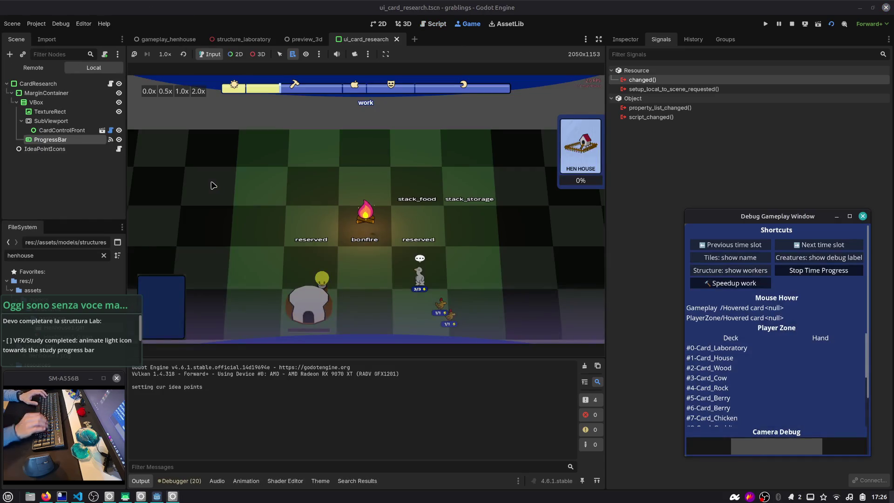
{"action": "key", "text": "ctrl+F3"}
{"action": "left_click", "coordinate": [237, 227]}
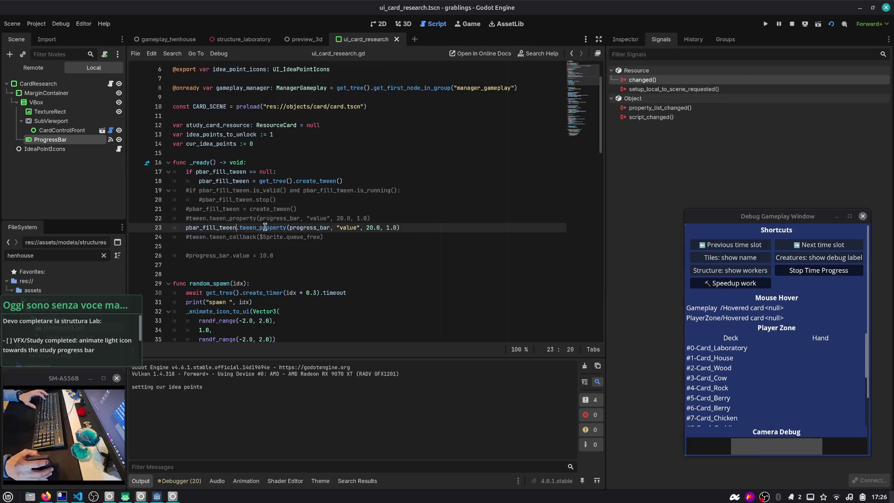
Step: Comment out the null-check, is_valid/stop and tween_property lines in _set_current_idea_points, then run the game
{"action": "double_click", "coordinate": [204, 229]}
{"action": "scroll", "coordinate": [220, 173], "scroll_direction": "down", "scroll_amount": 20}
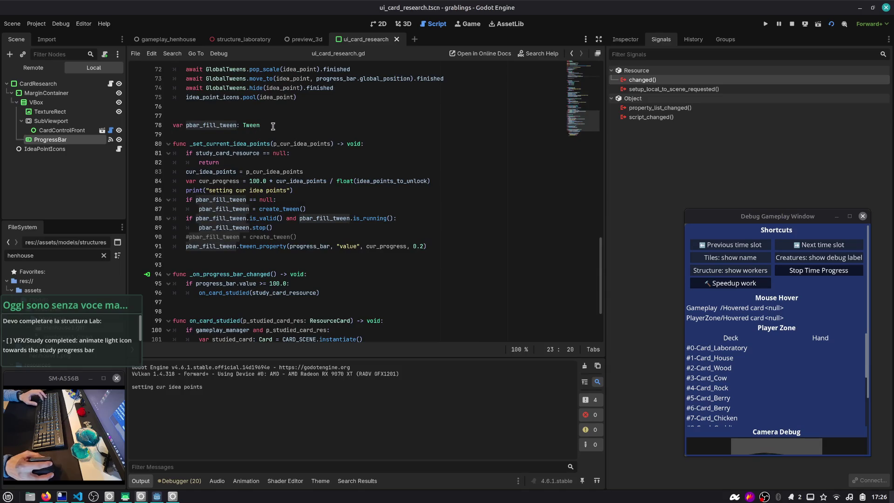
{"action": "left_click_drag", "start_coordinate": [273, 127], "coordinate": [156, 128]}
{"action": "left_click", "coordinate": [219, 201]}
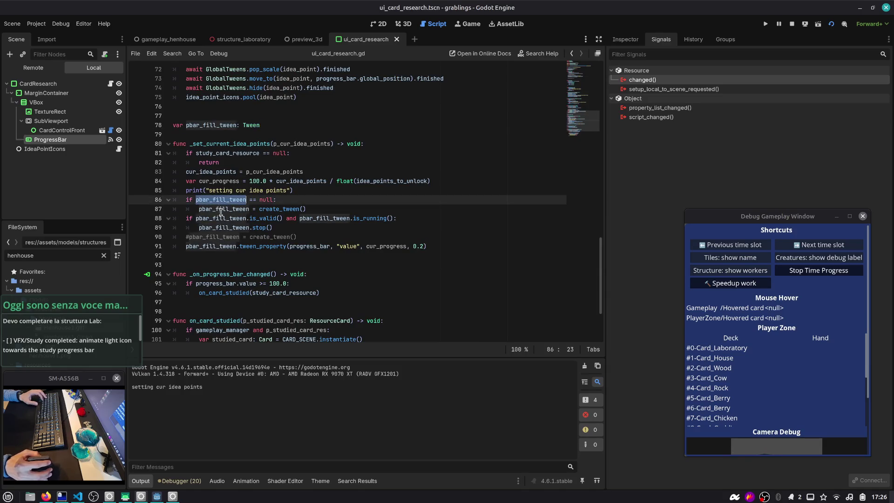
{"action": "left_click_drag", "start_coordinate": [274, 227], "coordinate": [145, 203]}
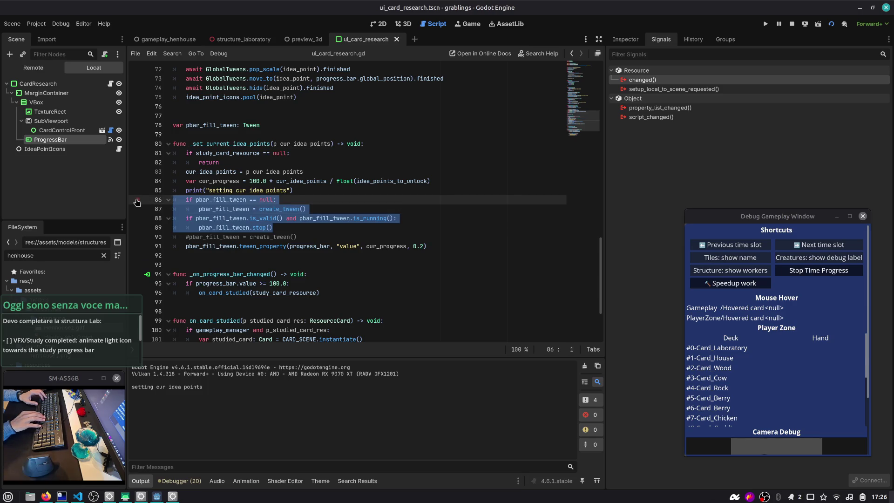
{"action": "key", "text": "ctrl+k"}
{"action": "key", "text": "Down"}
{"action": "key", "text": "Down"}
{"action": "key", "text": "Down"}
{"action": "key", "text": "ctrl+k"}
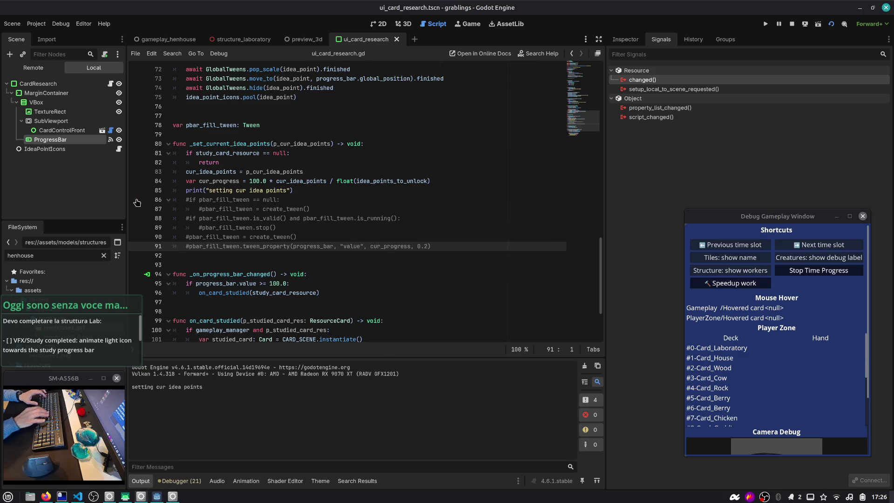
{"action": "key", "text": "F5"}
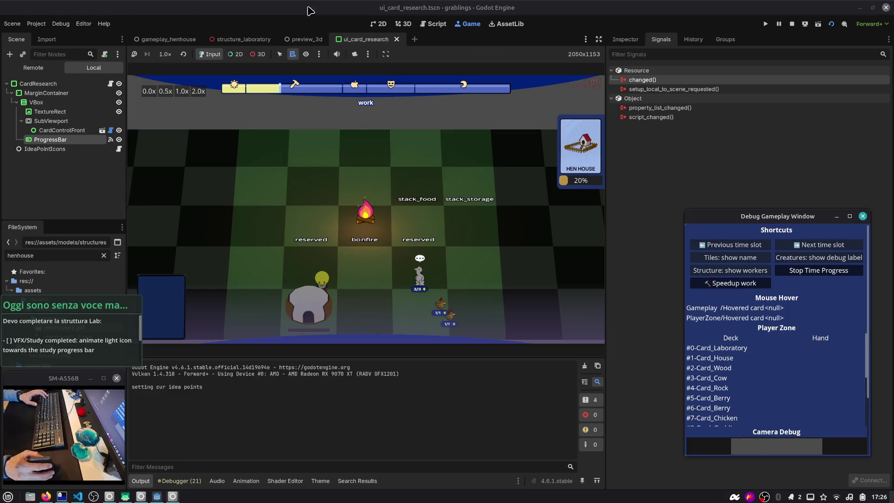
Step: Remove the get_tree() call from line 18 so it is plain create_tween(), and save
{"action": "left_click", "coordinate": [432, 24]}
{"action": "scroll", "coordinate": [277, 171], "scroll_direction": "up", "scroll_amount": 20}
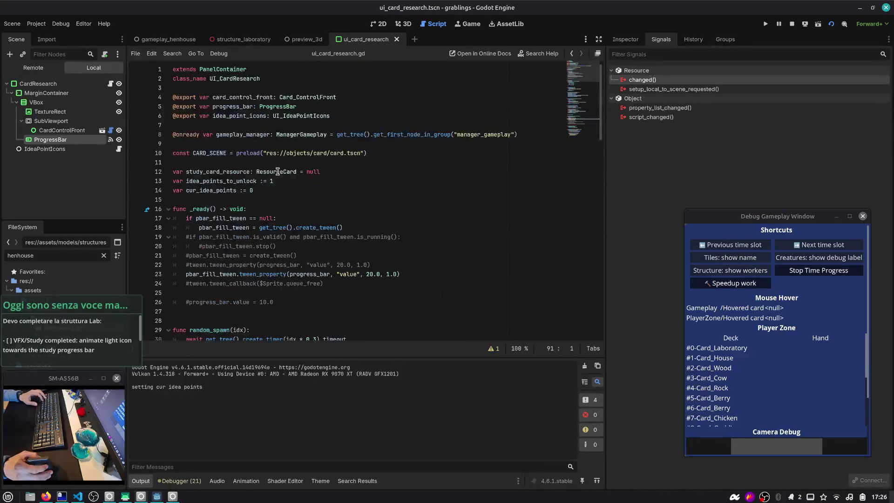
{"action": "left_click_drag", "start_coordinate": [259, 227], "coordinate": [292, 227]}
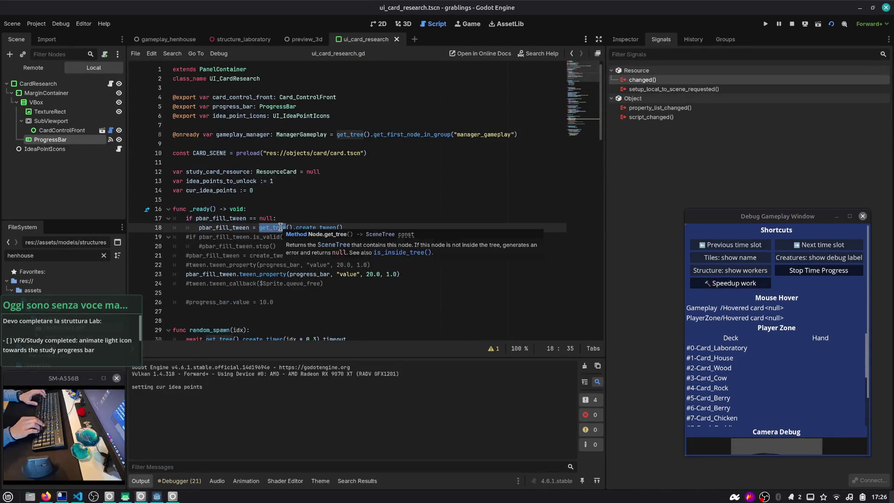
{"action": "key", "text": "BackSpace"}
{"action": "key", "text": "Delete"}
{"action": "key", "text": "ctrl+s"}
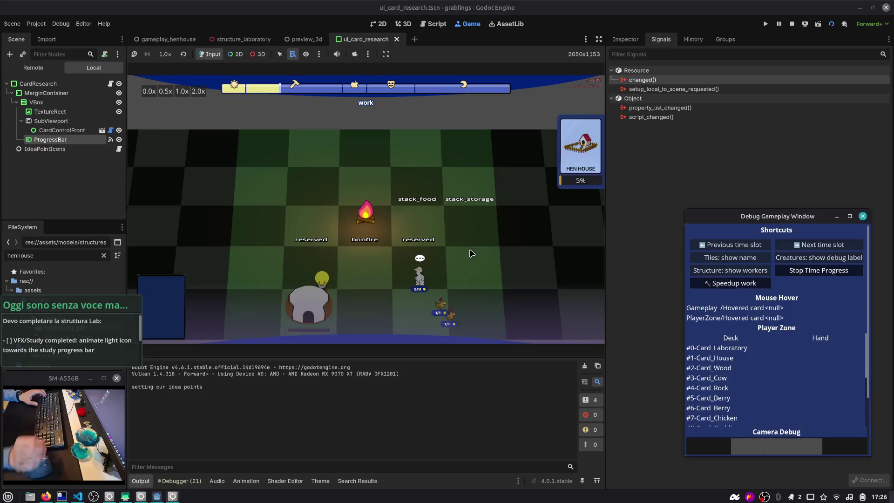
Step: Search the script for pbar_fill_tween occurrences to find its declaration
{"action": "left_click", "coordinate": [437, 26]}
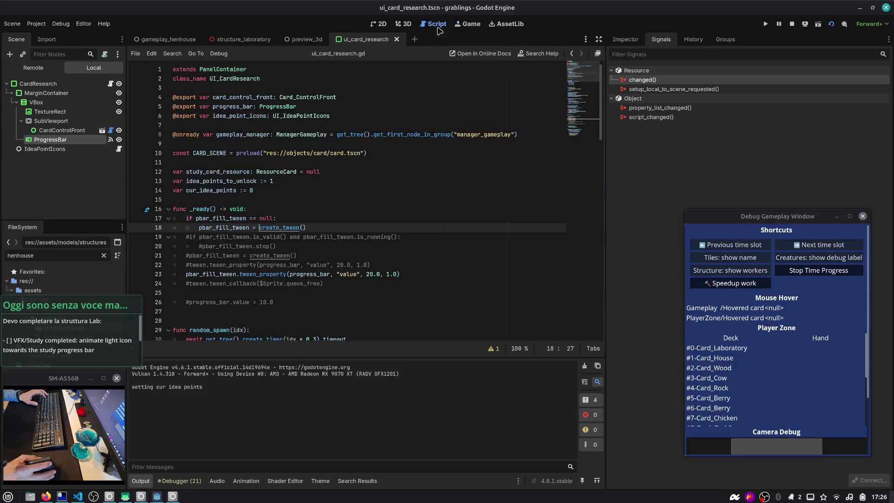
{"action": "scroll", "coordinate": [257, 238], "scroll_direction": "down", "scroll_amount": 2}
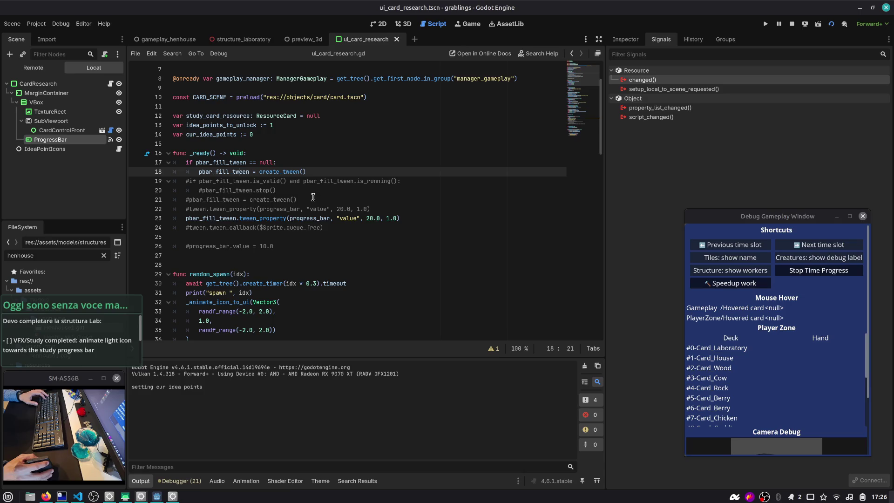
{"action": "double_click", "coordinate": [243, 162]}
{"action": "key", "text": "ctrl+f"}
{"action": "key", "text": "Return"}
{"action": "key", "text": "Return"}
{"action": "key", "text": "Return"}
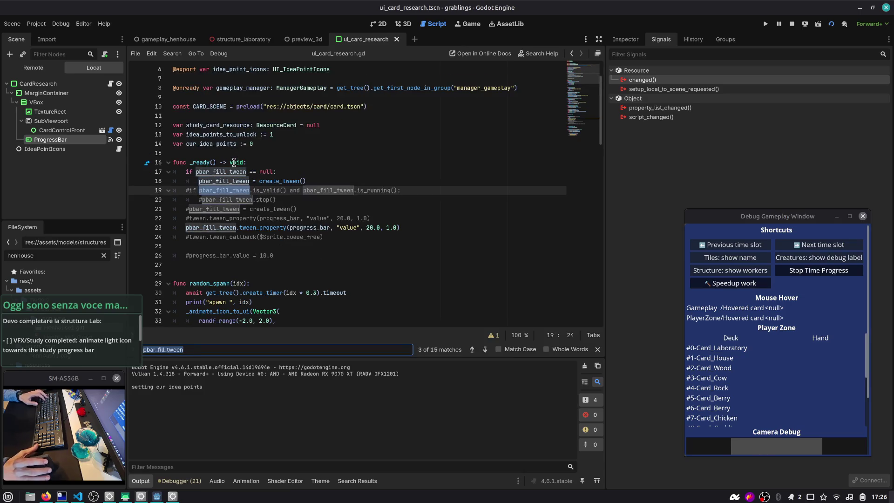
{"action": "left_click", "coordinate": [281, 190]}
{"action": "scroll", "coordinate": [281, 190], "scroll_direction": "up", "scroll_amount": 5}
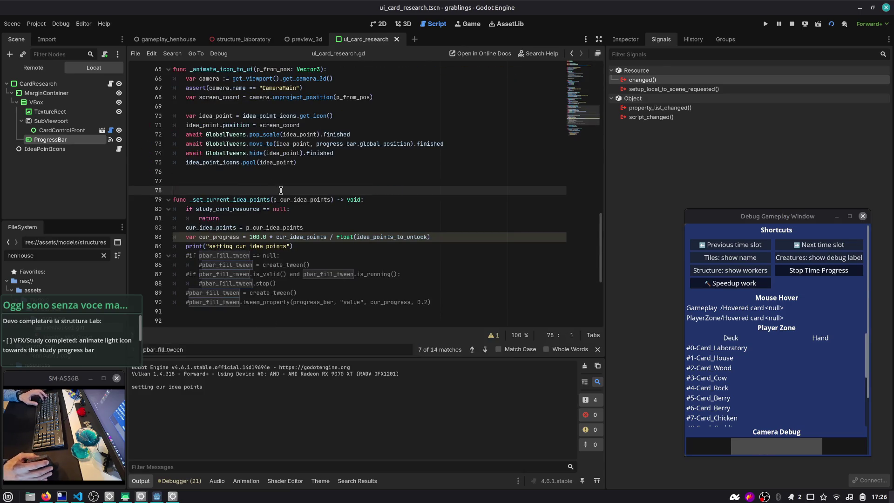
{"action": "scroll", "coordinate": [281, 190], "scroll_direction": "up", "scroll_amount": 12}
{"action": "key", "text": "ctrl+z"}
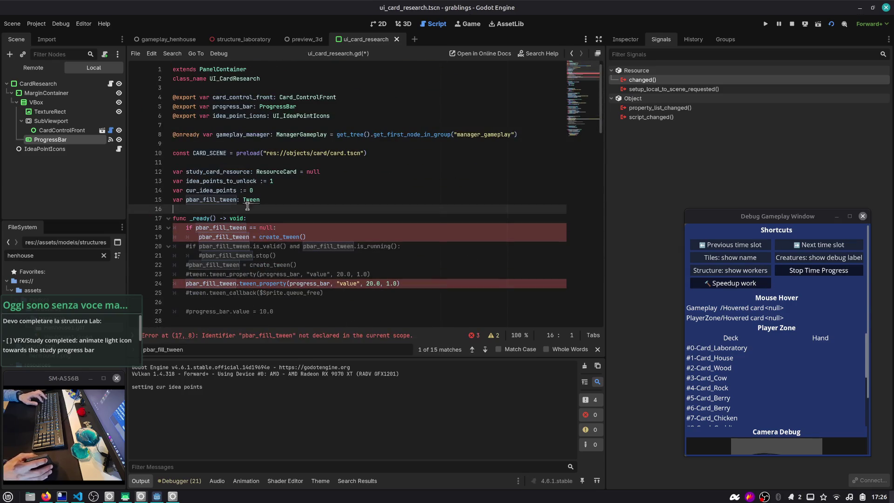
Step: Move create_tween() into the line 15 pbar_fill_tween declaration and delete _ready's null-check block
{"action": "double_click", "coordinate": [268, 238]}
{"action": "key", "text": "ctrl+x"}
{"action": "left_click", "coordinate": [274, 200]}
{"action": "type", "text": "="}
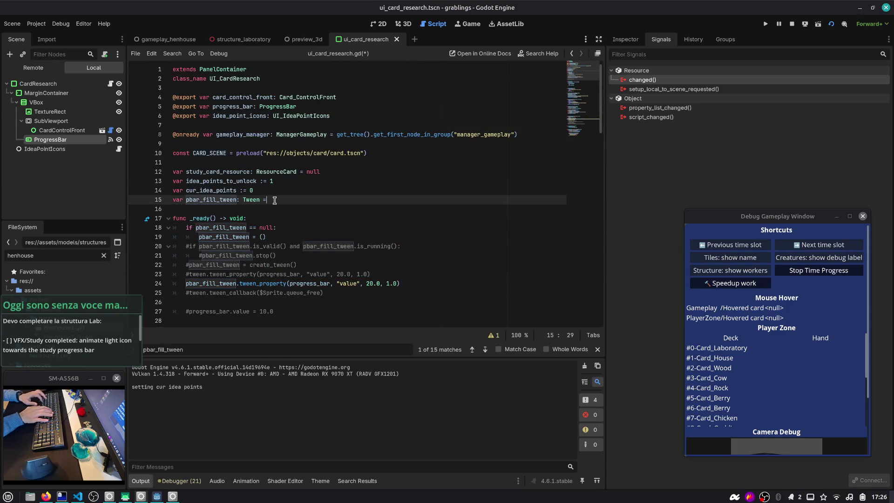
{"action": "type", "text": "()"}
{"action": "key", "text": "Escape"}
{"action": "key", "text": "ctrl+Left"}
{"action": "key", "text": "ctrl+Left"}
{"action": "key", "text": "ctrl+Left"}
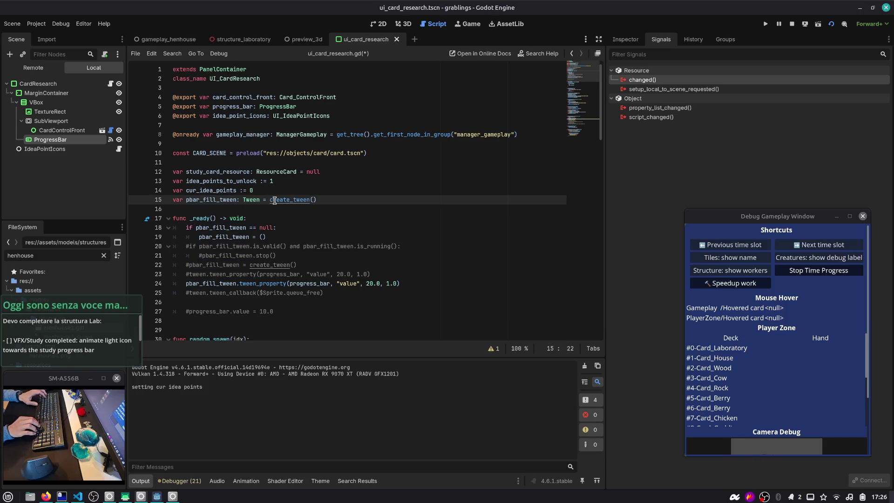
{"action": "key", "text": "Down"}
{"action": "key", "text": "Down"}
{"action": "key", "text": "Down"}
{"action": "key", "text": "Up"}
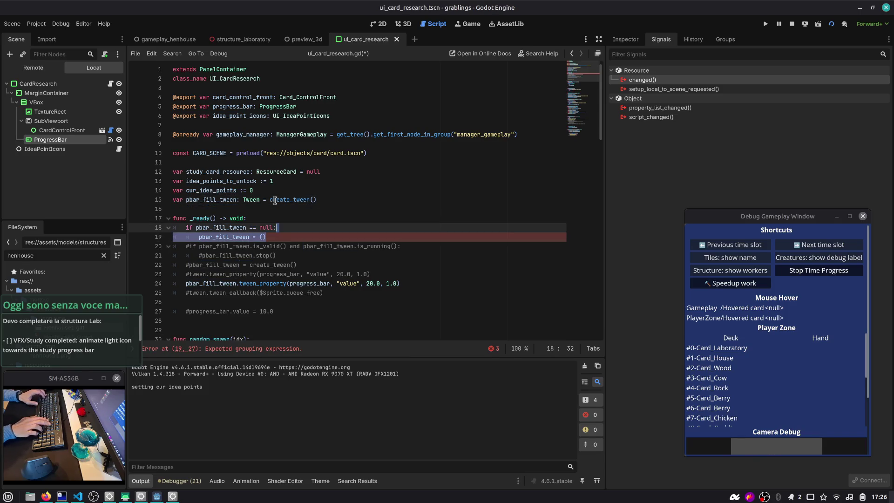
{"action": "key", "text": "Home"}
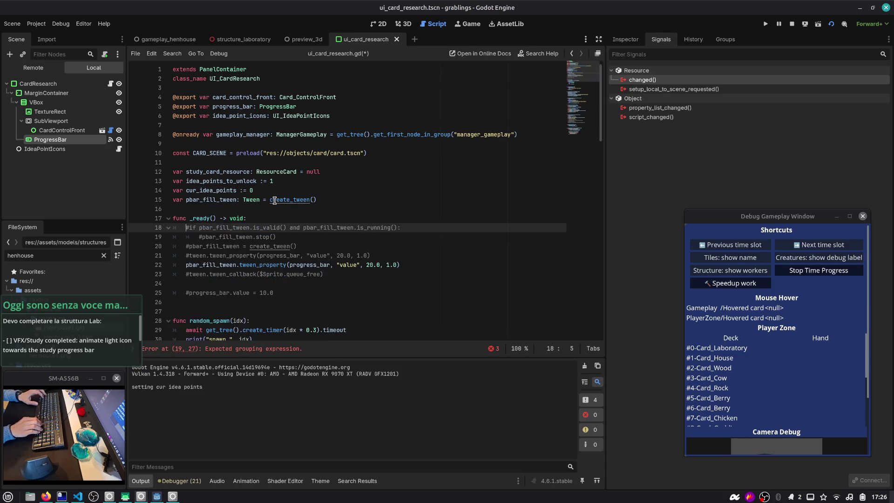
Step: Run the game to test the tween created at declaration
{"action": "key", "text": "F5"}
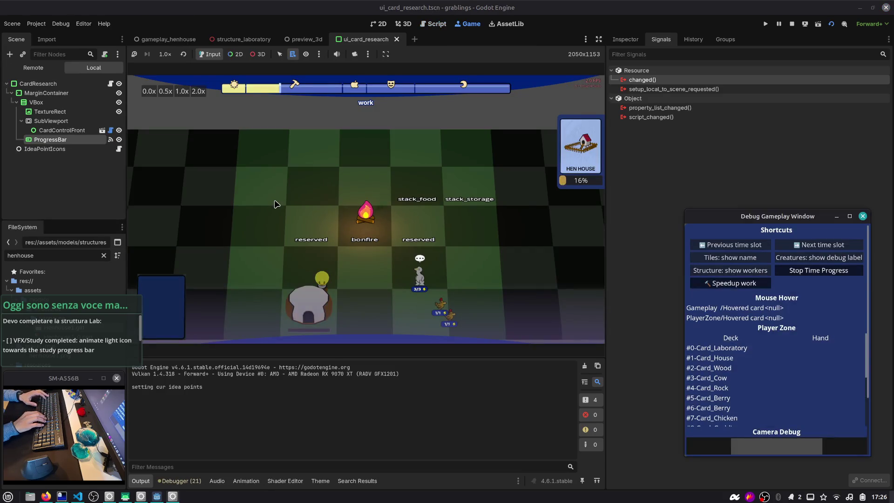
{"action": "left_click", "coordinate": [436, 24]}
{"action": "scroll", "coordinate": [279, 186], "scroll_direction": "down", "scroll_amount": 4}
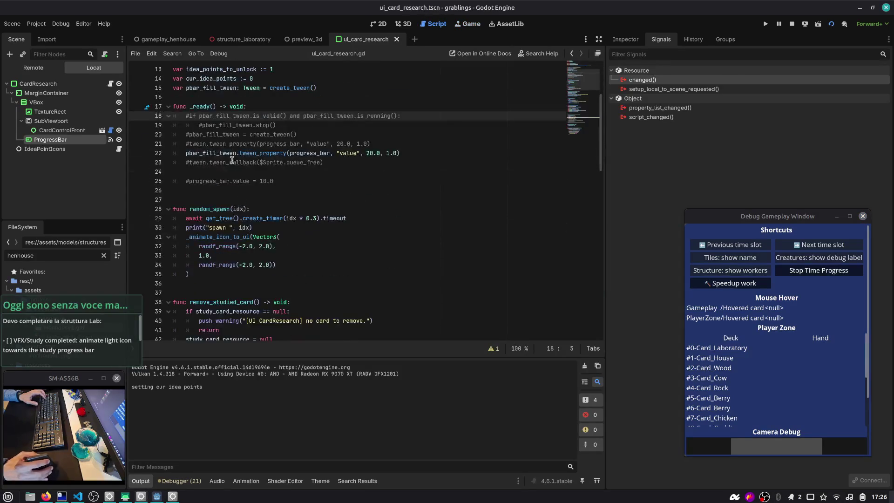
Step: Delete the commented null-check and create_tween lines in _set_current_idea_points
{"action": "left_click", "coordinate": [235, 153]}
{"action": "key", "text": "End"}
{"action": "key", "text": "shift+Home"}
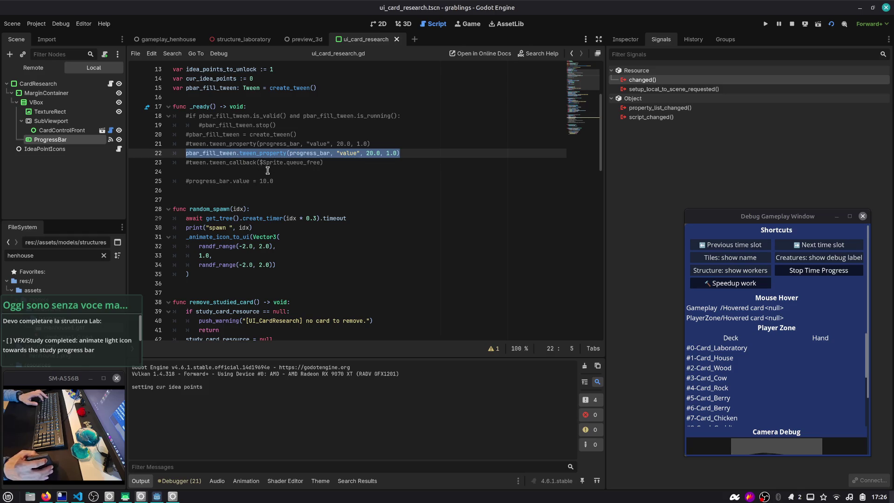
{"action": "scroll", "coordinate": [261, 191], "scroll_direction": "down", "scroll_amount": 3}
{"action": "scroll", "coordinate": [227, 144], "scroll_direction": "down", "scroll_amount": 13}
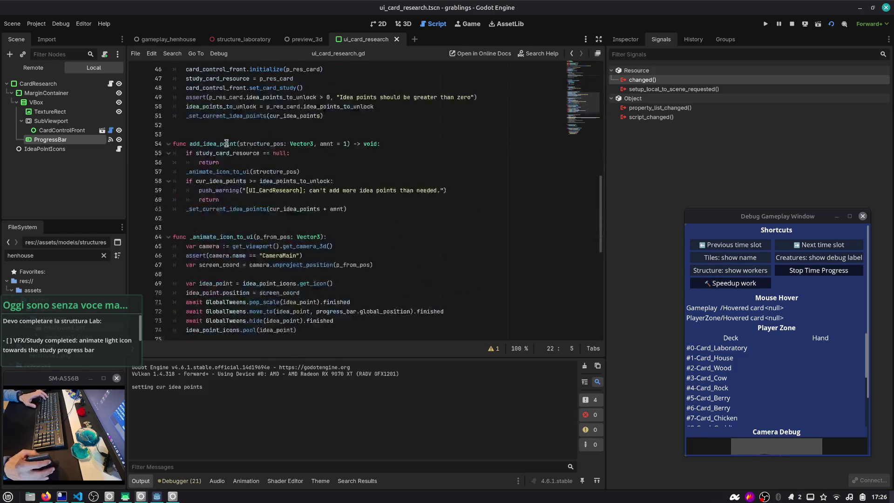
{"action": "scroll", "coordinate": [252, 196], "scroll_direction": "down", "scroll_amount": 2}
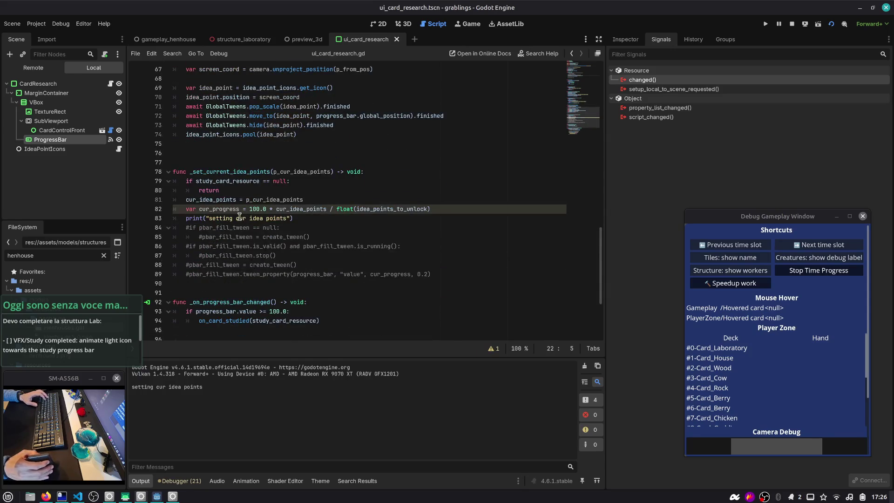
{"action": "left_click", "coordinate": [294, 228]}
{"action": "key", "text": "Down"}
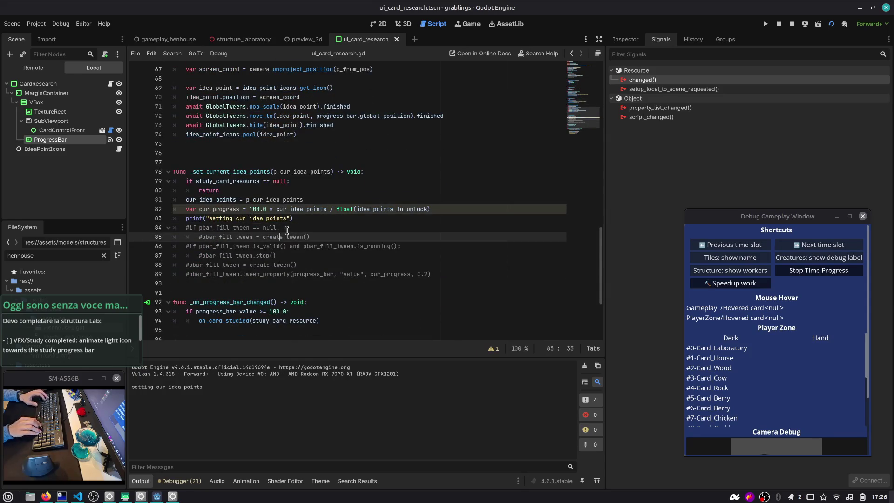
{"action": "key", "text": "shift+Up"}
{"action": "key", "text": "ctrl+shift+Left"}
{"action": "key", "text": "ctrl+shift+Left"}
{"action": "key", "text": "ctrl+shift+Left"}
{"action": "key", "text": "Delete"}
{"action": "key", "text": "Delete"}
{"action": "key", "text": "Delete"}
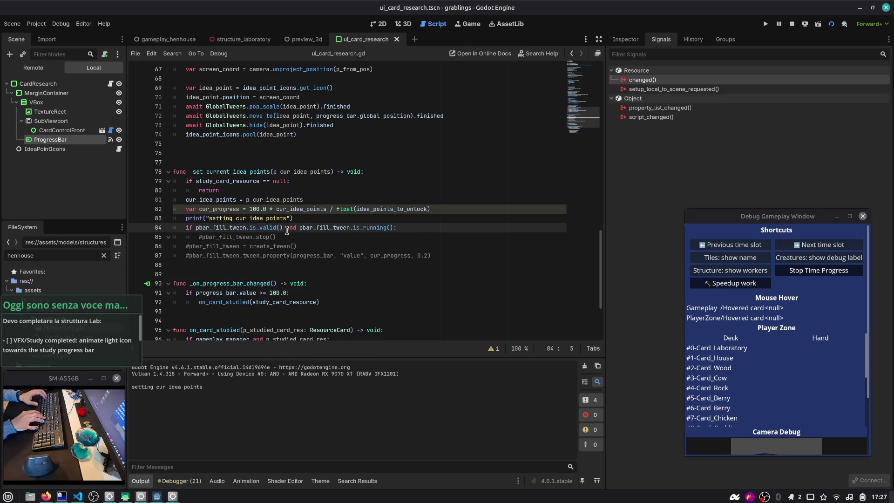
Step: Uncomment the stop call and the tween_property to cur_progress over 0.2, then run the game
{"action": "key", "text": "Down"}
{"action": "key", "text": "ctrl+k"}
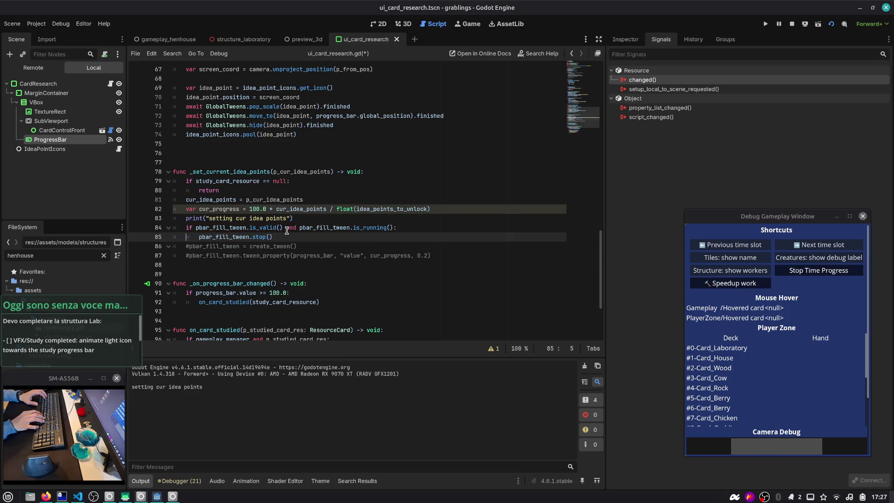
{"action": "key", "text": "Down"}
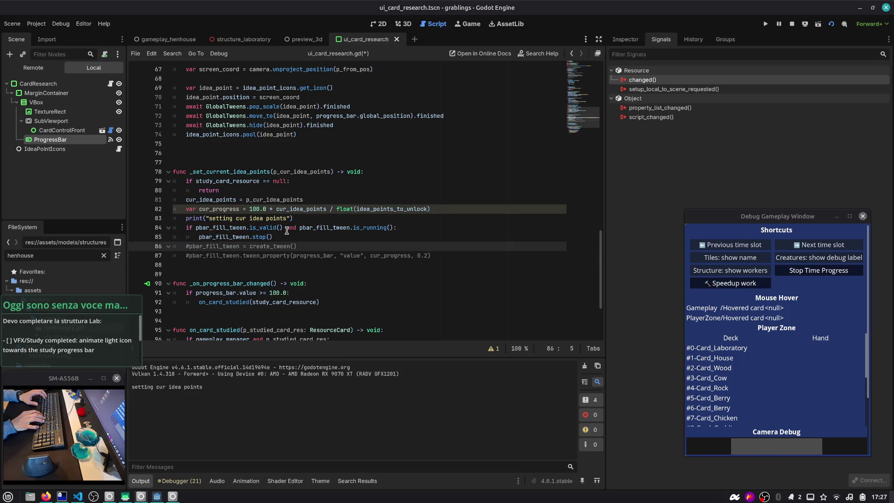
{"action": "key", "text": "ctrl+shift+k"}
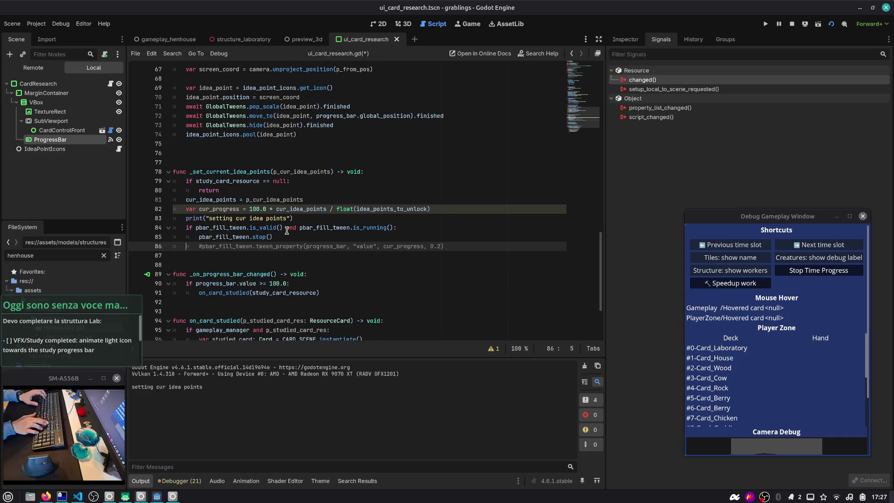
{"action": "key", "text": "Delete"}
{"action": "key", "text": "Delete"}
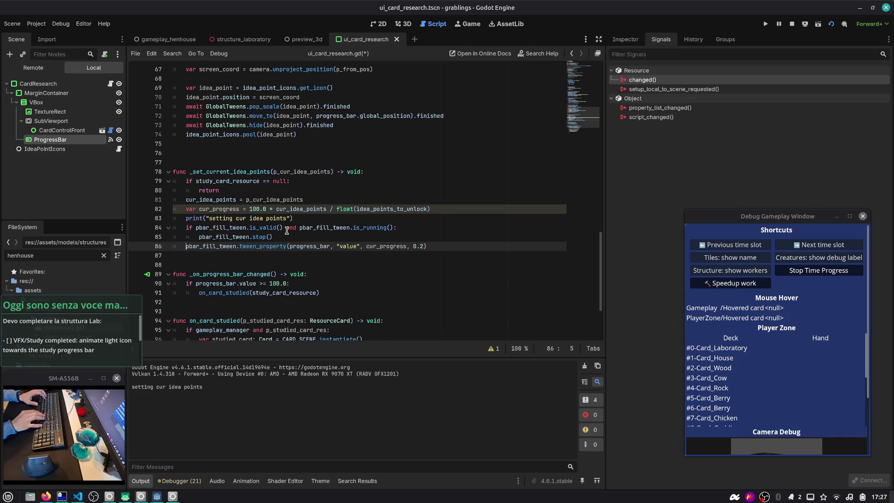
{"action": "key", "text": "Up"}
{"action": "key", "text": "Up"}
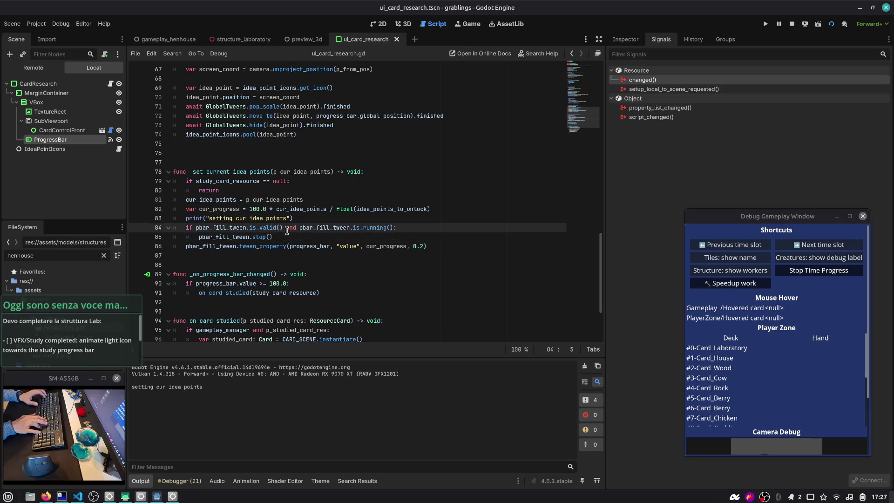
{"action": "key", "text": "ctrl+k"}
{"action": "key", "text": "Down"}
{"action": "key", "text": "F5"}
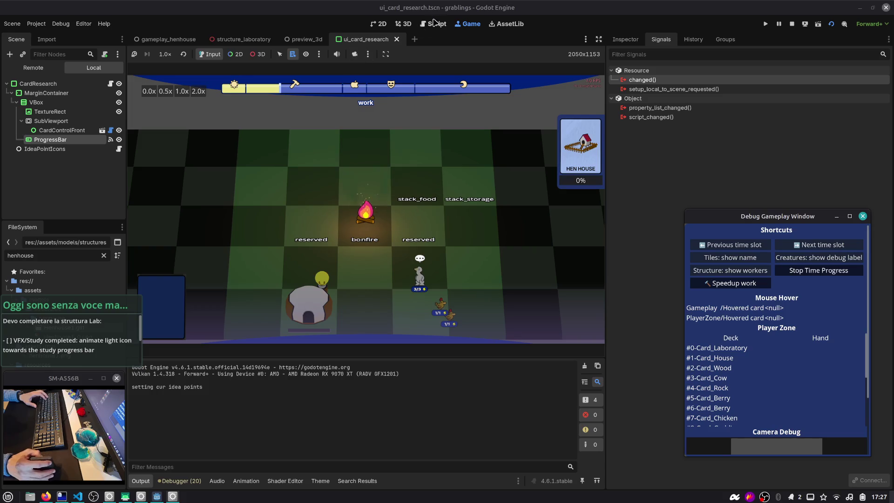
Step: Uncomment the is_valid()/is_running() check before stop(), save, and run; output prints 'setting cur idea points' and 'false'
{"action": "left_click", "coordinate": [433, 24]}
{"action": "key", "text": "Up"}
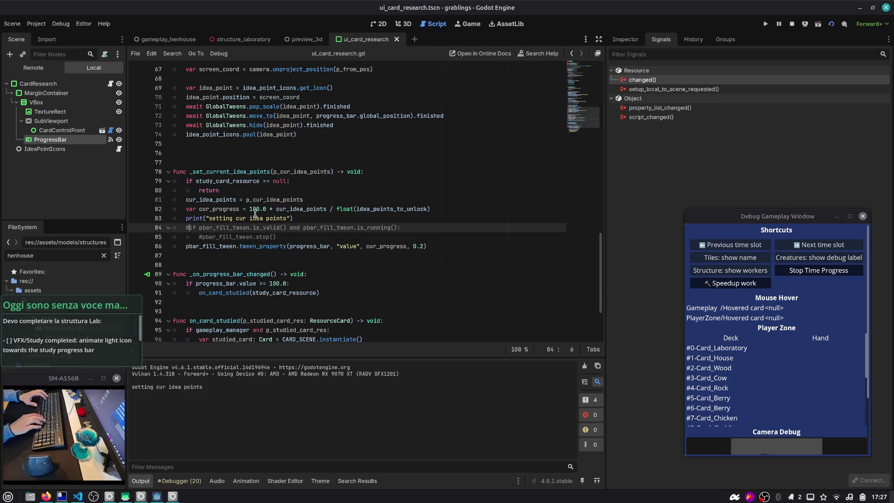
{"action": "key", "text": "BackSpace"}
{"action": "key", "text": "BackSpace"}
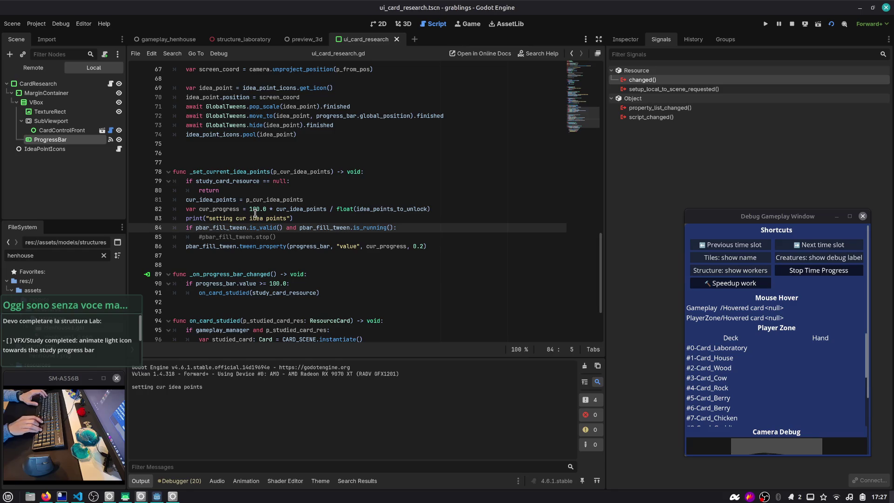
{"action": "key", "text": "Down"}
{"action": "key", "text": "ctrl+s"}
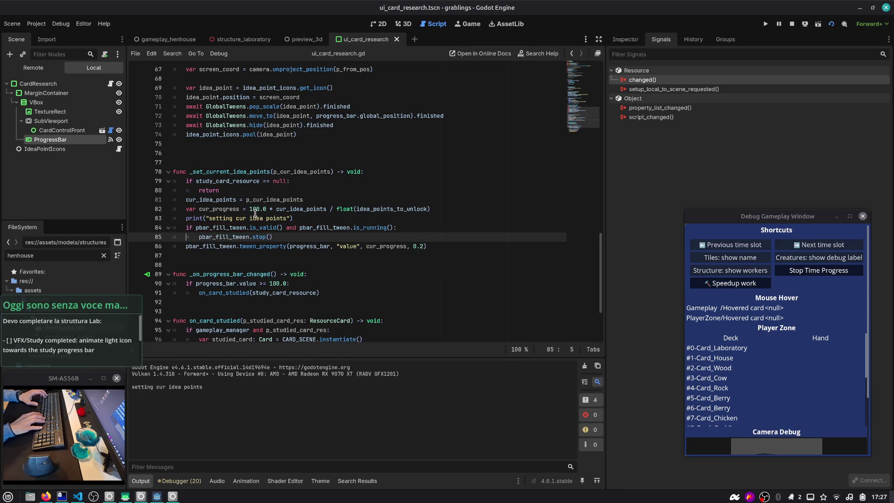
{"action": "key", "text": "F5"}
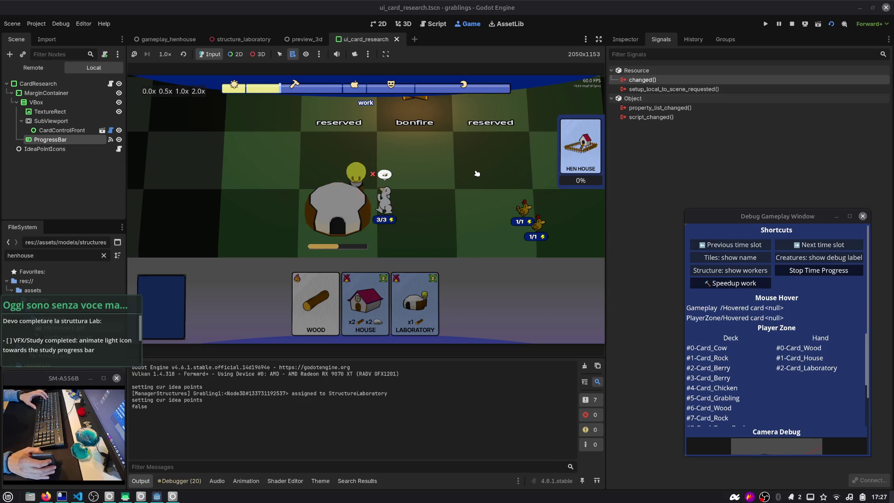
{"action": "left_click", "coordinate": [433, 24]}
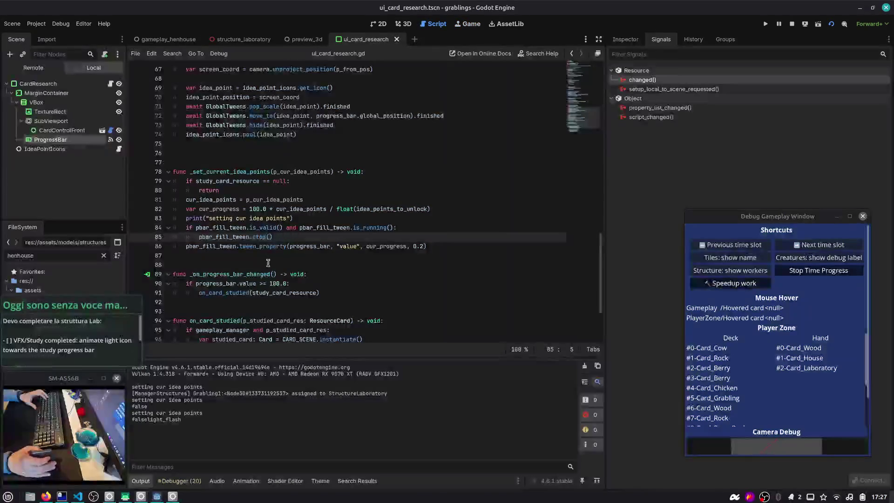
Step: Delete the old debug print in _set_current_idea_points and copy the is_valid() condition
{"action": "left_click", "coordinate": [309, 271]}
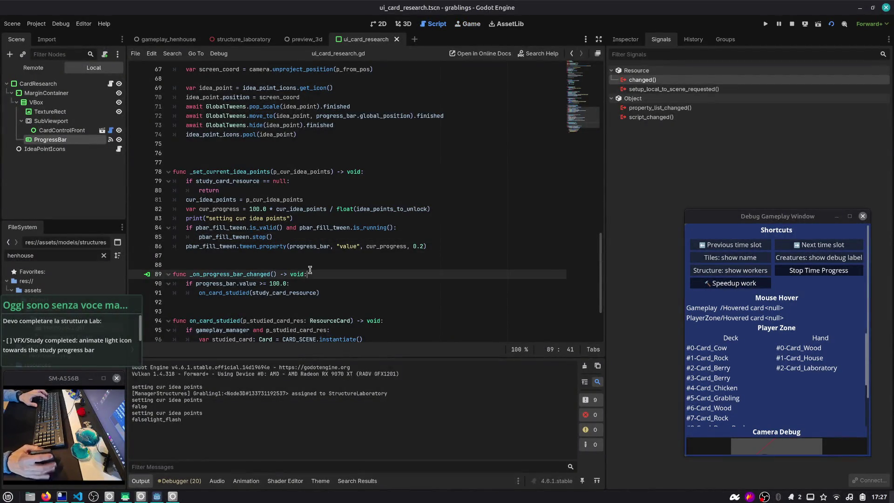
{"action": "key", "text": "ctrl+shift+f"}
{"action": "type", "text": "sett"}
{"action": "key", "text": "Escape"}
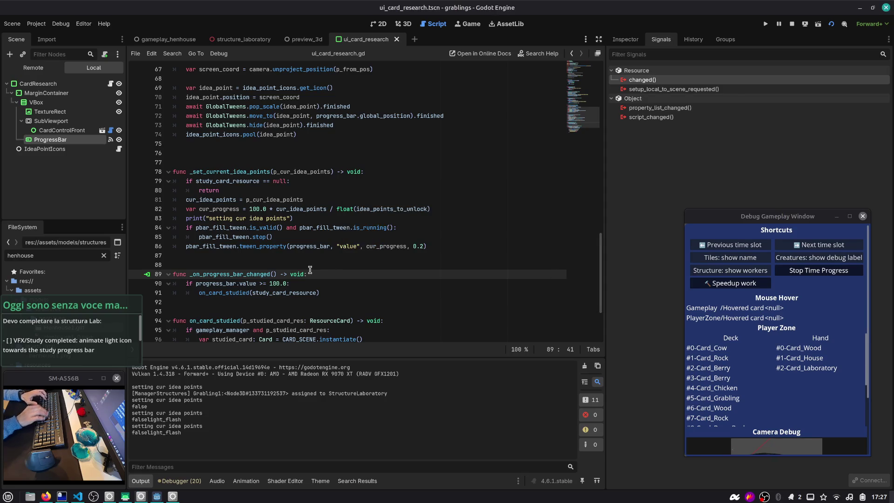
{"action": "key", "text": "Up"}
{"action": "key", "text": "Up"}
{"action": "key", "text": "Up"}
{"action": "key", "text": "shift+Home"}
{"action": "key", "text": "BackSpace"}
{"action": "key", "text": "Down"}
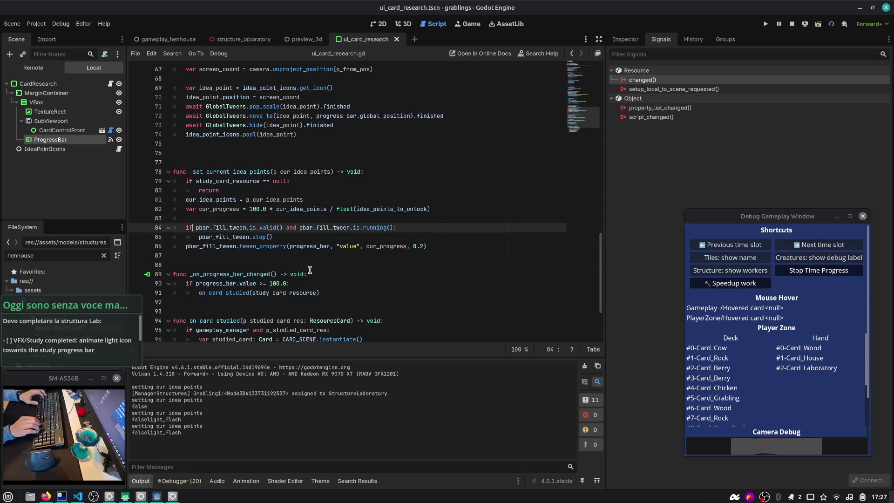
{"action": "key", "text": "Right"}
{"action": "key", "text": "Right"}
{"action": "key", "text": "Right"}
{"action": "key", "text": "ctrl+shift+Right"}
{"action": "key", "text": "ctrl+shift+Right"}
{"action": "key", "text": "ctrl+shift+Right"}
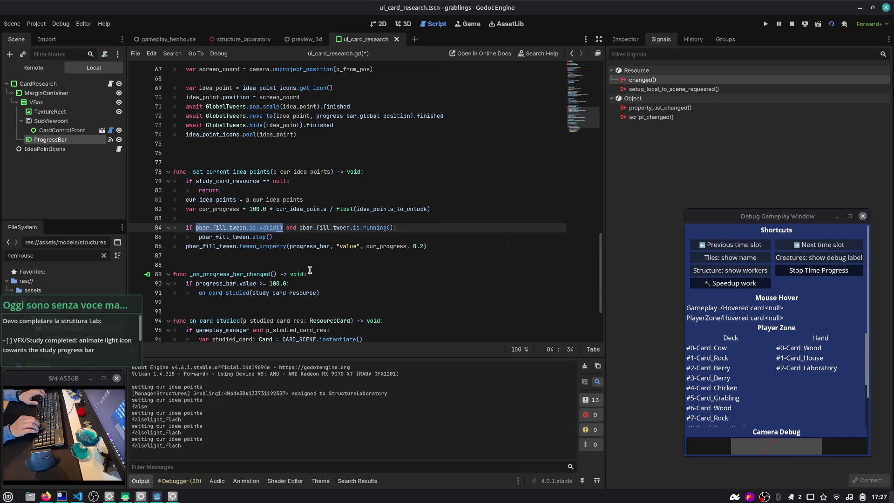
{"action": "key", "text": "Down"}
Step: Add a print() of pbar_fill_tween's is_valid() and is_running() after the stop call
{"action": "key", "text": "Return"}
{"action": "type", "text": "prin"}
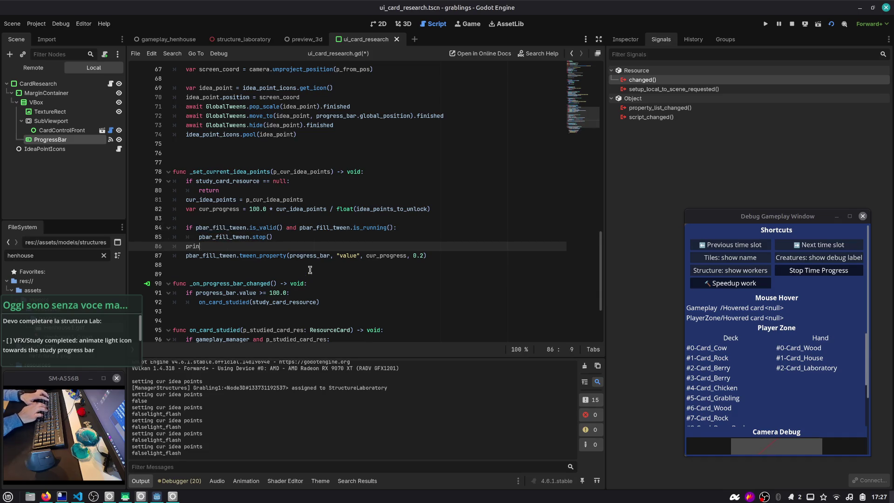
{"action": "type", "text": ", "}
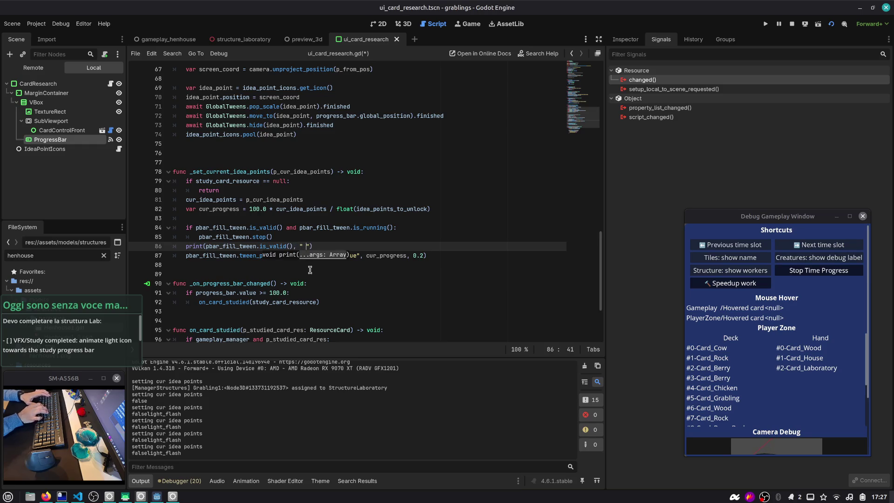
{"action": "type", "text": ","}
{"action": "key", "text": "Up"}
{"action": "key", "text": "Up"}
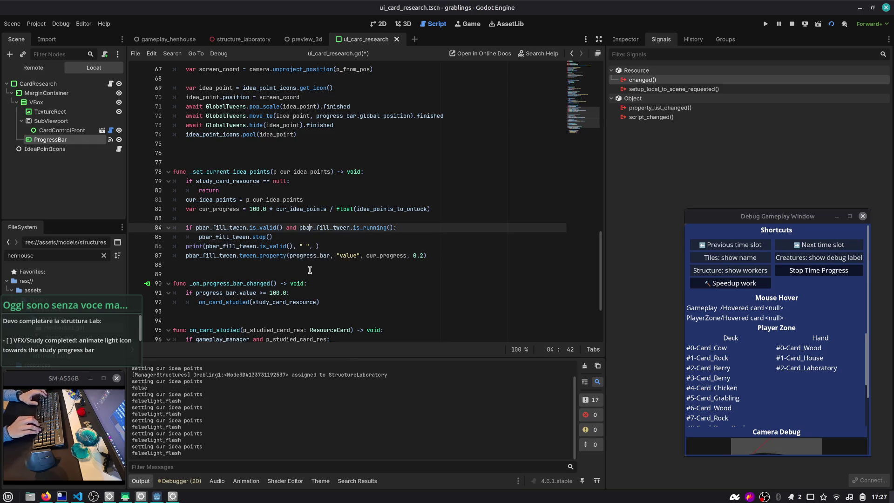
{"action": "key", "text": "shift+End"}
{"action": "key", "text": "shift+Left"}
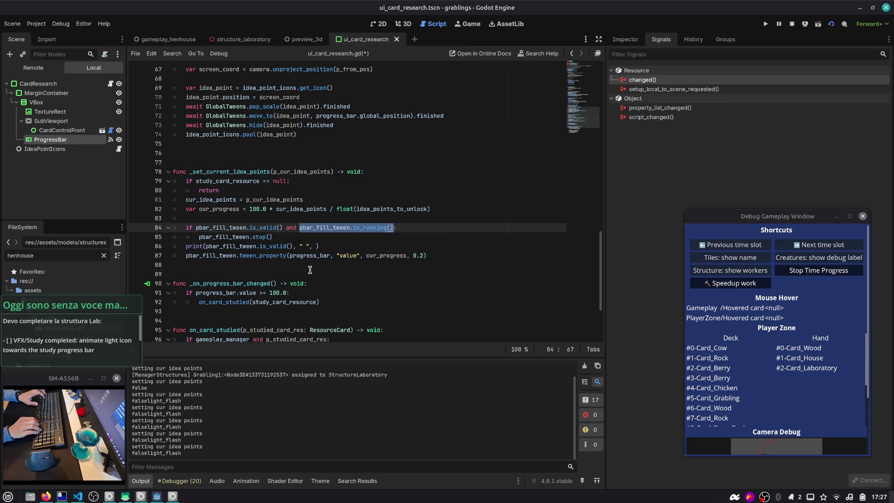
{"action": "key", "text": "ctrl+c"}
{"action": "key", "text": "Down"}
{"action": "key", "text": "Down"}
{"action": "key", "text": "Left"}
{"action": "key", "text": "ctrl+v"}
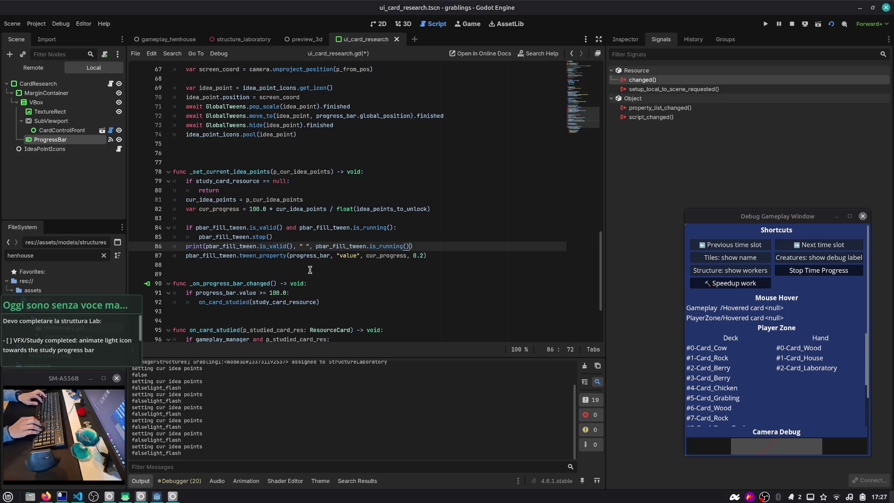
Step: Move the print line above the stop check, save, and remove the stray empty line
{"action": "key", "text": "alt+Up"}
{"action": "key", "text": "alt+Up"}
{"action": "key", "text": "Down"}
{"action": "key", "text": "Down"}
{"action": "key", "text": "ctrl+s"}
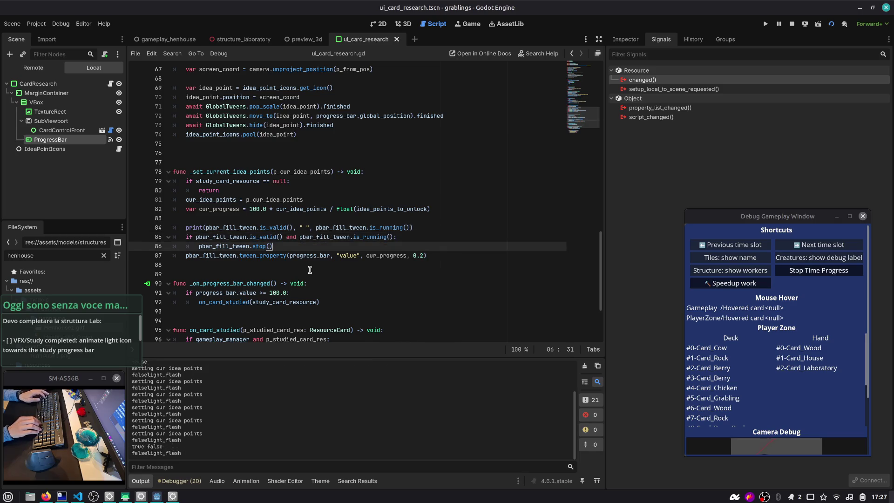
{"action": "key", "text": "Return"}
{"action": "key", "text": "ctrl+shift+k"}
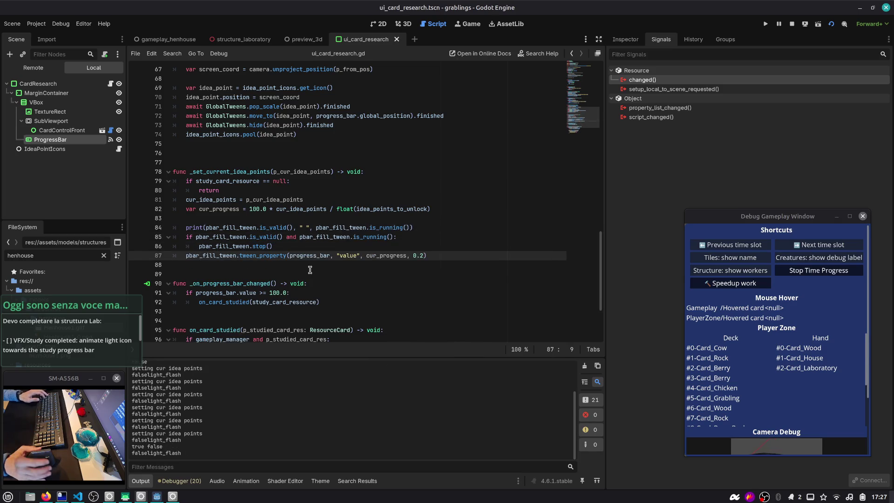
{"action": "double_click", "coordinate": [155, 447]}
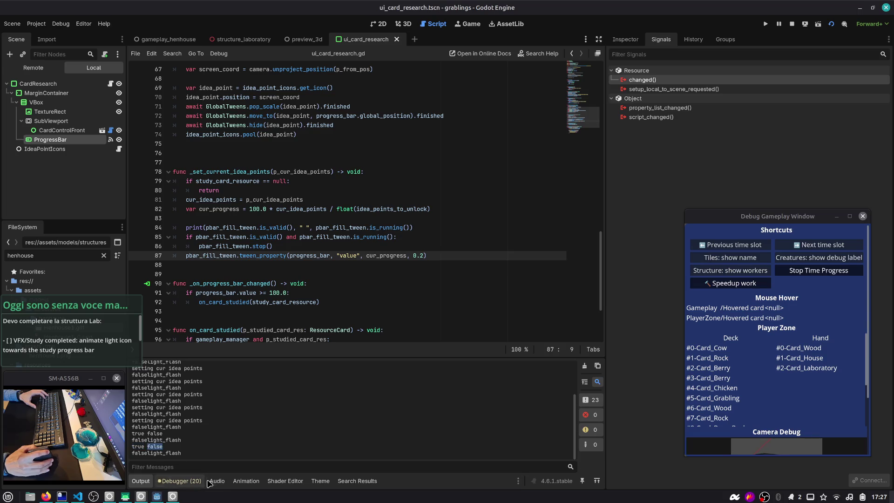
{"action": "left_click", "coordinate": [299, 267]}
Step: Find 'light_fl' in files and delete the light_flash debug print line in production_logic.gd
{"action": "key", "text": "ctrl+shift+f"}
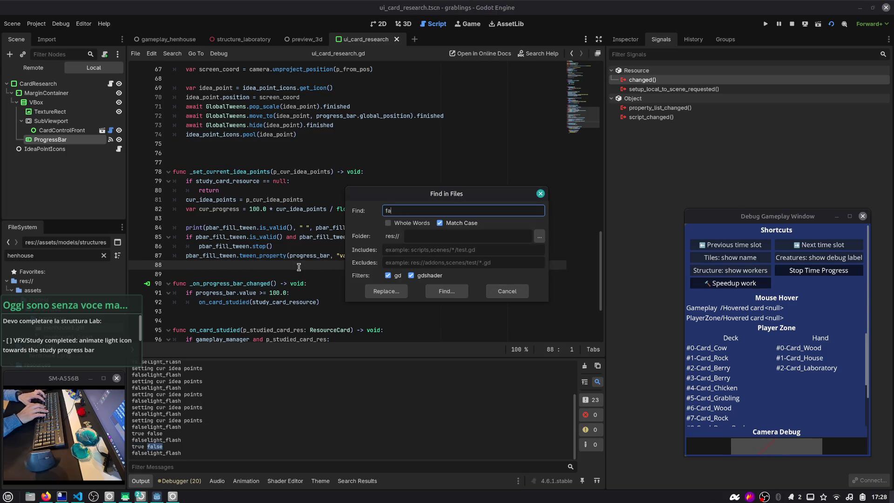
{"action": "key", "text": "BackSpace"}
{"action": "key", "text": "BackSpace"}
{"action": "type", "text": "light_"}
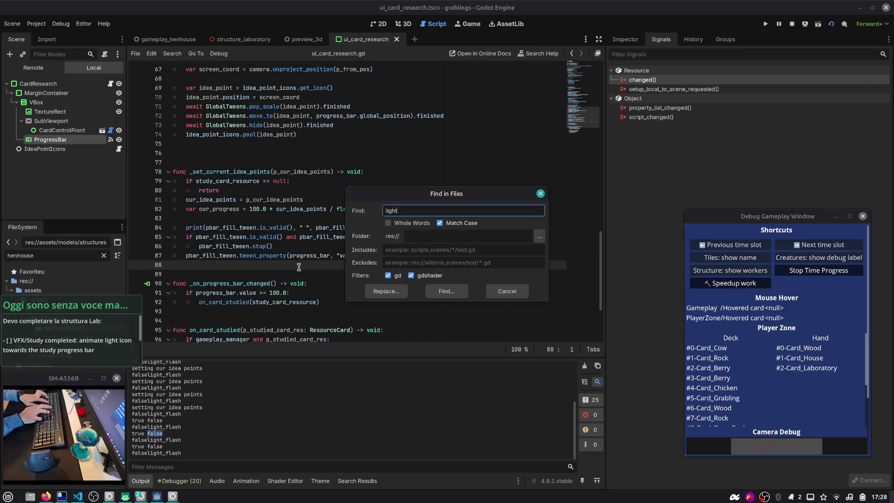
{"action": "type", "text": "fl"}
{"action": "key", "text": "Return"}
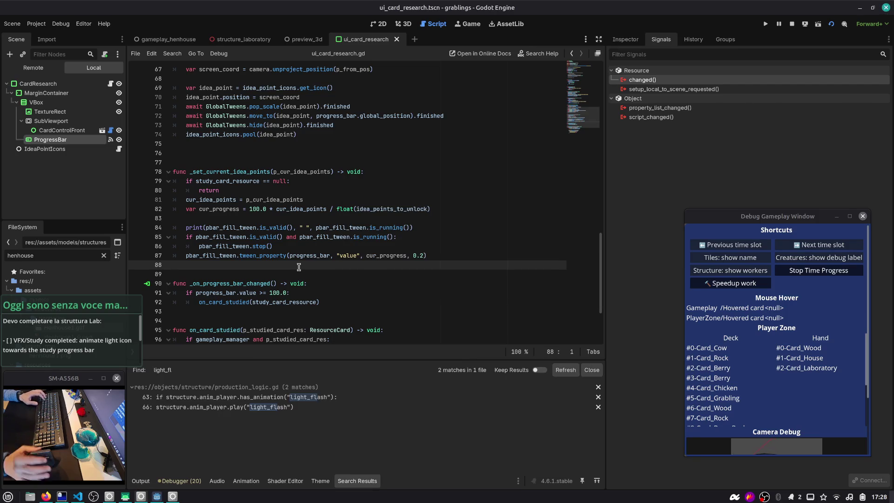
{"action": "left_click", "coordinate": [267, 408]}
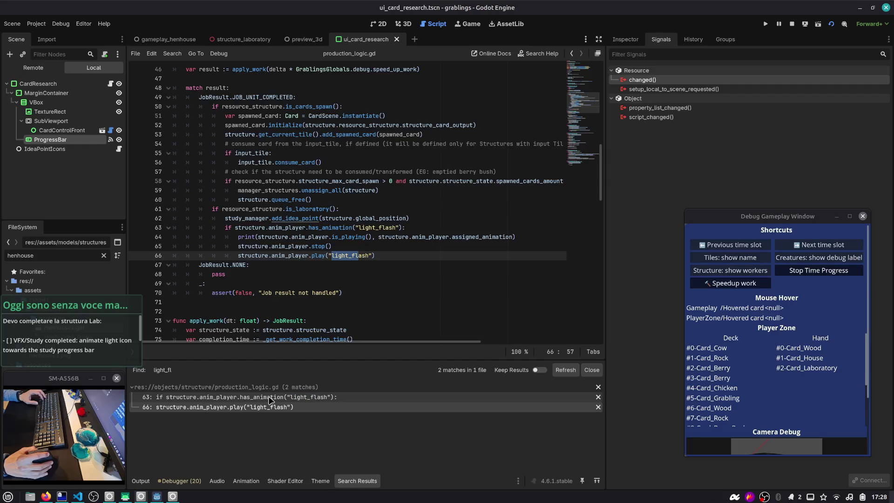
{"action": "key", "text": "Up"}
{"action": "left_click", "coordinate": [436, 237]}
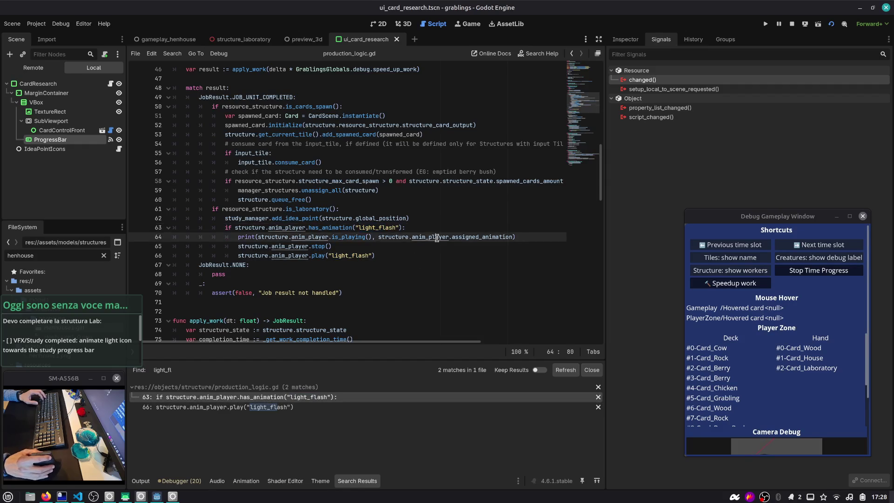
{"action": "key", "text": "ctrl+shift+k"}
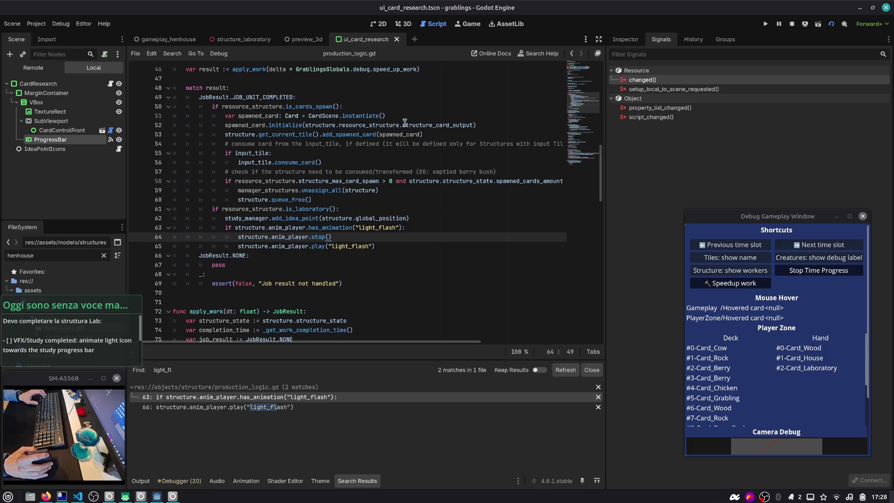
{"action": "left_click", "coordinate": [573, 54]}
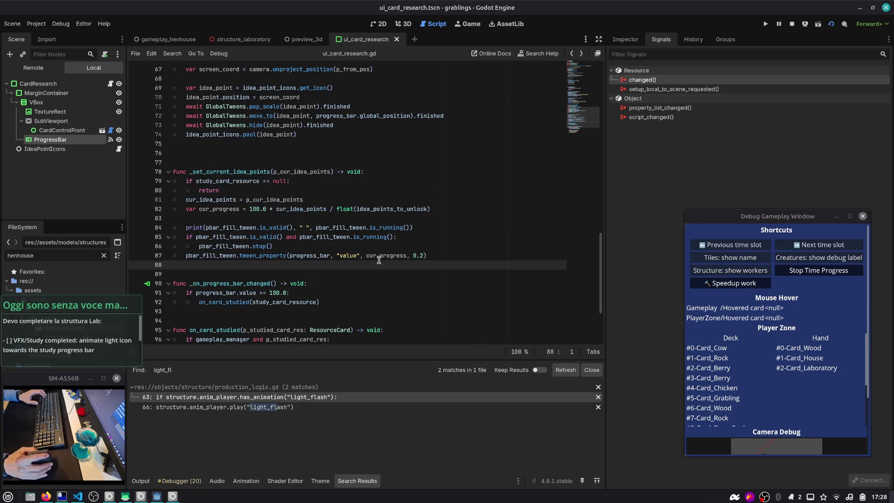
Step: Clear the Output log and look up what pbar_fill_tween's is_running() returns
{"action": "left_click", "coordinate": [137, 480]}
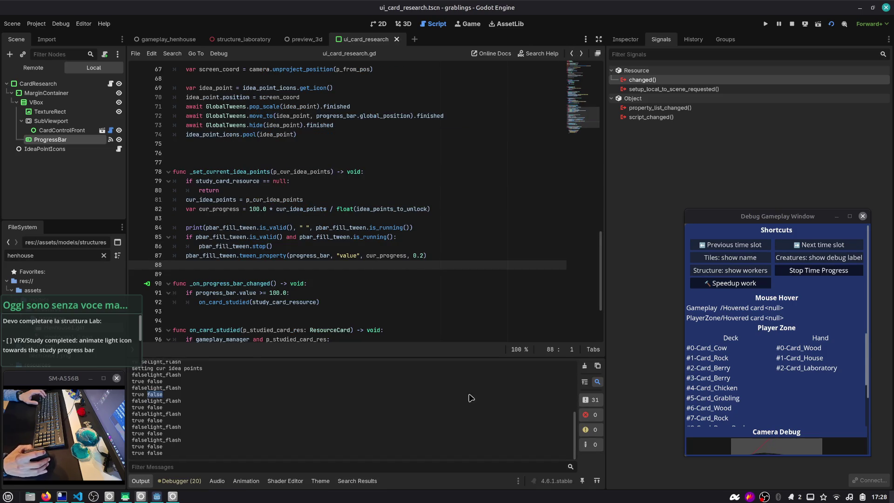
{"action": "left_click", "coordinate": [584, 366]}
{"action": "left_click", "coordinate": [382, 134]}
{"action": "scroll", "coordinate": [284, 200], "scroll_direction": "down", "scroll_amount": 3}
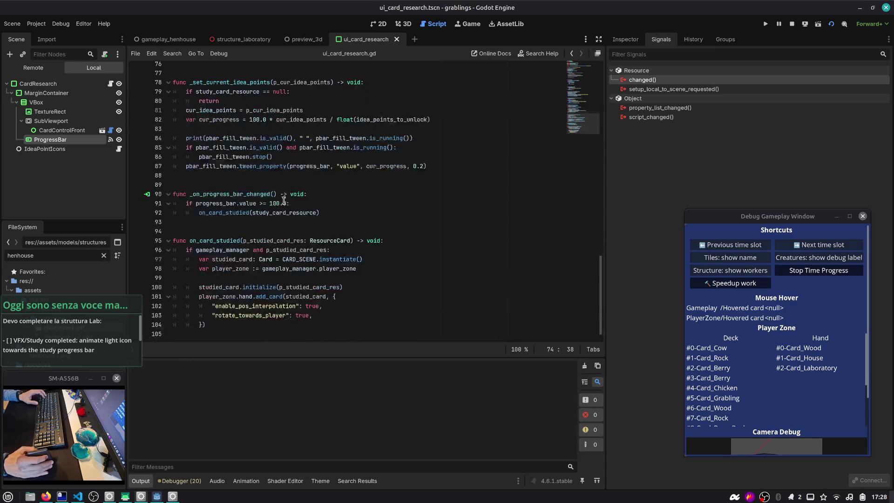
{"action": "double_click", "coordinate": [242, 138]}
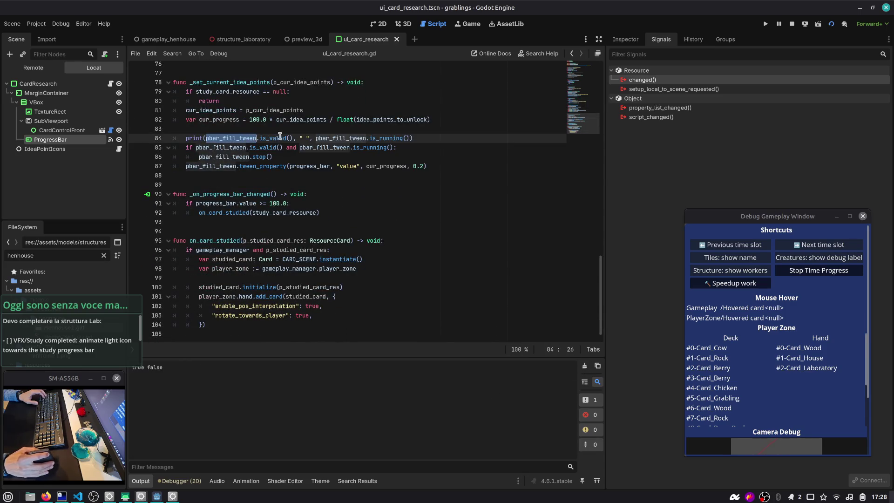
{"action": "left_click", "coordinate": [112, 325]}
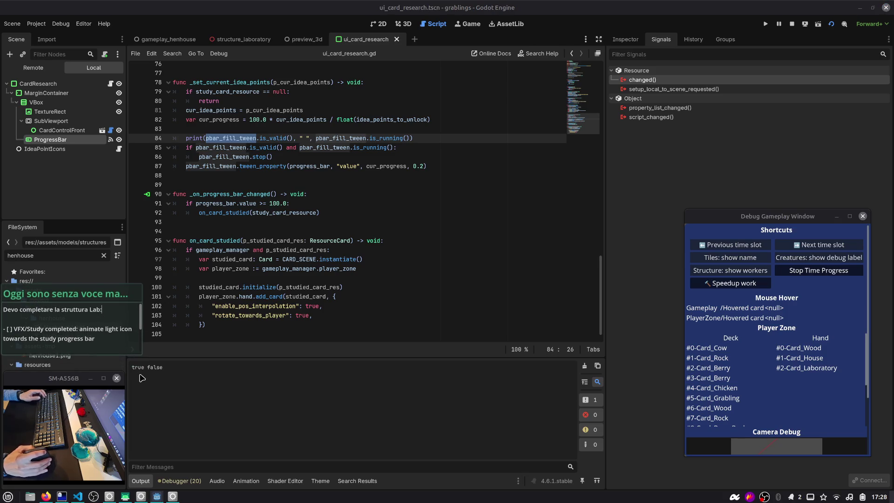
{"action": "left_click", "coordinate": [387, 138]}
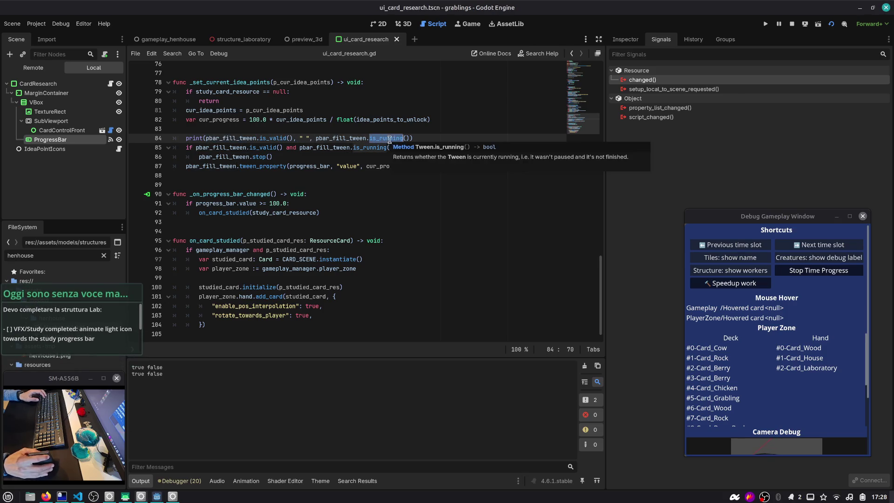
{"action": "left_click", "coordinate": [316, 138]}
Step: Add pbar_fill_tween.play() on a new line after tween_property and save
{"action": "left_click", "coordinate": [199, 167]}
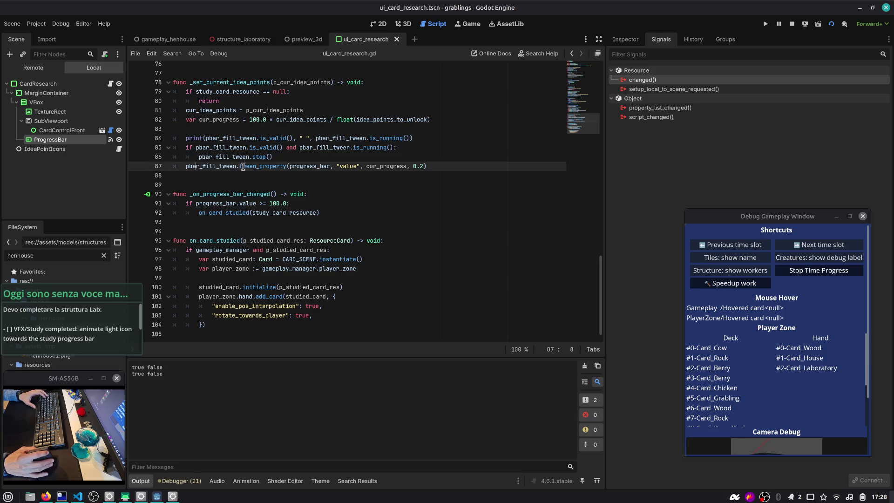
{"action": "key", "text": "End"}
{"action": "key", "text": "Return"}
{"action": "type", "text": "pbar_fill_tween."}
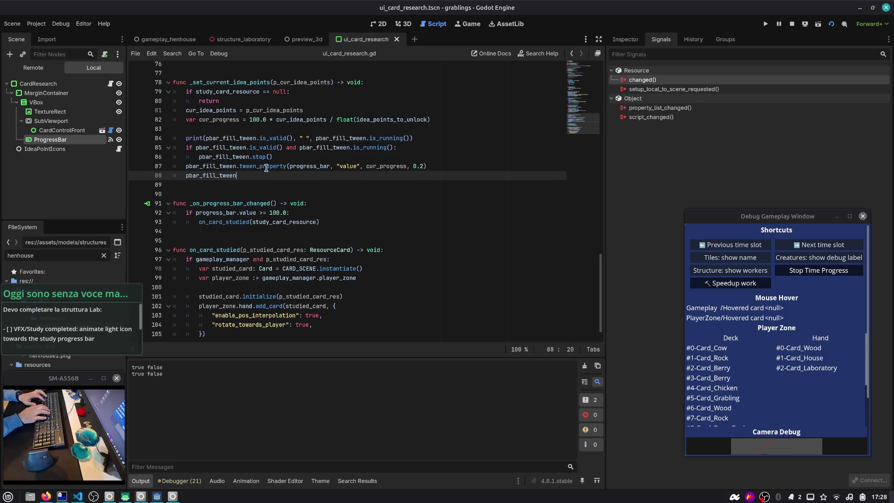
{"action": "type", "text": "run"}
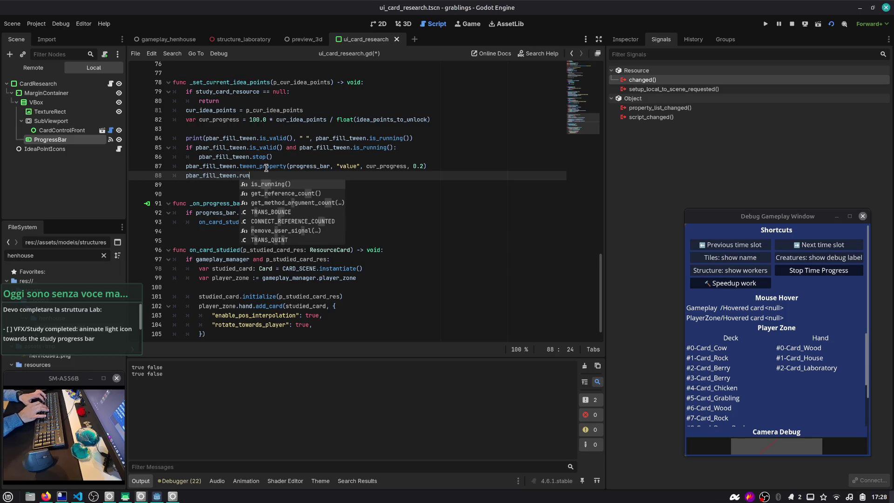
{"action": "key", "text": "BackSpace"}
{"action": "key", "text": "BackSpace"}
{"action": "key", "text": "BackSpace"}
{"action": "type", "text": "play"}
{"action": "key", "text": "Return"}
{"action": "key", "text": "ctrl+s"}
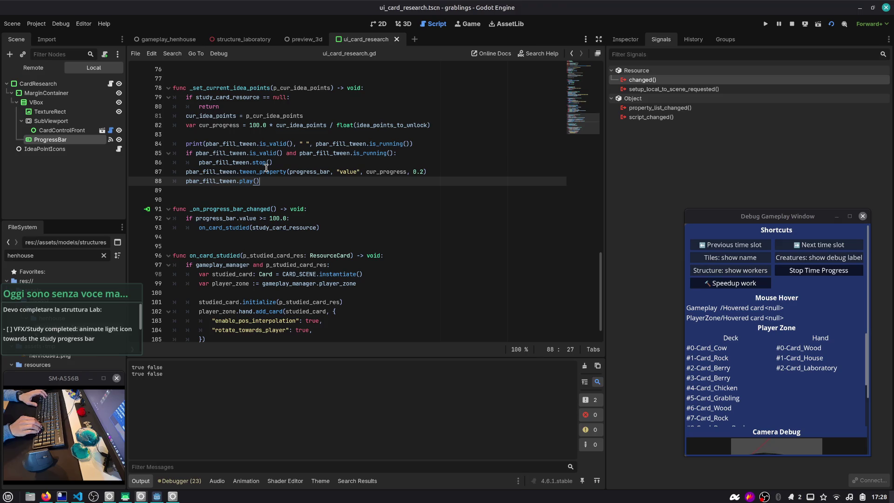
Step: Check the Tween.play() docs, then delete the is_valid()/is_running() debug print and save
{"action": "left_click", "coordinate": [246, 183], "text": "ctrl"}
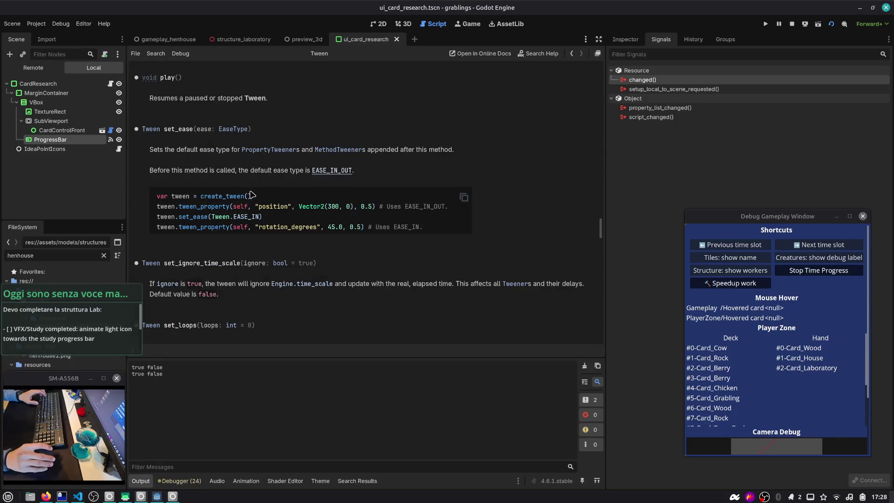
{"action": "left_click", "coordinate": [573, 55]}
{"action": "left_click", "coordinate": [247, 145]}
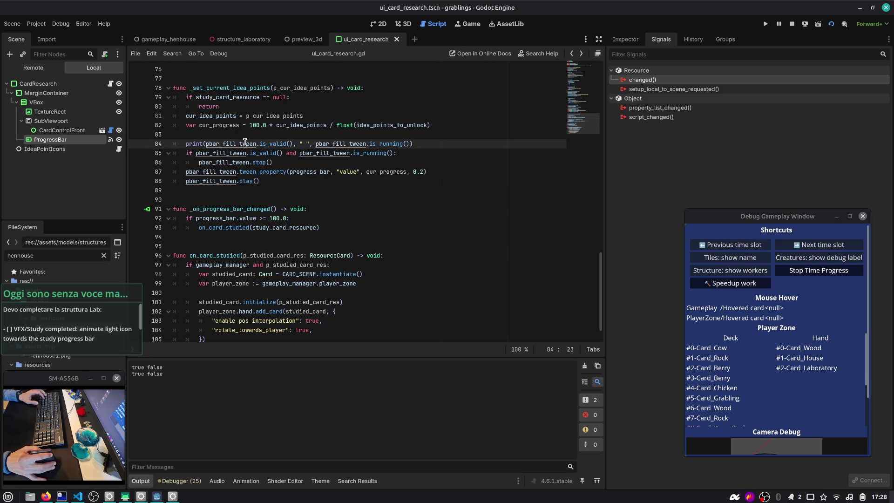
{"action": "key", "text": "ctrl+s"}
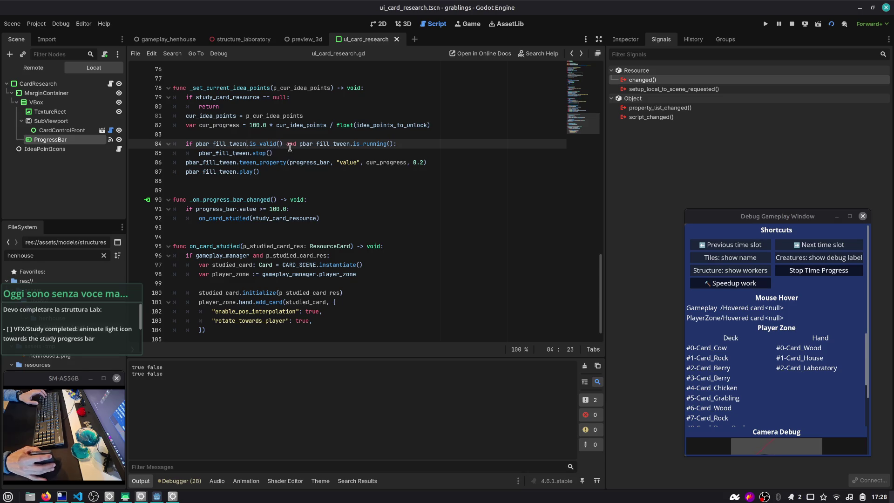
Step: Check where pbar_fill_tween is defined, then run the game with F5
{"action": "left_click", "coordinate": [268, 171]}
{"action": "scroll", "coordinate": [326, 163], "scroll_direction": "up", "scroll_amount": 2}
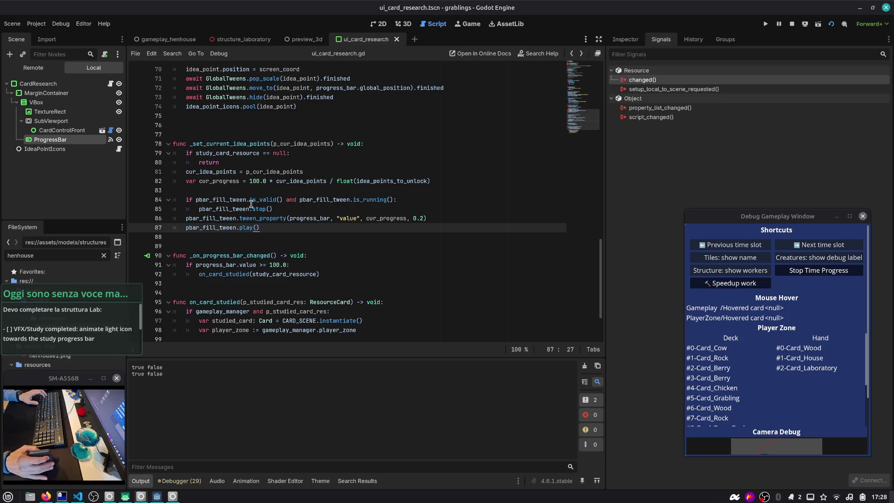
{"action": "double_click", "coordinate": [235, 200]}
{"action": "double_click", "coordinate": [222, 217]}
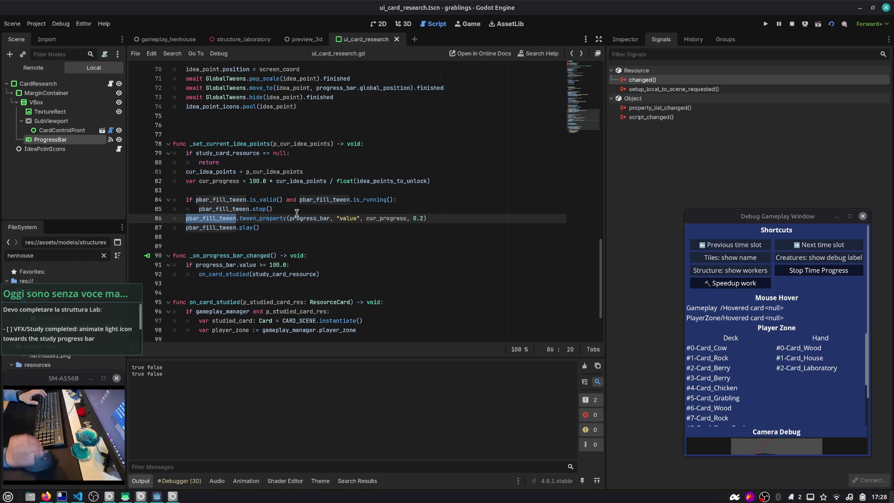
{"action": "key", "text": "F5"}
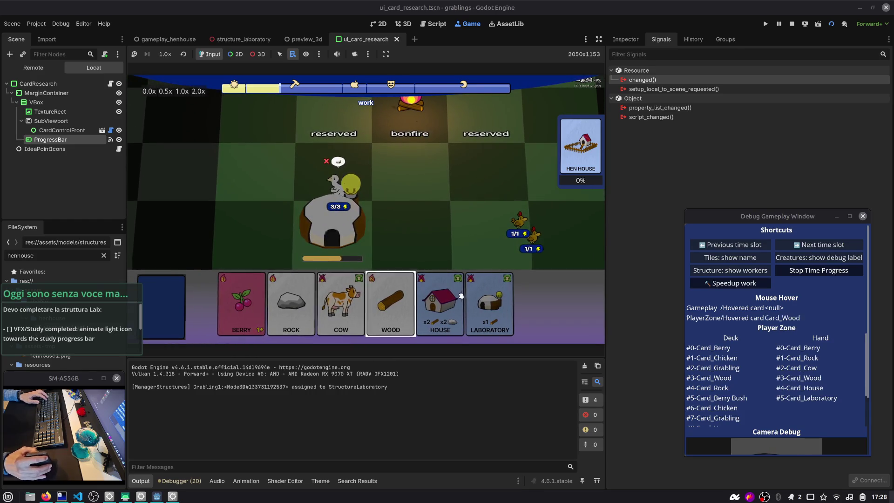
Step: Place the Laboratory card in-game, then follow the debugger error to ui_card_research.gd line 86
{"action": "mouse_move", "coordinate": [461, 296]}
{"action": "left_mouse_down"}
{"action": "mouse_move", "coordinate": [421, 253]}
{"action": "mouse_move", "coordinate": [260, 181]}
{"action": "left_mouse_up"}
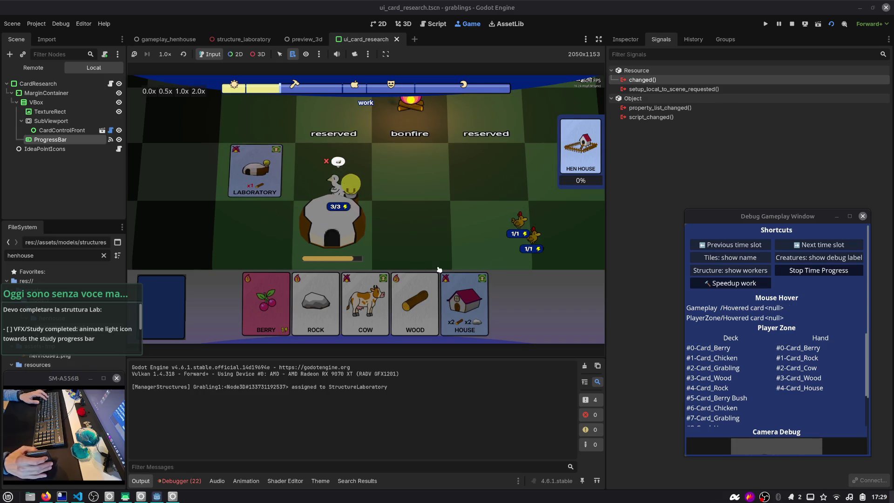
{"action": "left_click", "coordinate": [181, 480]}
{"action": "left_click", "coordinate": [204, 323]}
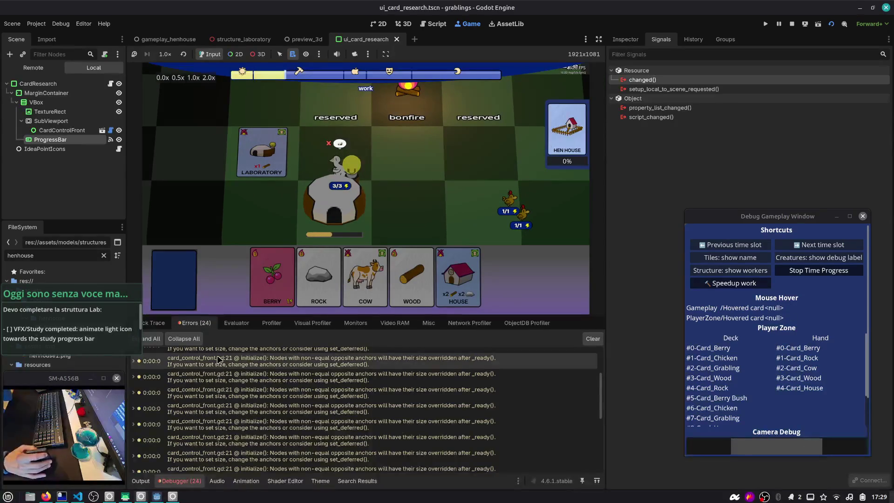
{"action": "scroll", "coordinate": [289, 419], "scroll_direction": "down", "scroll_amount": 3}
{"action": "double_click", "coordinate": [333, 440]}
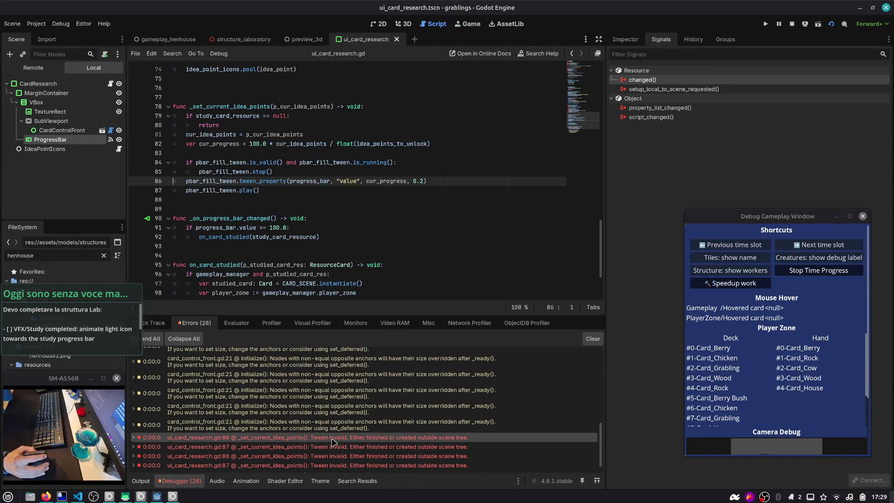
{"action": "double_click", "coordinate": [222, 181]}
{"action": "scroll", "coordinate": [311, 192], "scroll_direction": "up", "scroll_amount": 2}
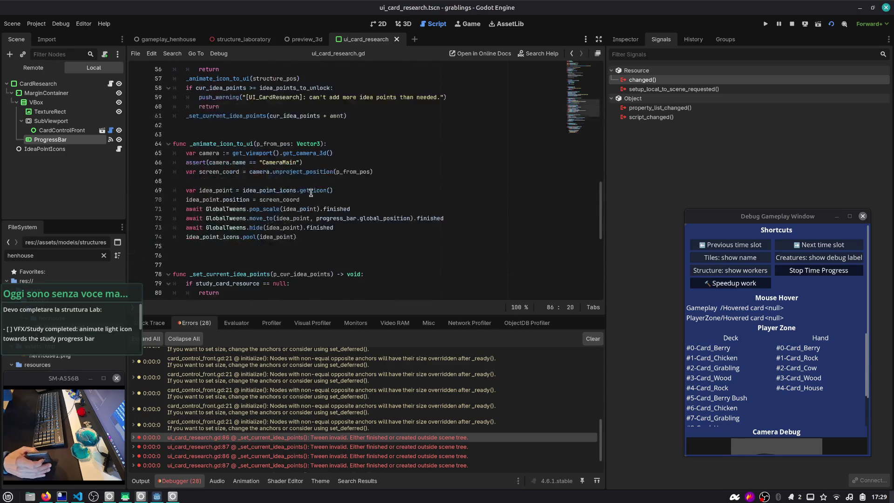
{"action": "scroll", "coordinate": [307, 196], "scroll_direction": "down", "scroll_amount": 1}
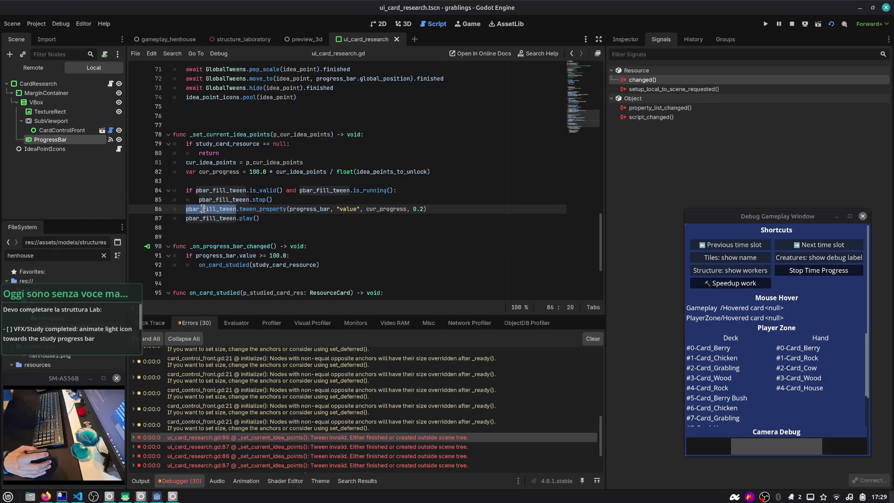
Step: Search the built-in help for 'tween' and open the Tween class reference
{"action": "key", "text": "Right"}
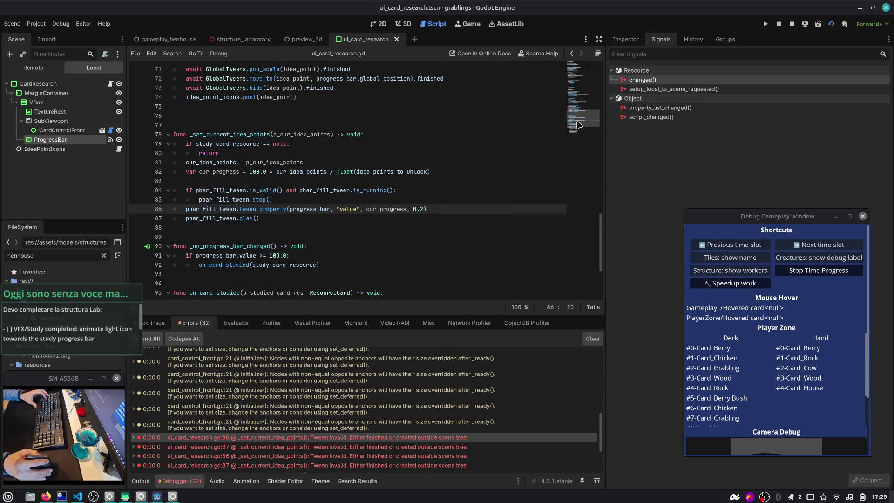
{"action": "key", "text": "F1"}
{"action": "type", "text": "tween"}
{"action": "key", "text": "Return"}
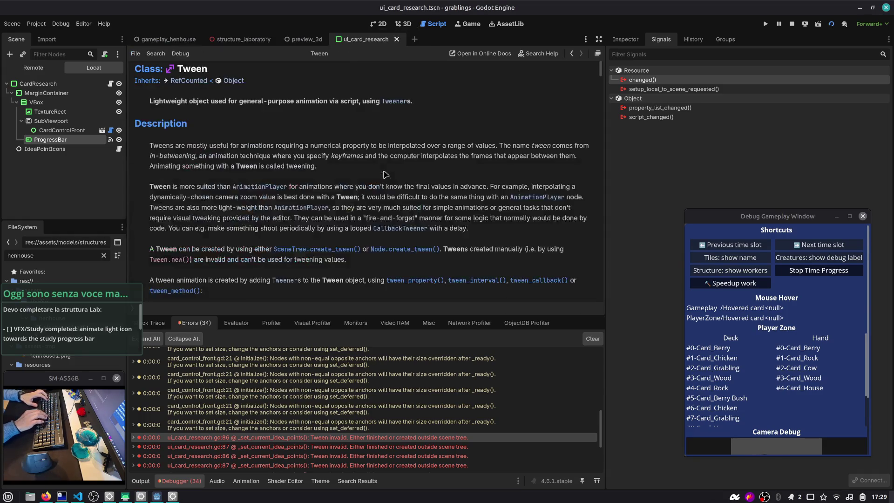
Step: Search the Tween docs for 'reuse' and mark the note about creating a new Tween
{"action": "key", "text": "ctrl+f"}
{"action": "type", "text": "reuse"}
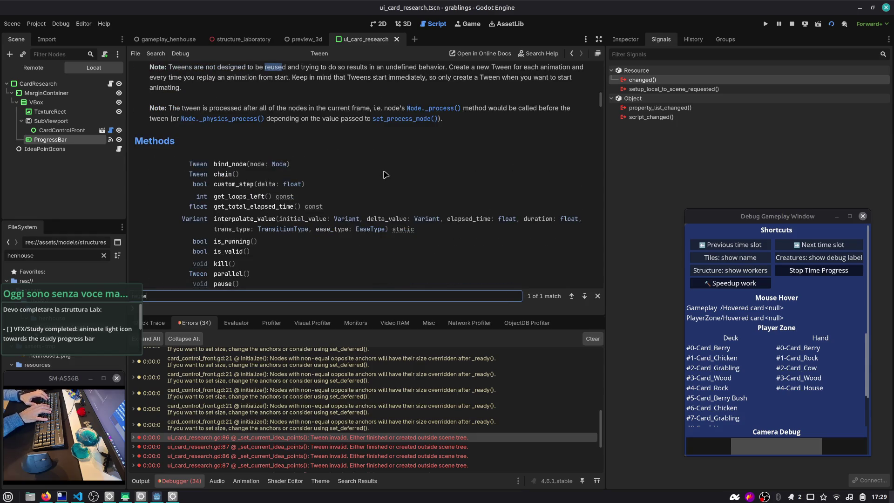
{"action": "left_click", "coordinate": [271, 70]}
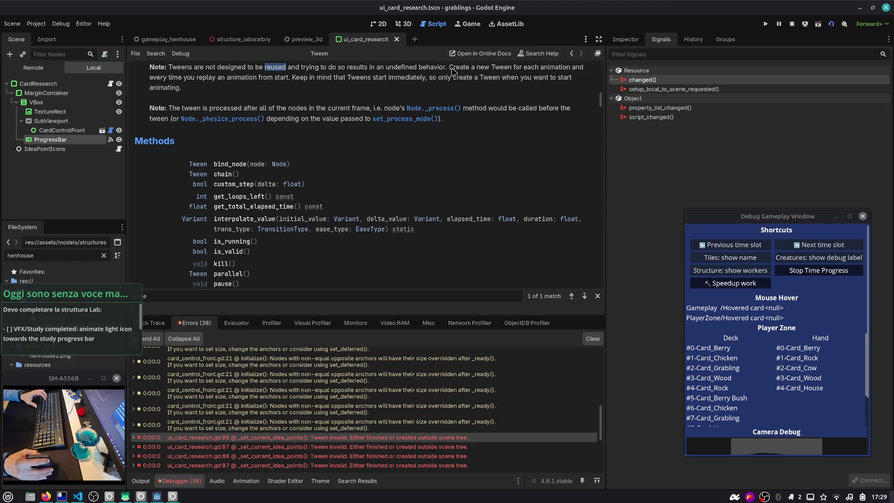
{"action": "left_click_drag", "start_coordinate": [460, 68], "coordinate": [551, 77]}
Step: Insert pbar_fill_tween = create_tween() before tween_property, delete the play() line, save, and run
{"action": "left_click", "coordinate": [574, 53]}
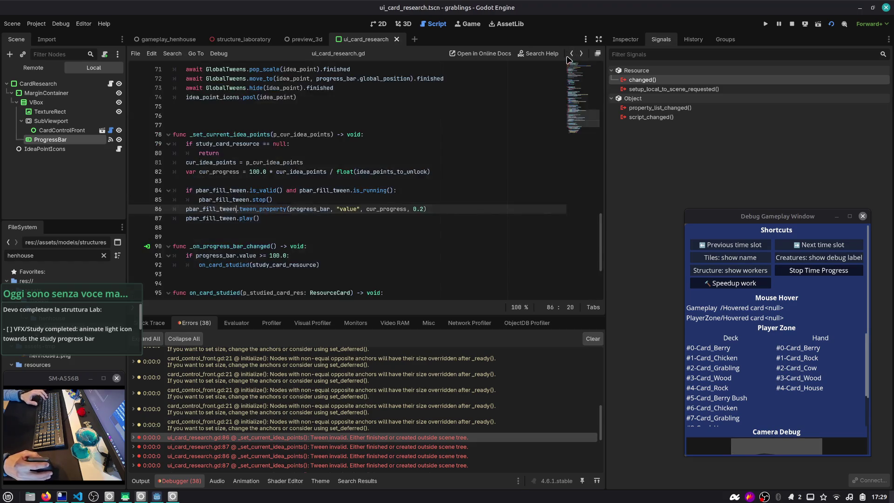
{"action": "left_click_drag", "start_coordinate": [420, 209], "coordinate": [221, 207]}
{"action": "key", "text": "BackSpace"}
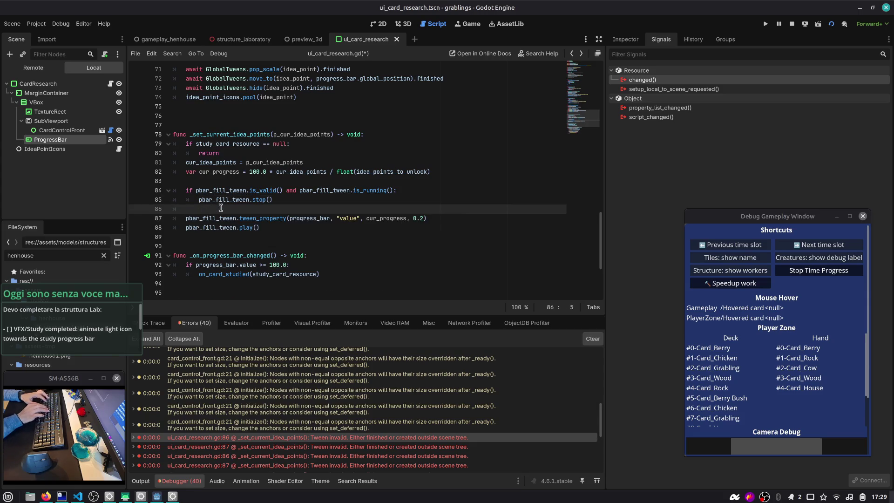
{"action": "type", "text": "pbar_fill_tween = "}
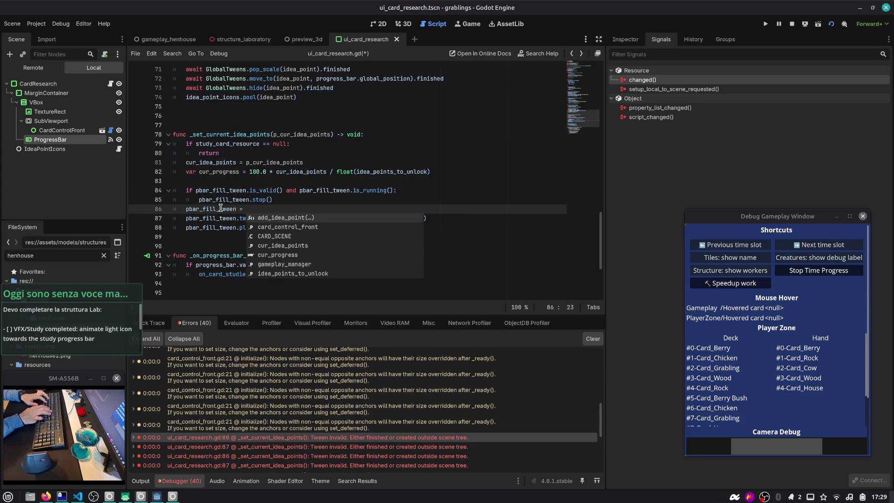
{"action": "type", "text": "create_tween()"}
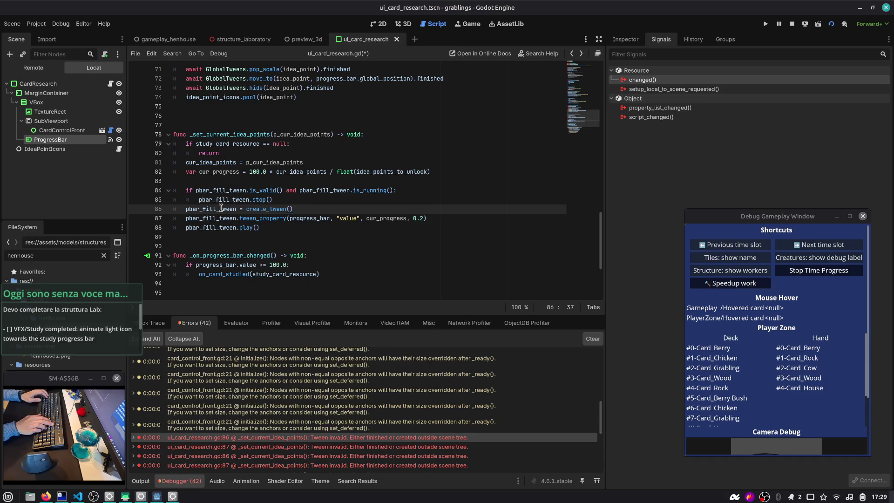
{"action": "key", "text": "Down"}
{"action": "key", "text": "Down"}
{"action": "key", "text": "ctrl+shift+k"}
{"action": "key", "text": "ctrl+s"}
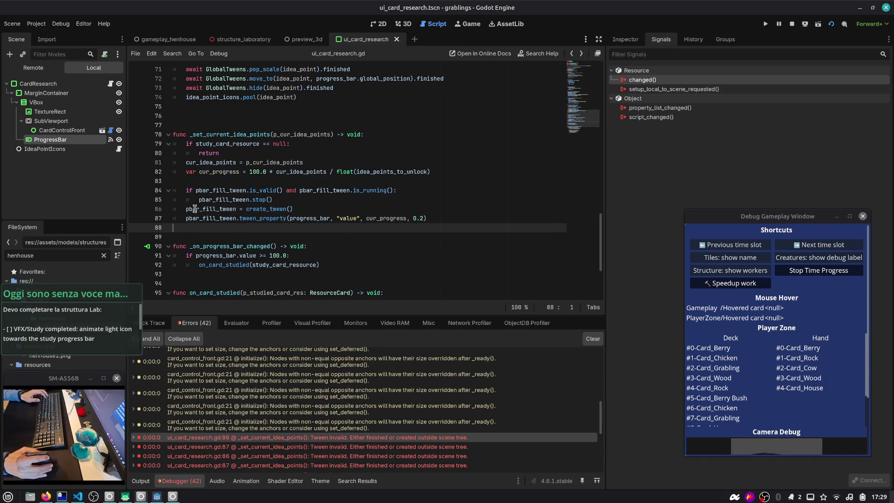
{"action": "key", "text": "F5"}
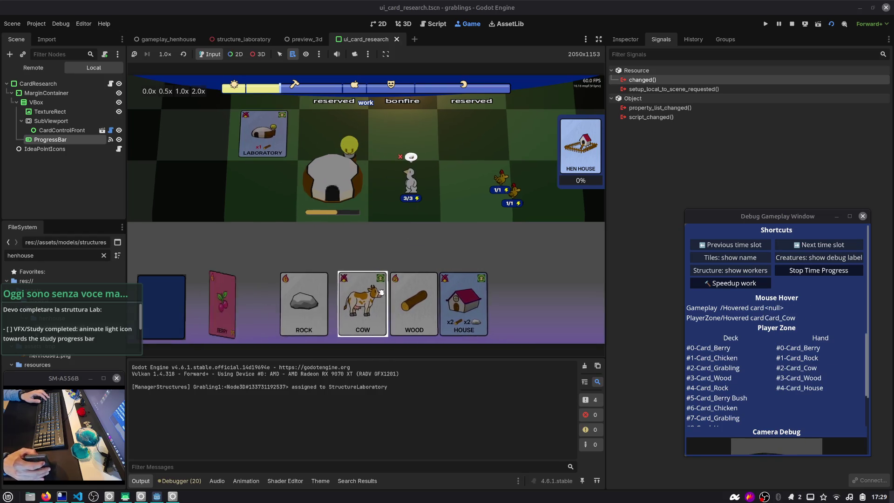
Step: Play the Wood card and a Grabling onto the Laboratory, watch the bar fill, then stop with F8
{"action": "left_click", "coordinate": [348, 197]}
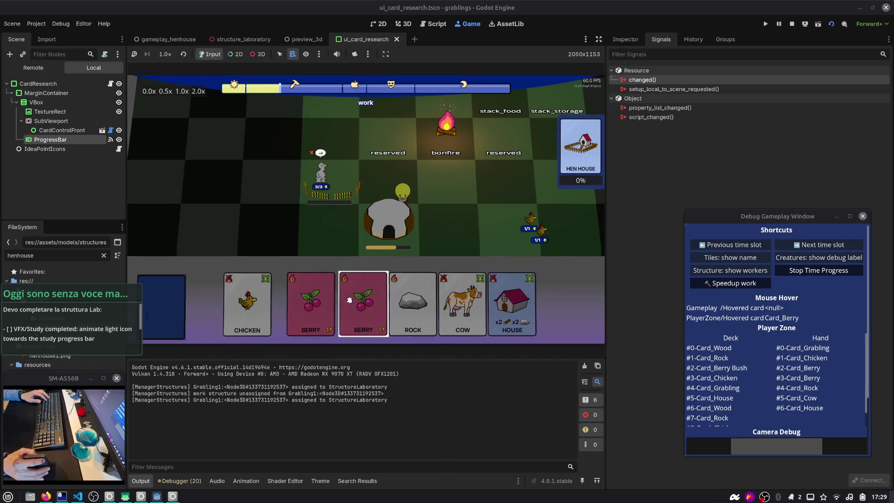
{"action": "left_click", "coordinate": [242, 302]}
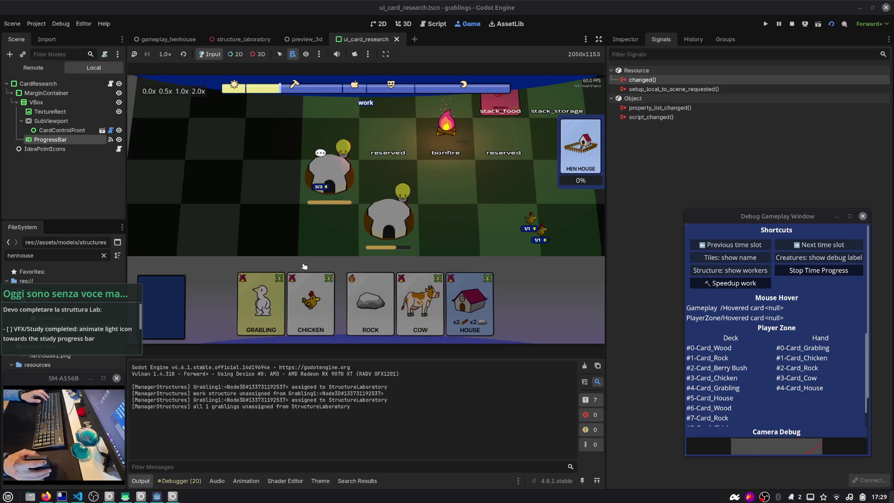
{"action": "left_click", "coordinate": [393, 225]}
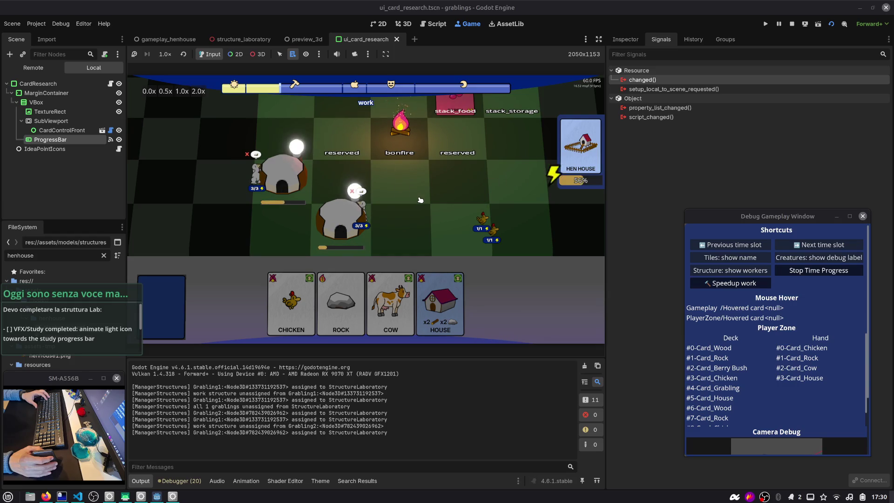
{"action": "key", "text": "F8"}
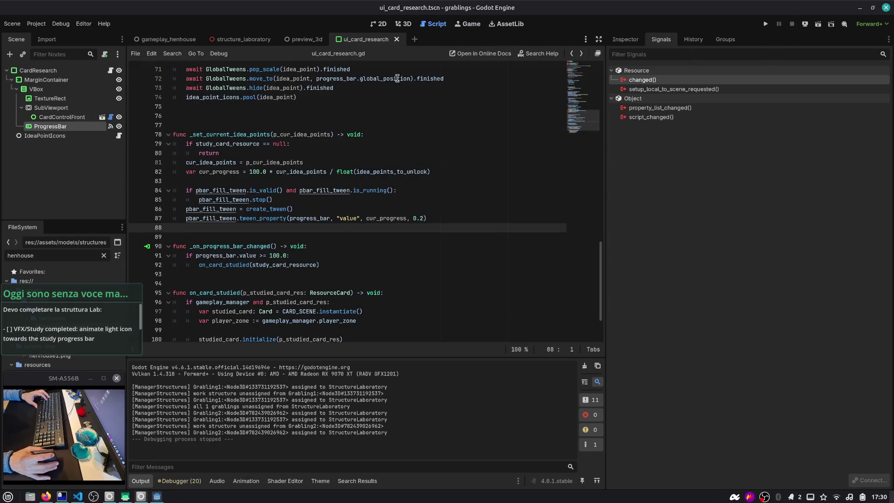
Step: Find every call of _set_current_idea_points and where _animate_icon_to_ui is called
{"action": "double_click", "coordinate": [210, 218]}
{"action": "scroll", "coordinate": [353, 176], "scroll_direction": "down", "scroll_amount": 2}
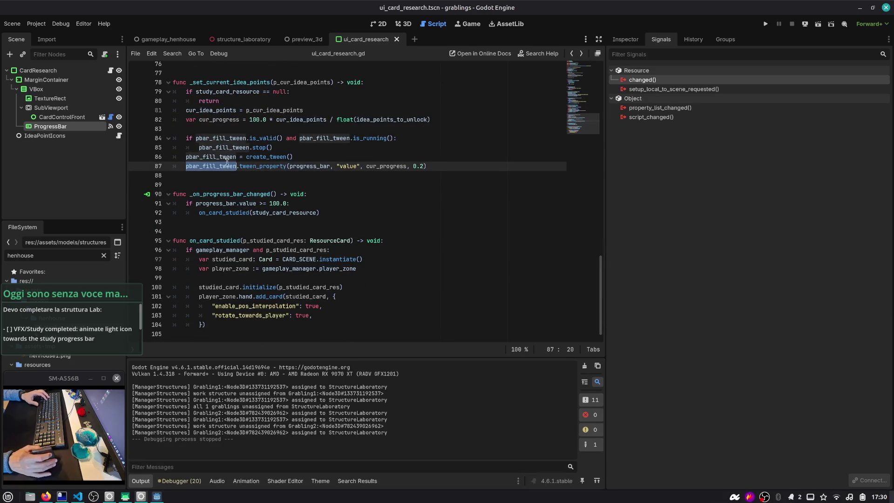
{"action": "double_click", "coordinate": [221, 83]}
{"action": "scroll", "coordinate": [286, 213], "scroll_direction": "up", "scroll_amount": 5}
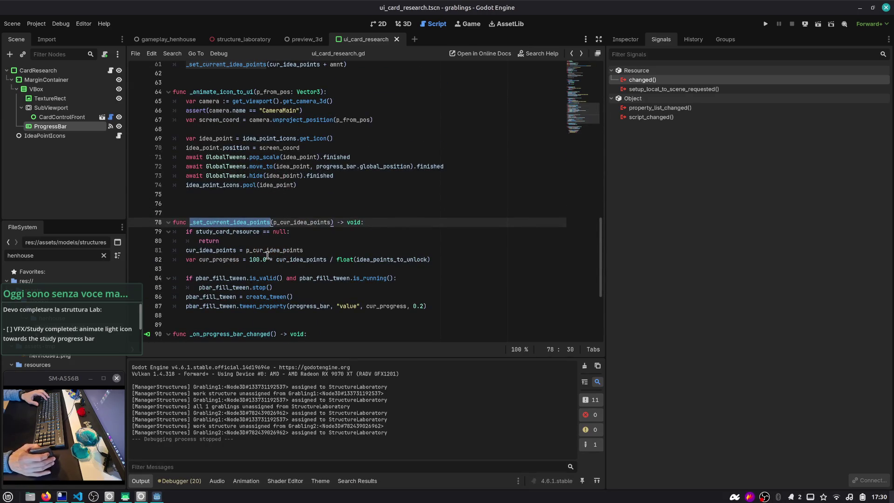
{"action": "scroll", "coordinate": [251, 223], "scroll_direction": "up", "scroll_amount": 5}
{"action": "key", "text": "ctrl+f"}
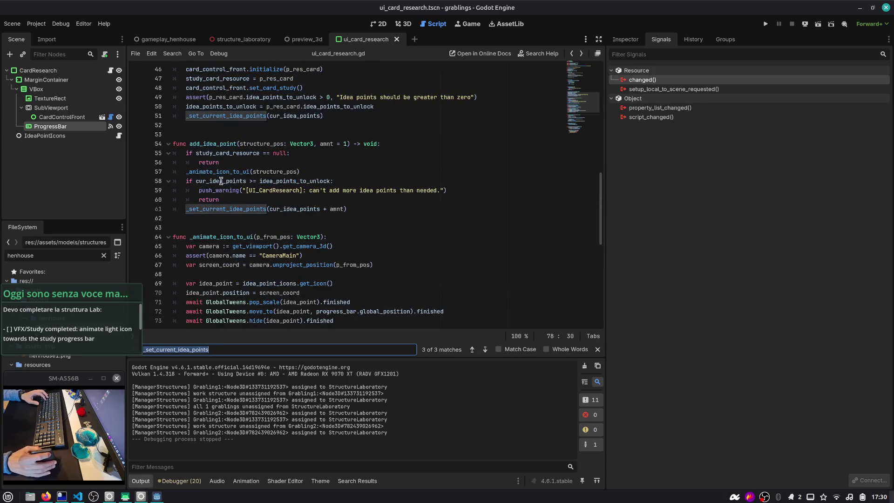
{"action": "double_click", "coordinate": [219, 172]}
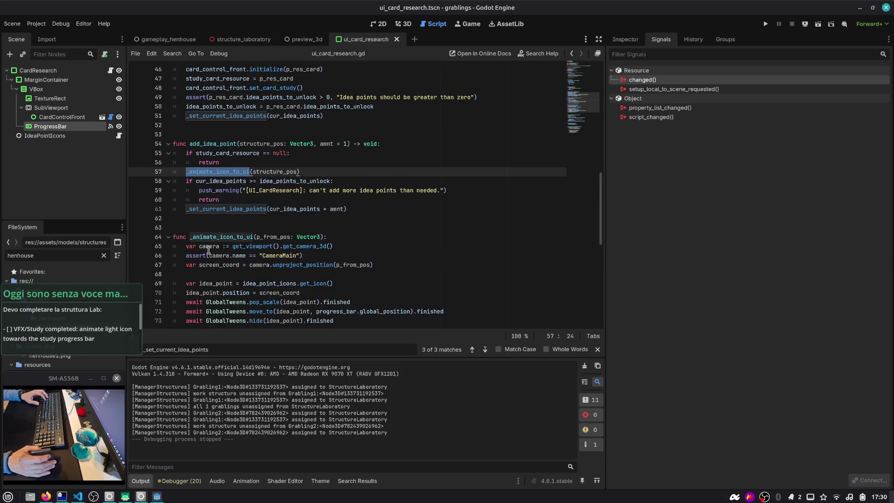
{"action": "scroll", "coordinate": [228, 252], "scroll_direction": "down", "scroll_amount": 3}
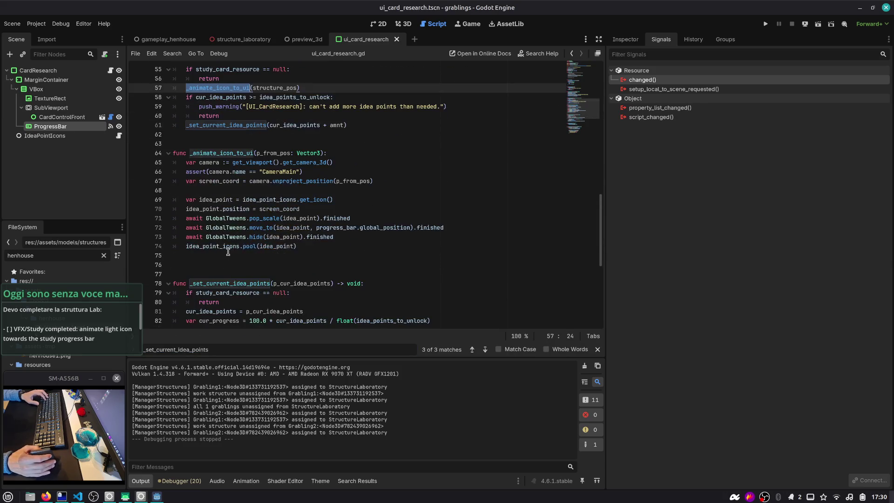
Step: Inspect the _animate_icon_to_ui function, then delete the extra blank line below line 74
{"action": "left_click", "coordinate": [309, 247]}
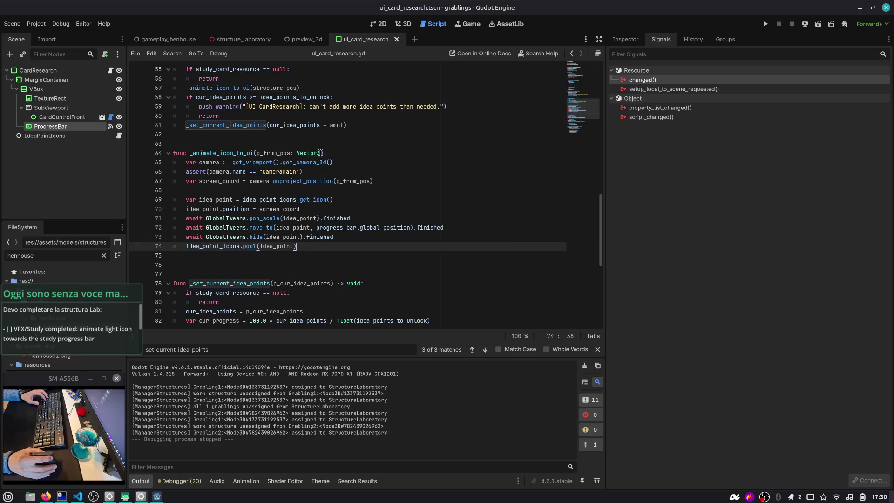
{"action": "double_click", "coordinate": [239, 157]}
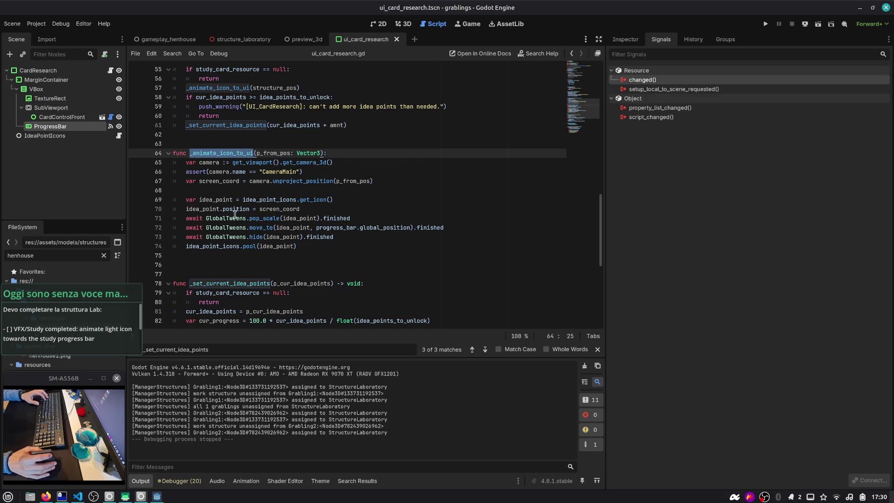
{"action": "left_click", "coordinate": [319, 248]}
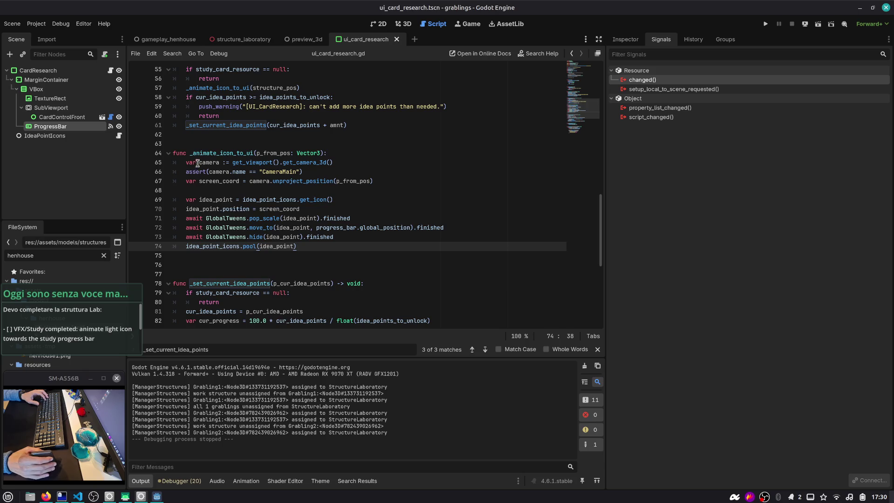
{"action": "double_click", "coordinate": [219, 154]}
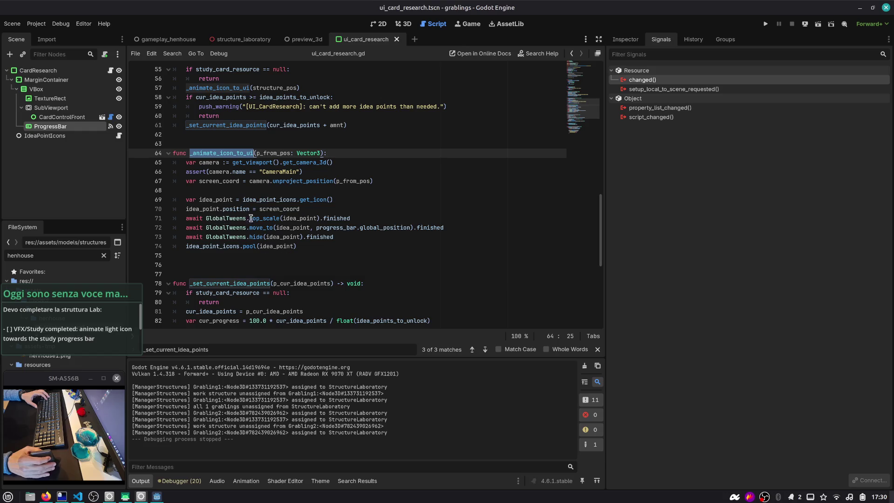
{"action": "left_click", "coordinate": [315, 247]}
{"action": "left_click", "coordinate": [272, 262]}
{"action": "key", "text": "Delete"}
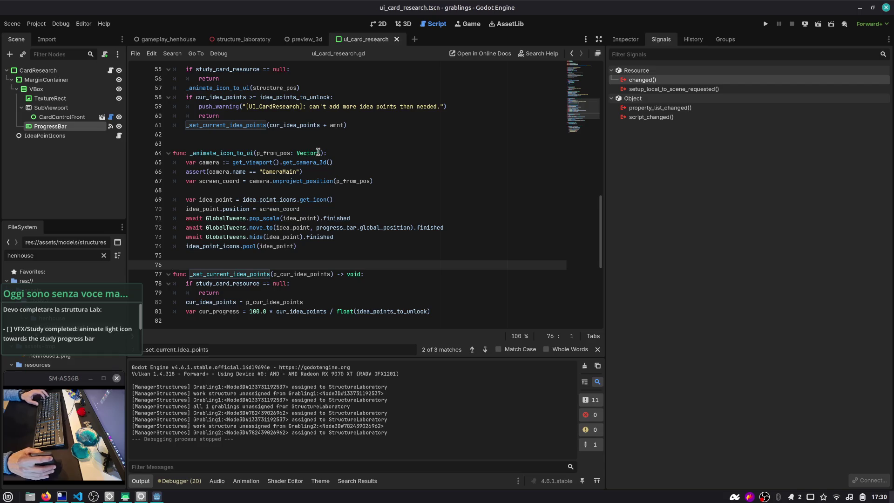
Step: Try adding an on_complete parameter to the signature, revert it, and save
{"action": "left_click", "coordinate": [318, 152]}
{"action": "type", "text": ", on_complete"}
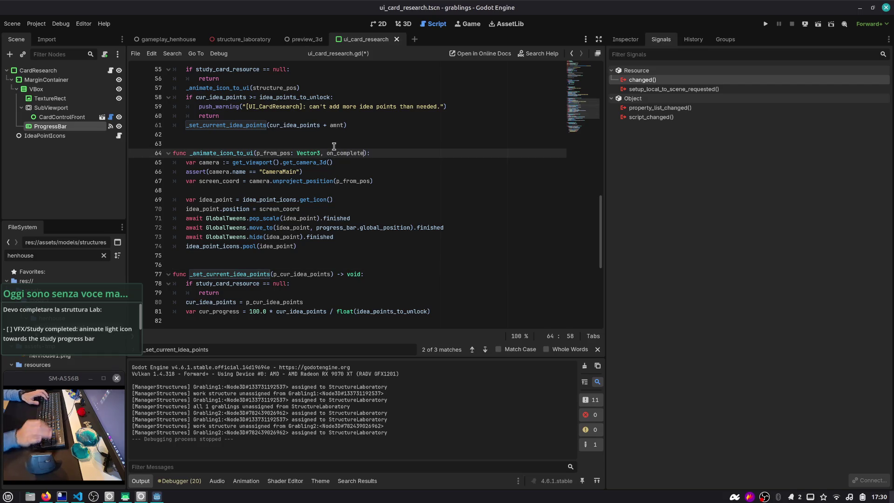
{"action": "scroll", "coordinate": [334, 146], "scroll_direction": "up", "scroll_amount": 3}
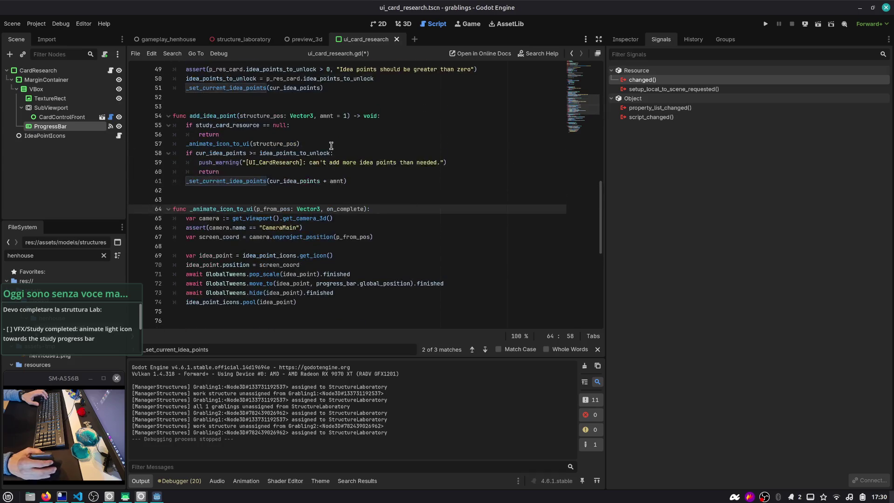
{"action": "key", "text": "ctrl+shift+Left"}
{"action": "key", "text": "BackSpace"}
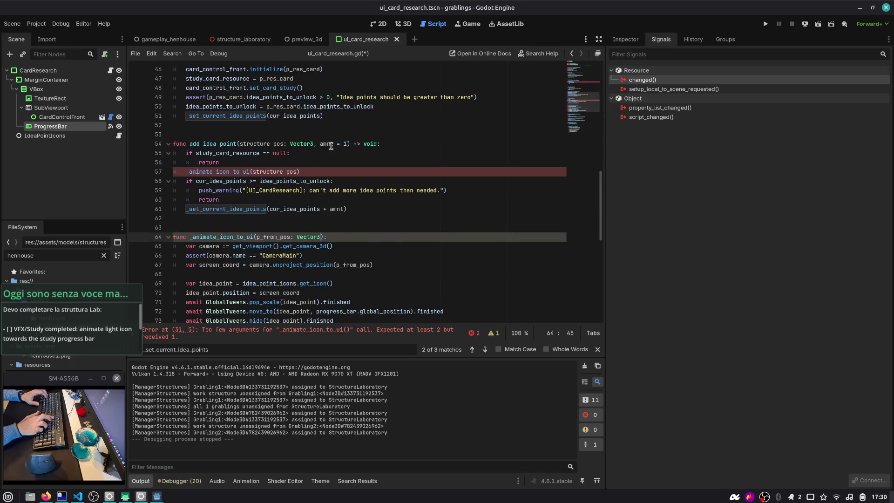
{"action": "key", "text": "ctrl+s"}
Step: Move _animate_icon_to_ui(structure_pos) from line 57 to line 60, prefixed with await
{"action": "left_click", "coordinate": [243, 181]}
{"action": "key", "text": "Up"}
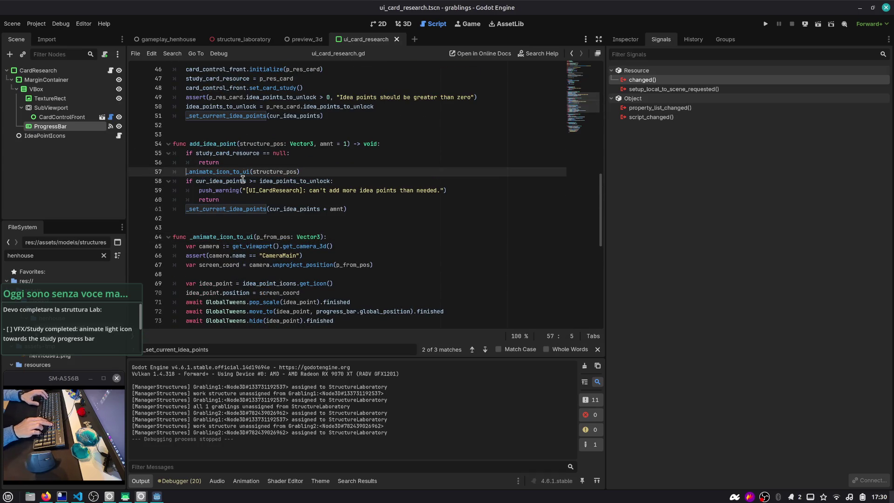
{"action": "key", "text": "shift+End"}
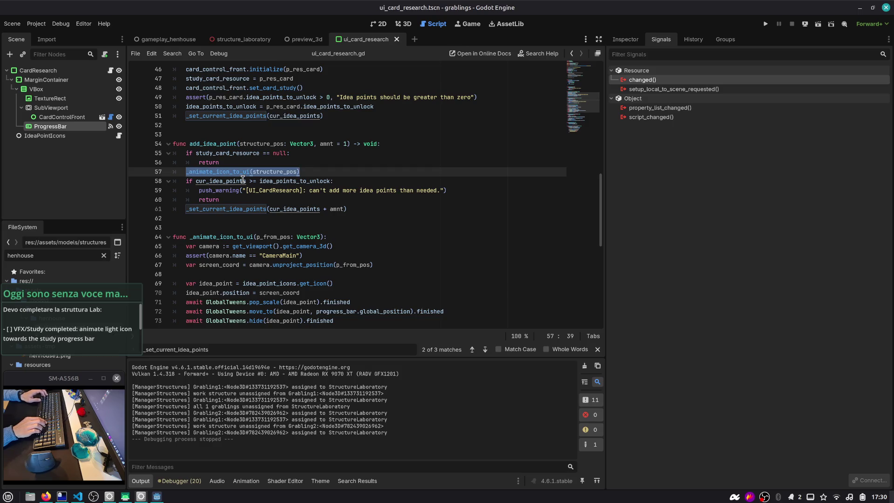
{"action": "key", "text": "ctrl+x"}
{"action": "key", "text": "alt+Down"}
{"action": "key", "text": "alt+Down"}
{"action": "key", "text": "alt+Down"}
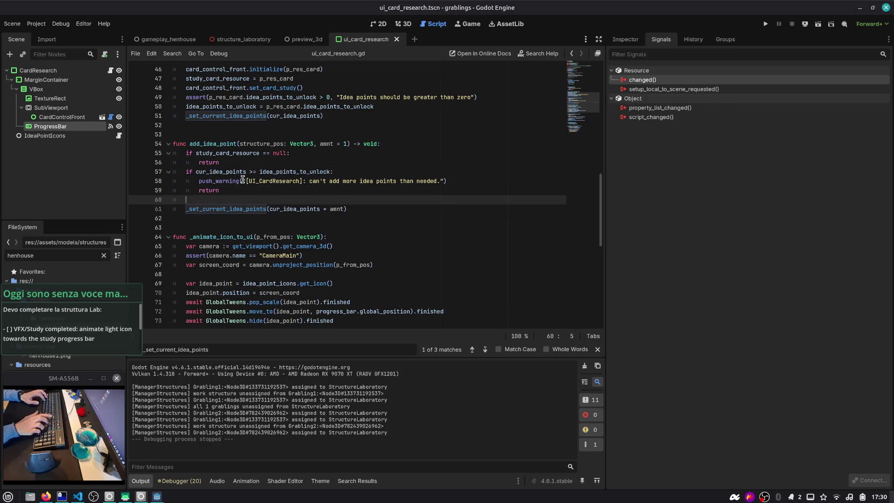
{"action": "key", "text": "ctrl+v"}
{"action": "key", "text": "Home"}
{"action": "type", "text": "await"}
Step: Close the search bar and launch the game to test the change
{"action": "key", "text": "Escape"}
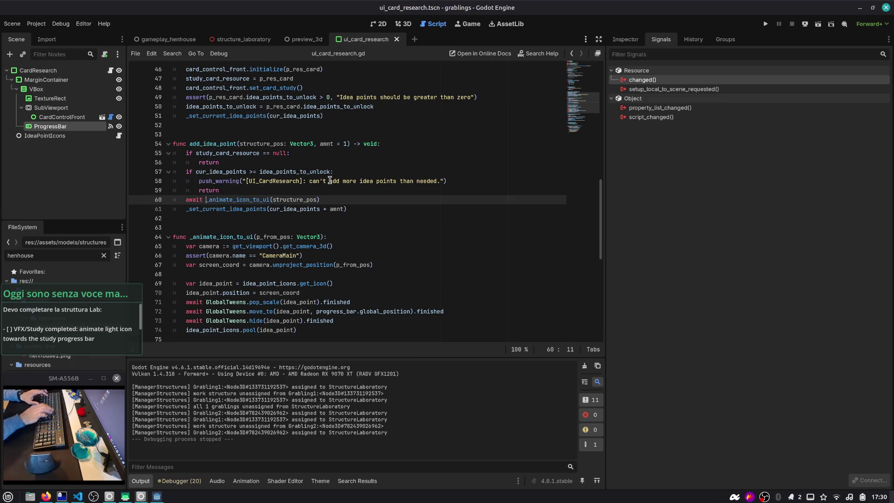
{"action": "key", "text": "ctrl+shift+F5"}
{"action": "key", "text": "Return"}
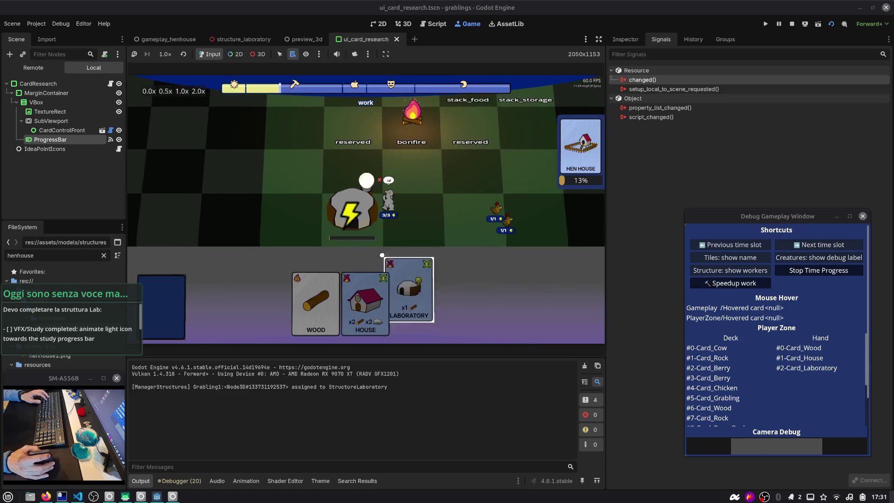
Step: Place the LABORATORY beside the hut, assign a Grabling and Wood to it, and move another worker
{"action": "left_click_drag", "start_coordinate": [414, 303], "coordinate": [294, 171]}
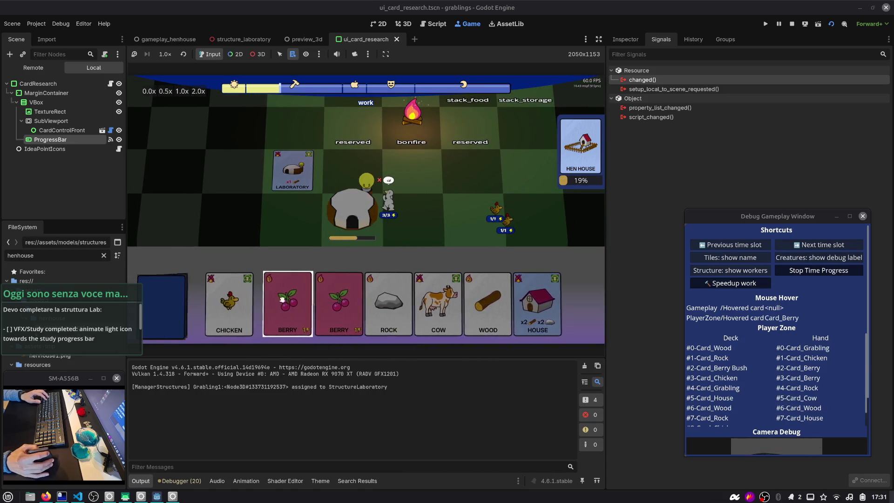
{"action": "left_click_drag", "start_coordinate": [201, 300], "coordinate": [347, 159]}
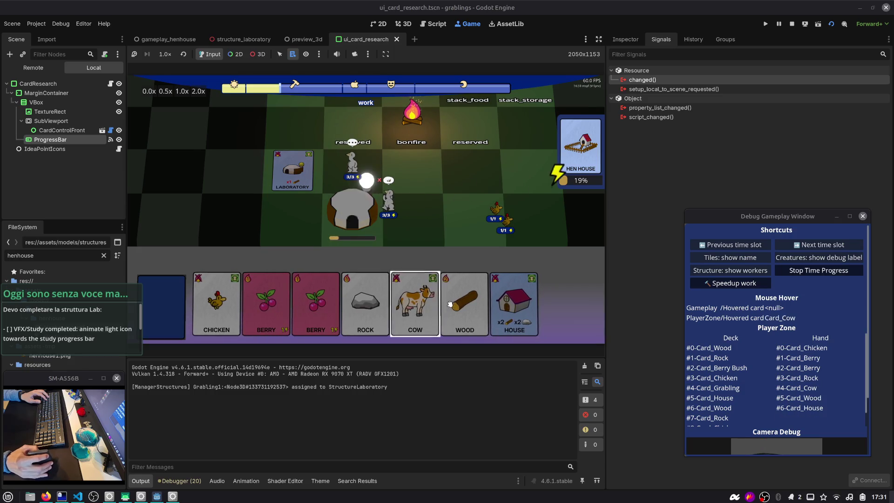
{"action": "left_click_drag", "start_coordinate": [464, 303], "coordinate": [288, 171]}
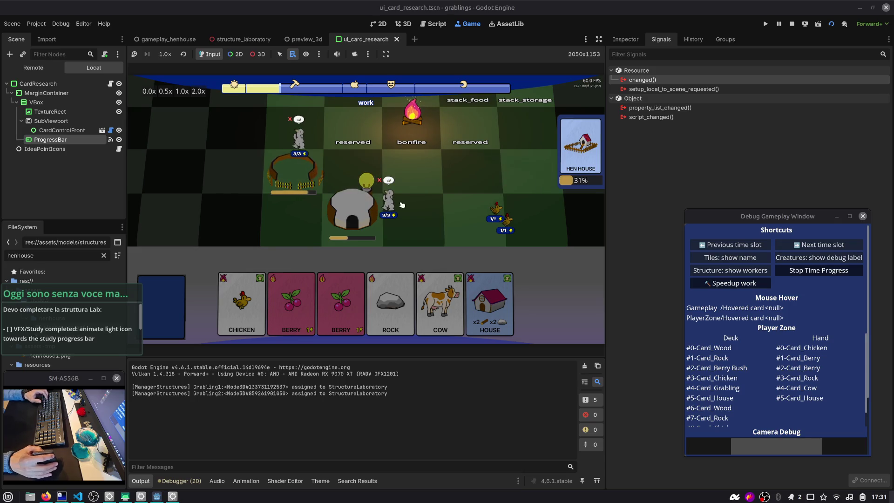
{"action": "mouse_move", "coordinate": [385, 204]}
{"action": "left_mouse_down"}
{"action": "mouse_move", "coordinate": [424, 202]}
{"action": "mouse_move", "coordinate": [385, 216]}
{"action": "left_mouse_up"}
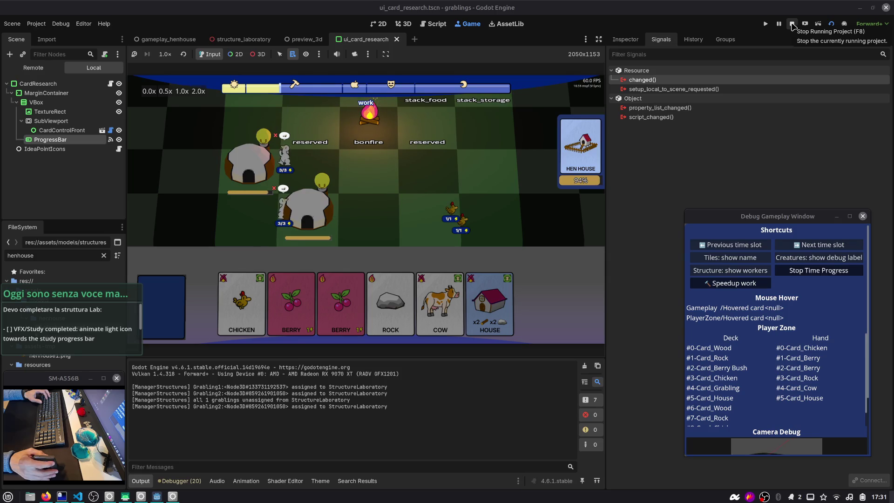
Step: Stop the game and review the _animate_icon_to_ui call and pbar_fill_tween code on line 86
{"action": "left_click", "coordinate": [792, 26]}
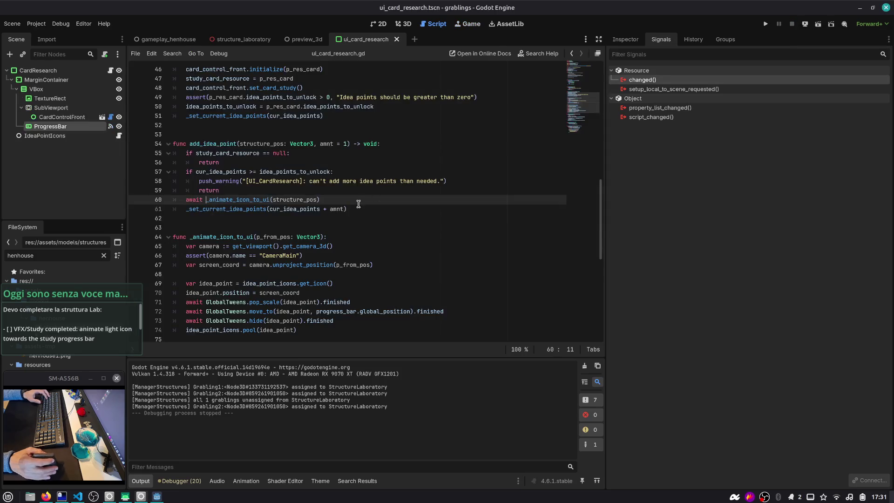
{"action": "double_click", "coordinate": [238, 199]}
{"action": "scroll", "coordinate": [245, 206], "scroll_direction": "down", "scroll_amount": 2}
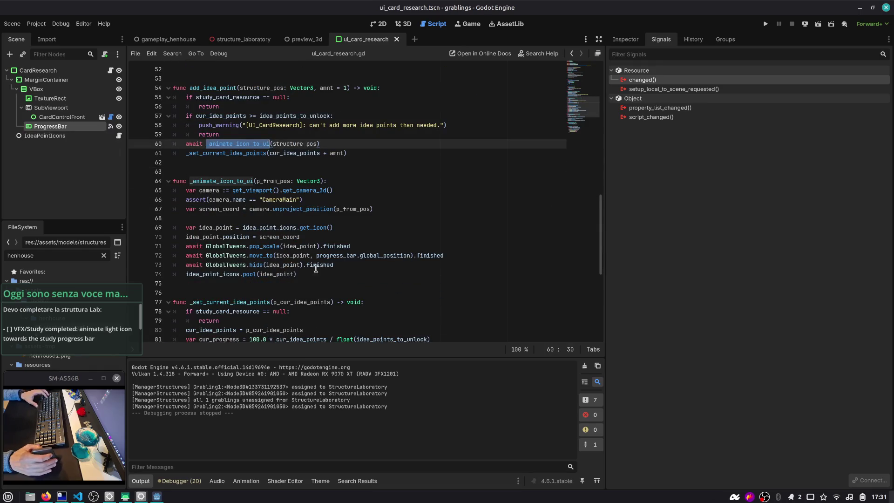
{"action": "scroll", "coordinate": [316, 269], "scroll_direction": "down", "scroll_amount": 6}
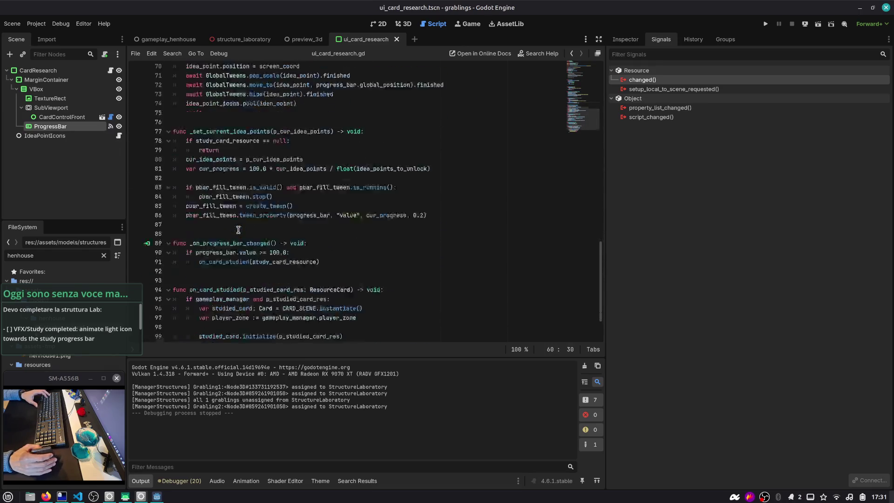
{"action": "double_click", "coordinate": [219, 166]}
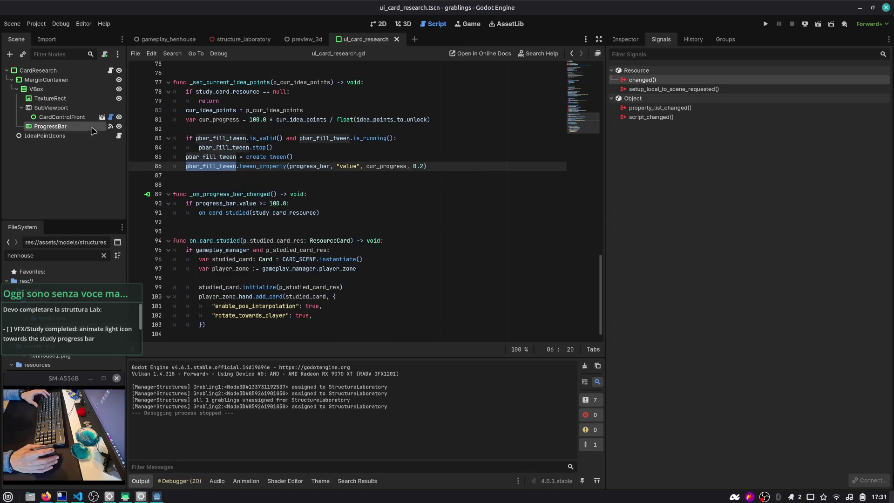
Step: Start and cancel attaching a script to ProgressBar, then select the progress-bar question in Excalidraw
{"action": "left_click", "coordinate": [50, 126]}
{"action": "left_click", "coordinate": [105, 54]}
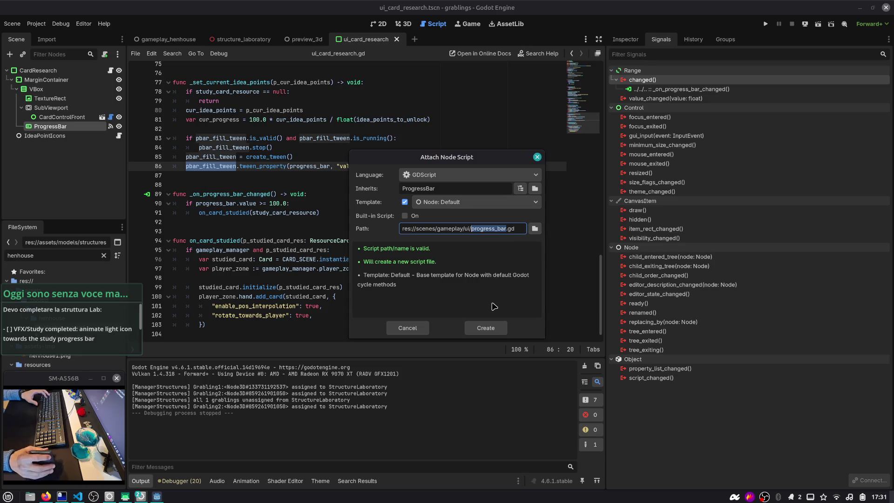
{"action": "key", "text": "Escape"}
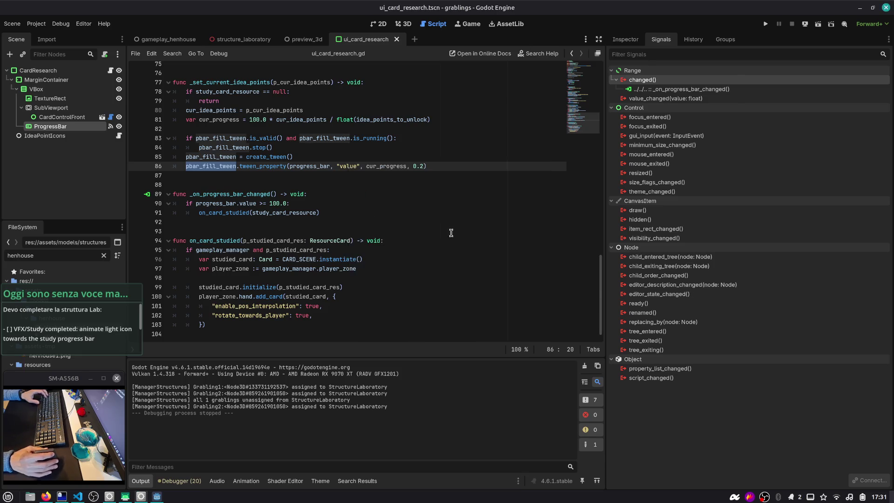
{"action": "key", "text": "alt+Tab"}
{"action": "left_click", "coordinate": [415, 309]}
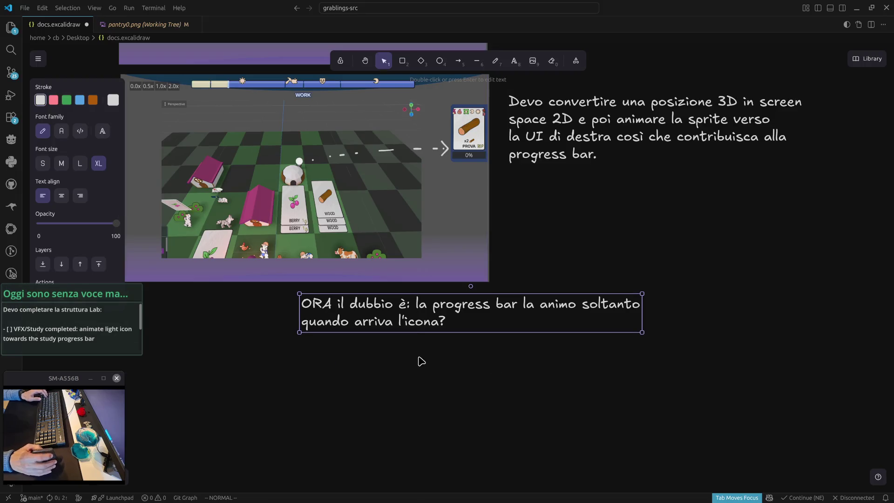
Step: Colour the question note green, move it right of the screenshot, and start a white text below
{"action": "scroll", "coordinate": [431, 321], "scroll_direction": "down", "scroll_amount": 1}
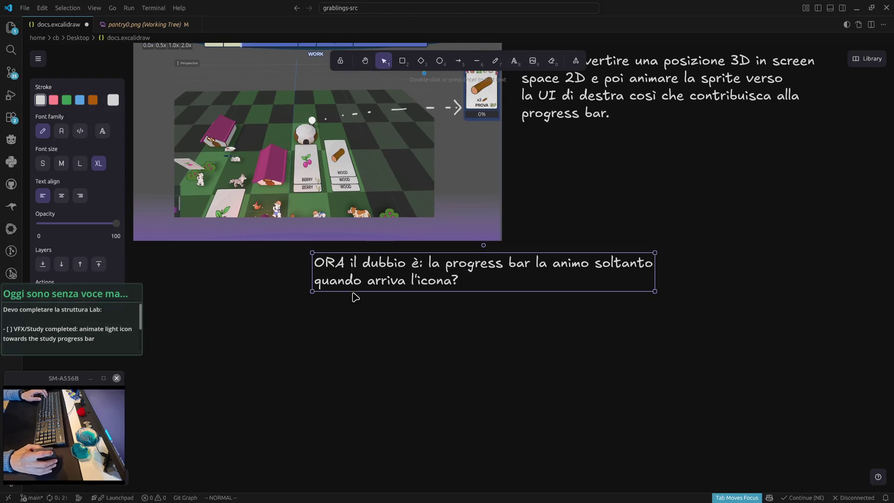
{"action": "left_click", "coordinate": [68, 102]}
{"action": "mouse_move", "coordinate": [340, 273]}
{"action": "left_mouse_down"}
{"action": "mouse_move", "coordinate": [571, 259]}
{"action": "mouse_move", "coordinate": [618, 251]}
{"action": "mouse_move", "coordinate": [637, 235]}
{"action": "left_mouse_up"}
{"action": "double_click", "coordinate": [414, 299]}
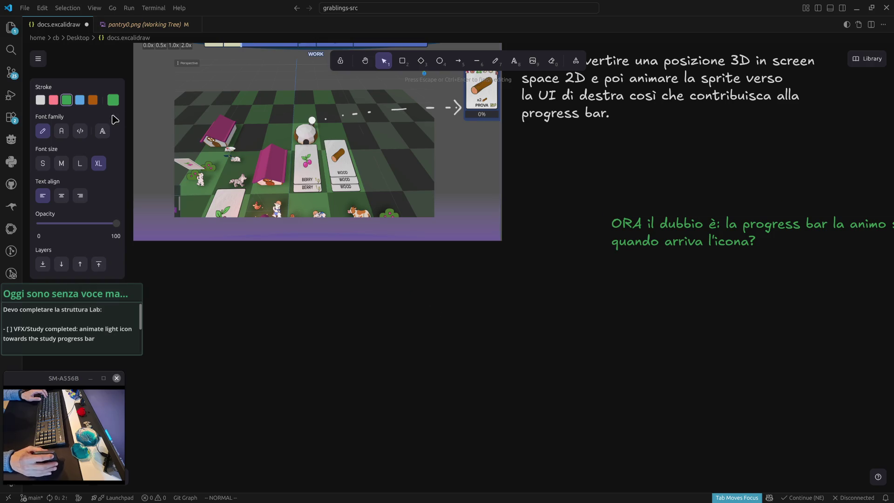
{"action": "left_click", "coordinate": [40, 100]}
{"action": "double_click", "coordinate": [356, 304]}
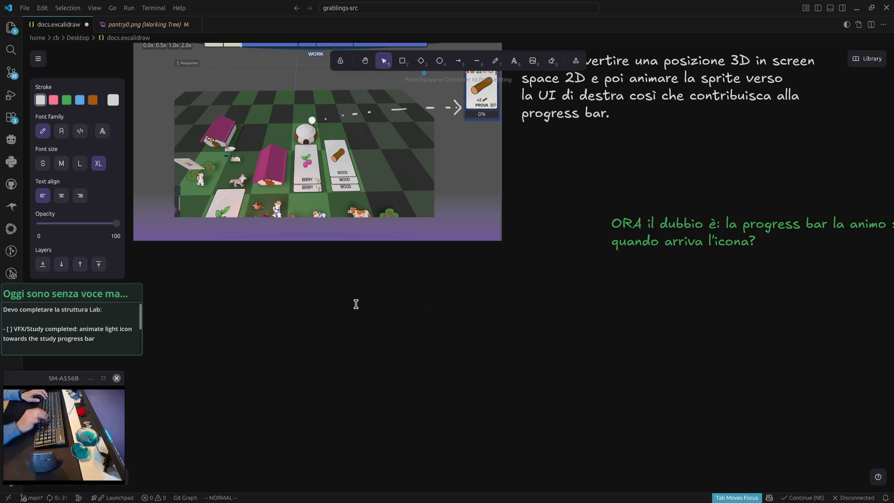
Step: Write 'Prefer che la progress bar non venga animate da tween. Meglio usare uno script ed un valore target.'
{"action": "type", "text": "Preferisco"}
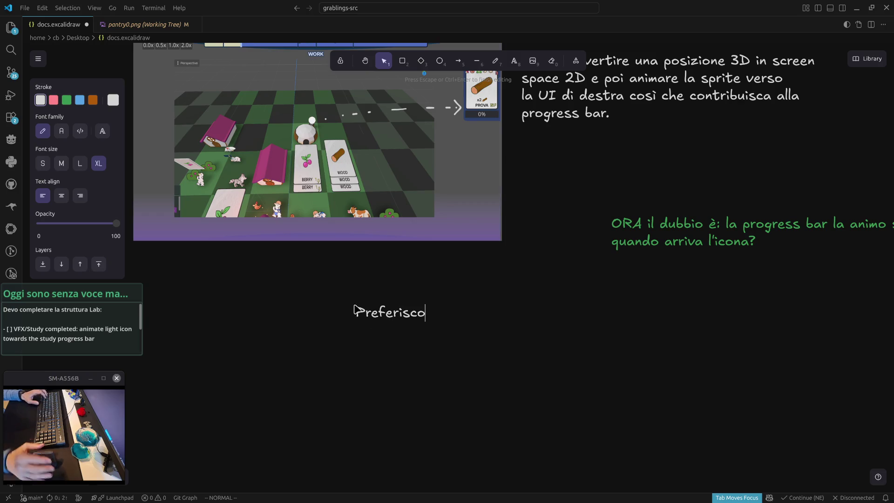
{"action": "scroll", "coordinate": [405, 343], "scroll_direction": "up", "scroll_amount": 5, "text": "ctrl"}
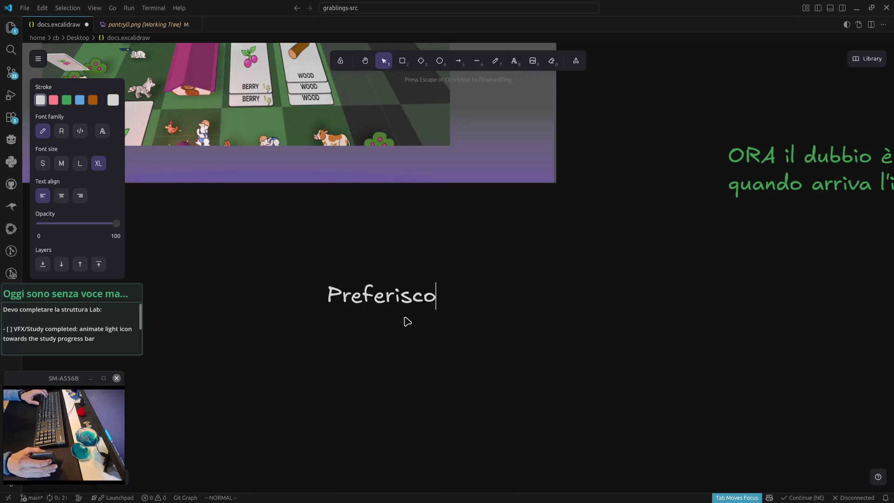
{"action": "type", "text": "che la progress bar"}
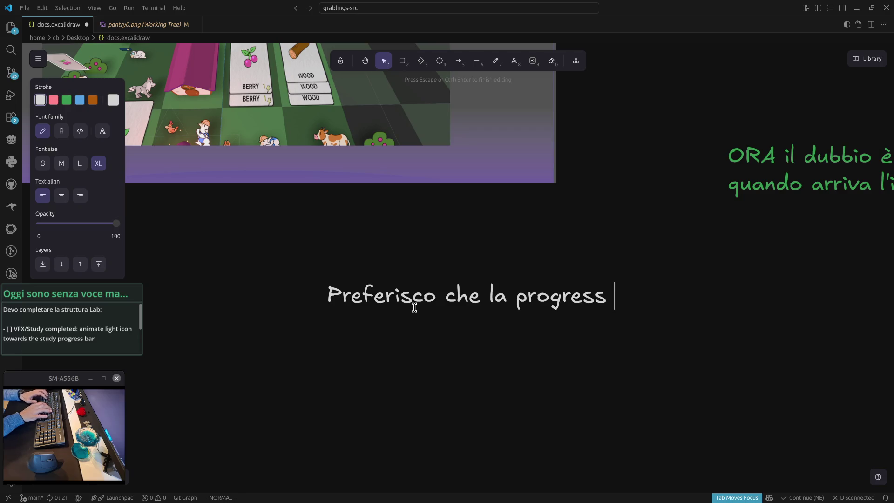
{"action": "type", "text": " non venga animate"}
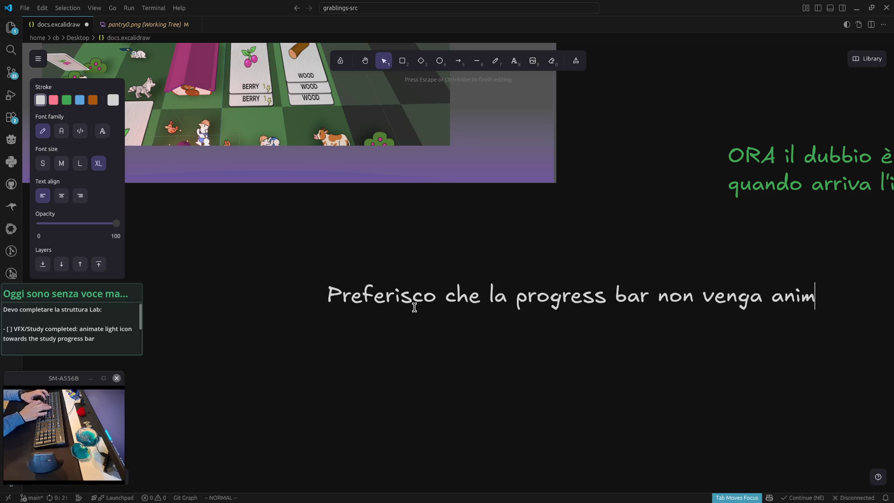
{"action": "key", "text": "Return"}
{"action": "type", "text": "da tween"}
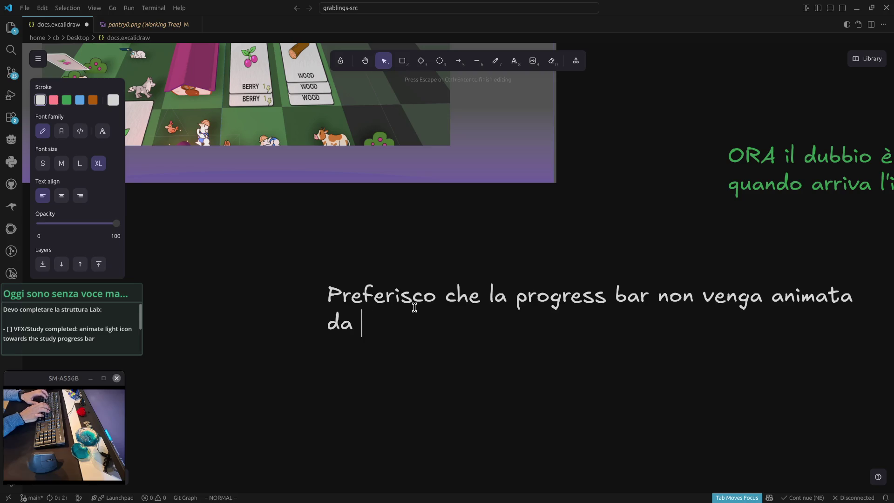
{"action": "type", "text": "Meglio usare o"}
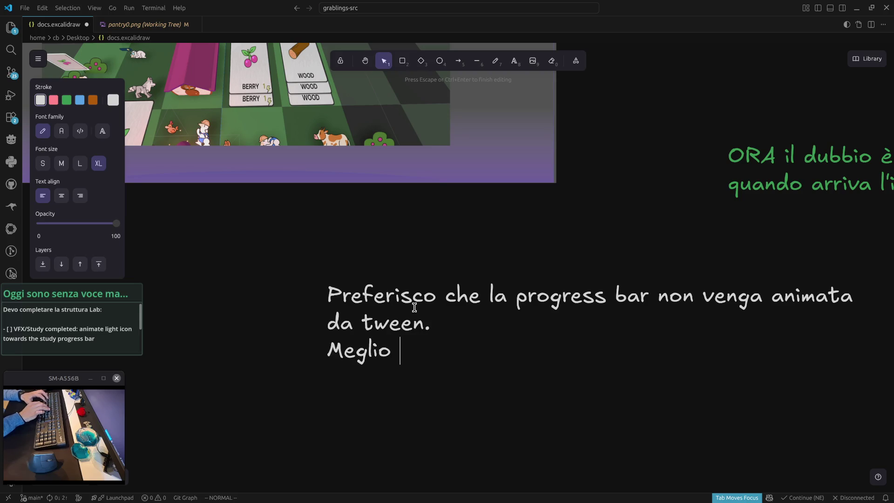
{"action": "type", "text": "no scri"}
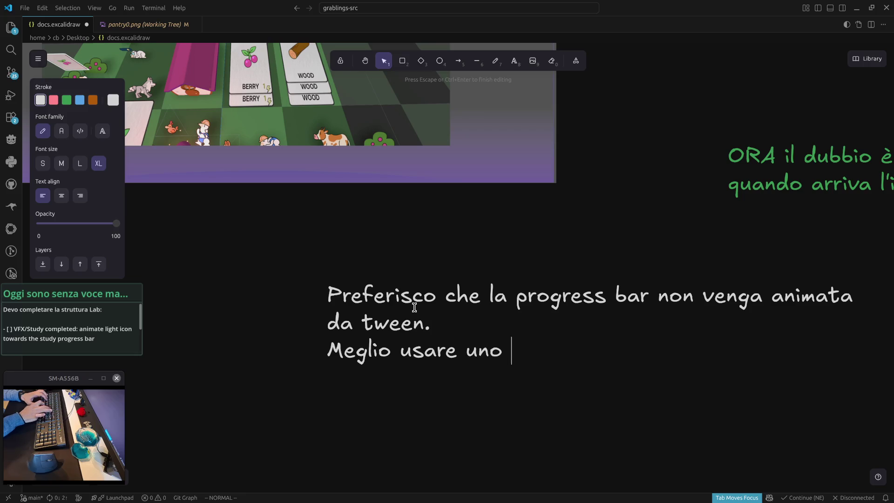
{"action": "type", "text": "t ed un valore targ"}
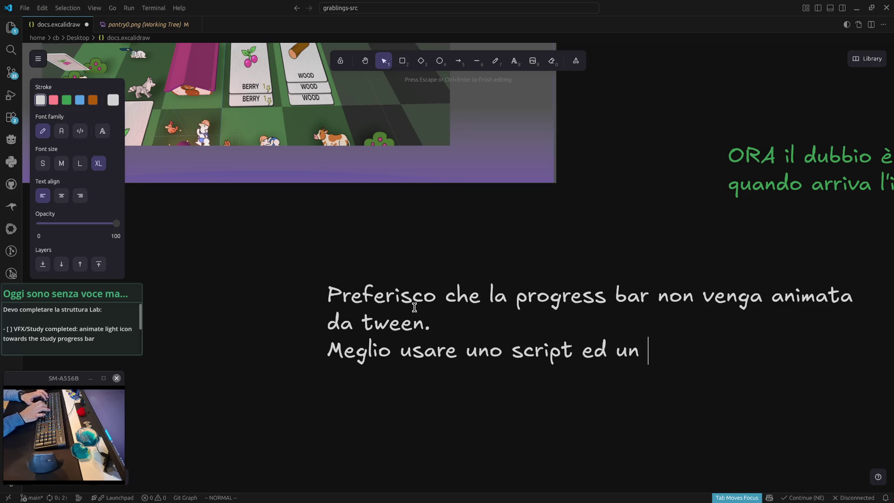
{"action": "type", "text": "et."}
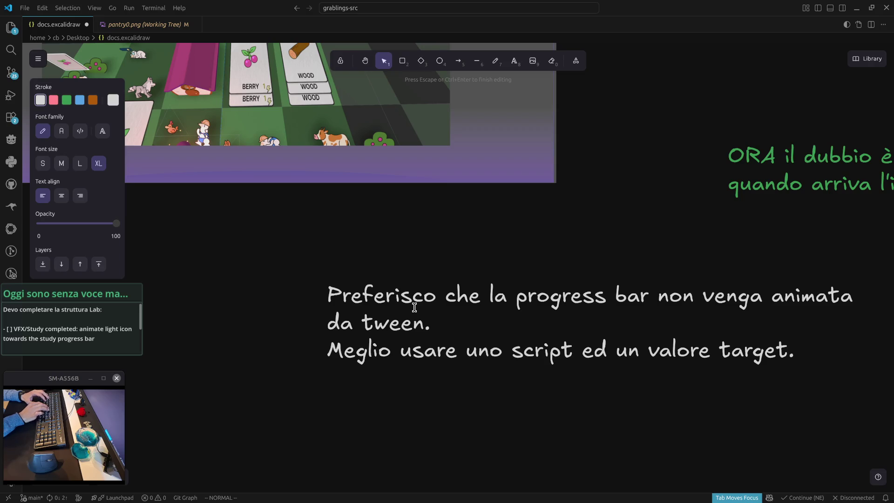
Step: Add the lines 'Probabilmente ci saranno tanti idea points / che verranno aggiunti contemporaneamente'
{"action": "key", "text": "Return"}
{"action": "type", "text": "Tanto"}
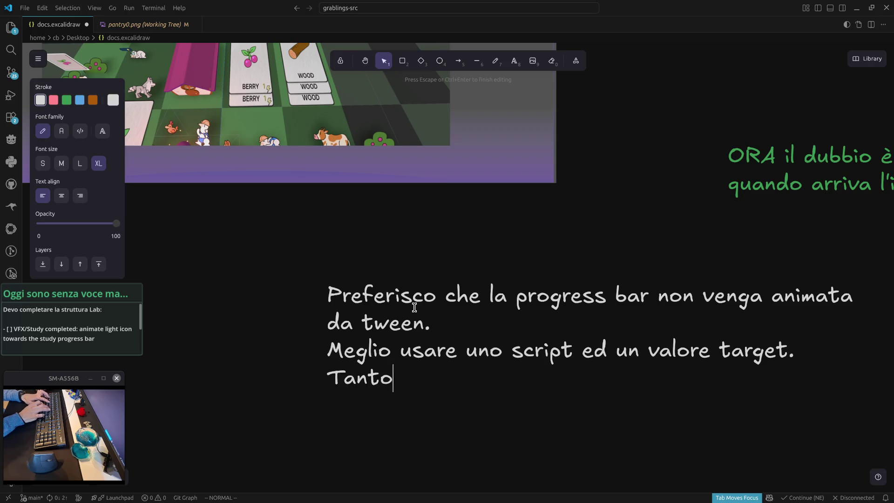
{"action": "key", "text": "shift+Home"}
{"action": "type", "text": "Probabil"}
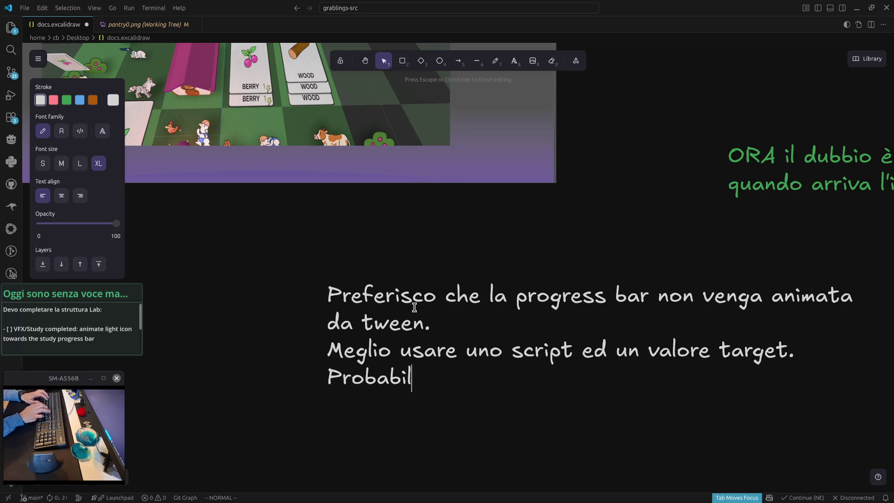
{"action": "type", "text": "mente ci saran"}
{"action": "key", "text": "BackSpace"}
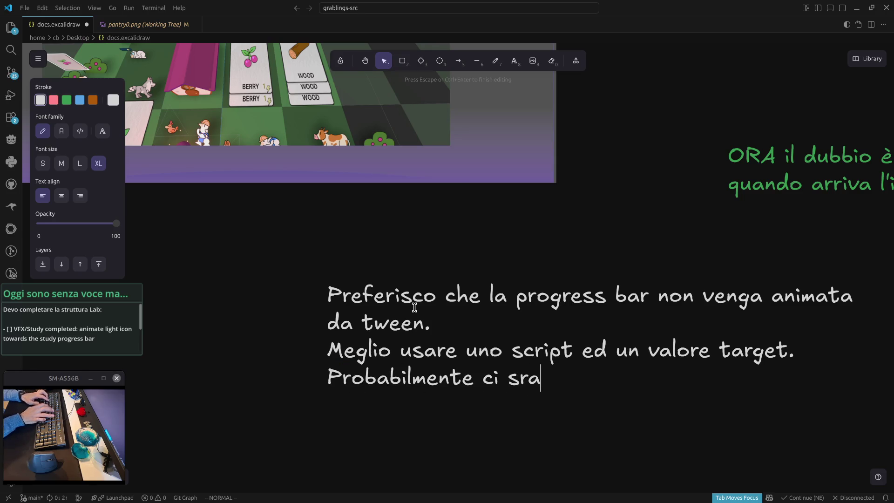
{"action": "key", "text": "BackSpace"}
{"action": "key", "text": "BackSpace"}
{"action": "type", "text": "aranno tanti "}
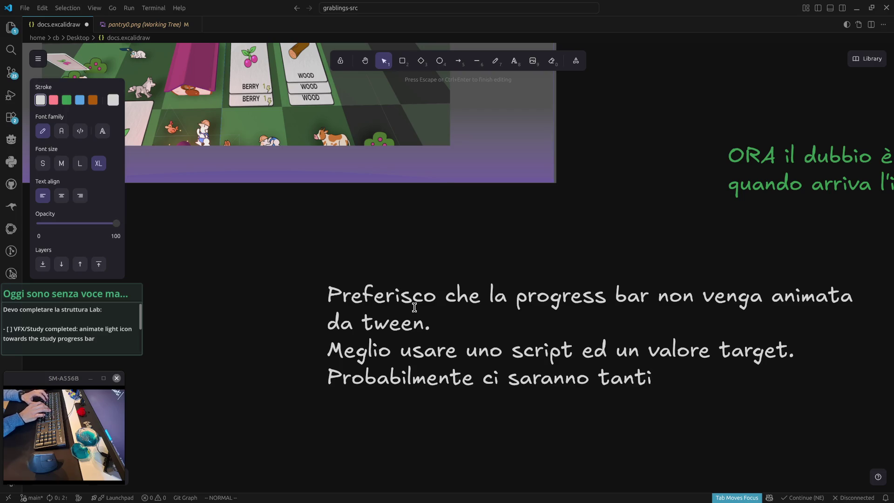
{"action": "type", "text": "idea points"}
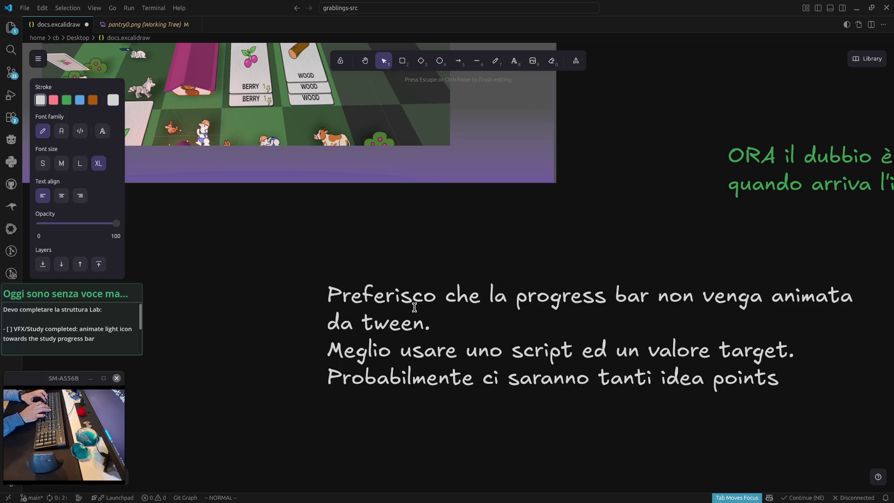
{"action": "key", "text": "Return"}
{"action": "type", "text": "che verranno"}
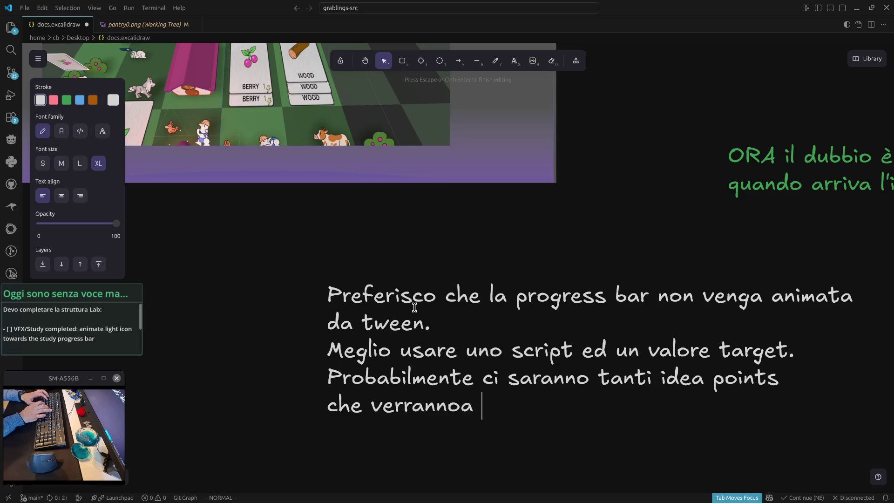
{"action": "type", "text": " aggiunti contempo"}
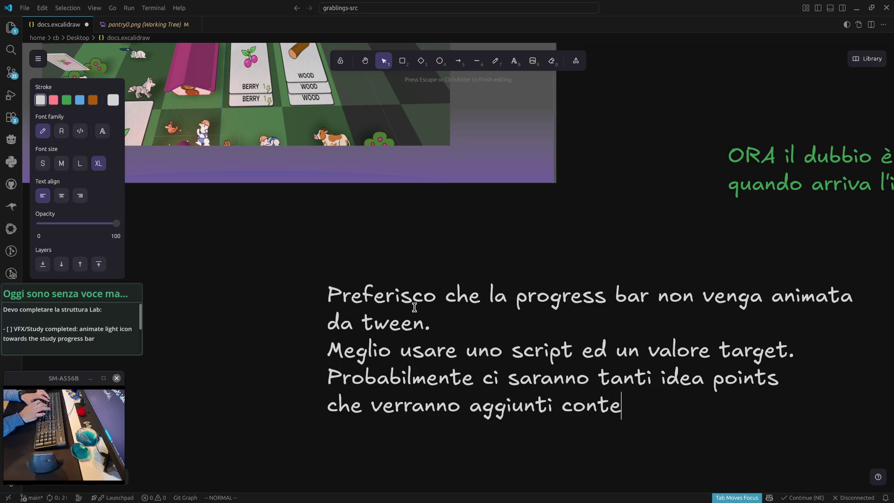
{"action": "type", "text": "raneamente."}
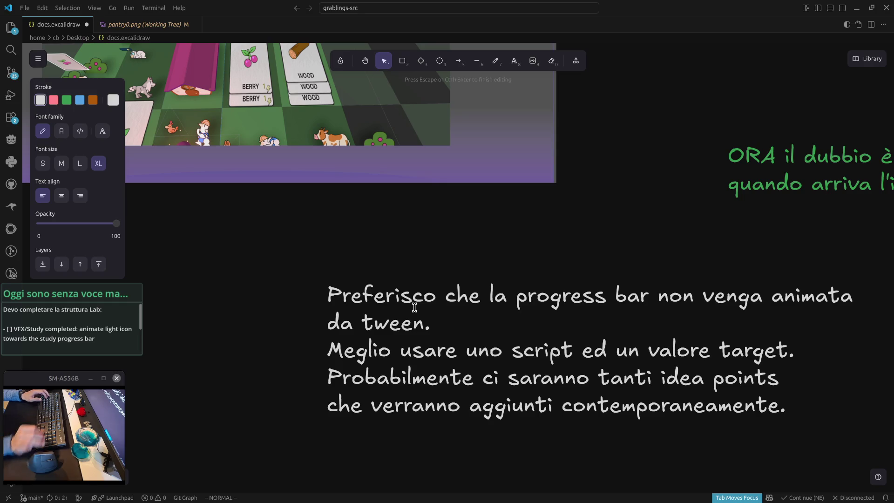
Step: Switch back to Godot and focus the ui_card_research.gd code
{"action": "key", "text": "alt+Tab"}
{"action": "left_click", "coordinate": [398, 242]}
{"action": "key", "text": "shift+Up"}
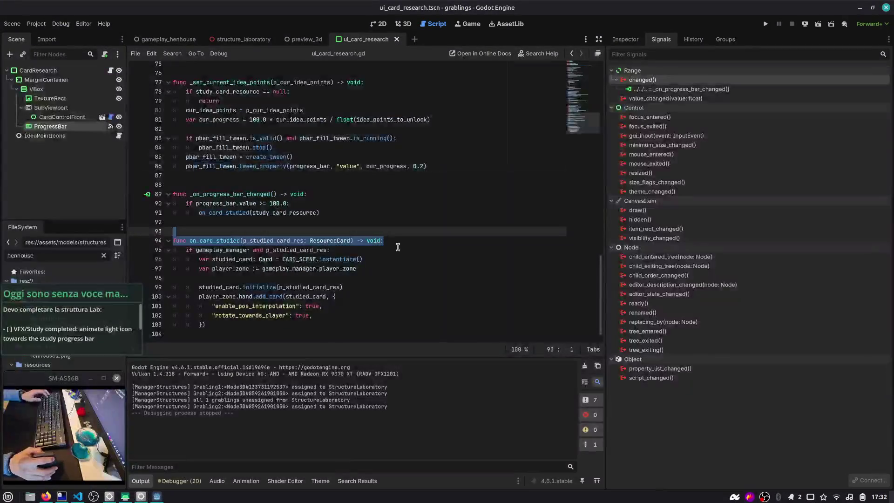
Step: Review on_card_studied in ui_card_research.gd, then open Attach Node Script for the ProgressBar node
{"action": "left_click", "coordinate": [365, 210]}
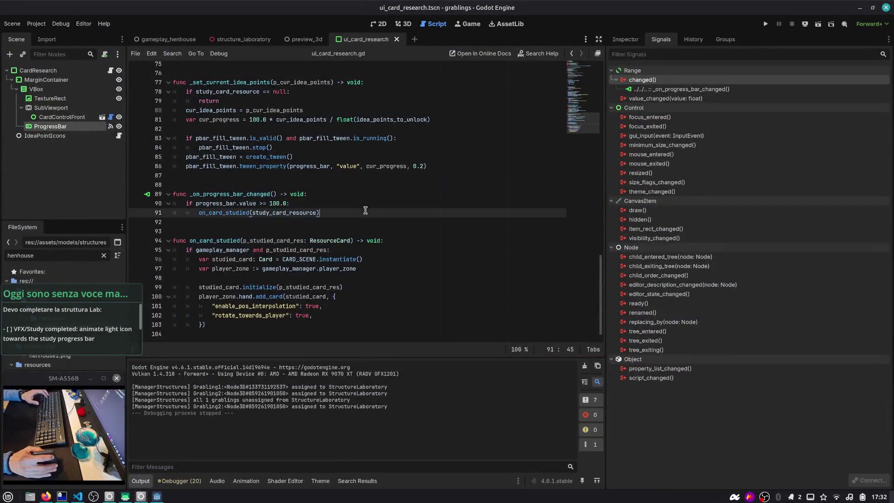
{"action": "double_click", "coordinate": [230, 241]}
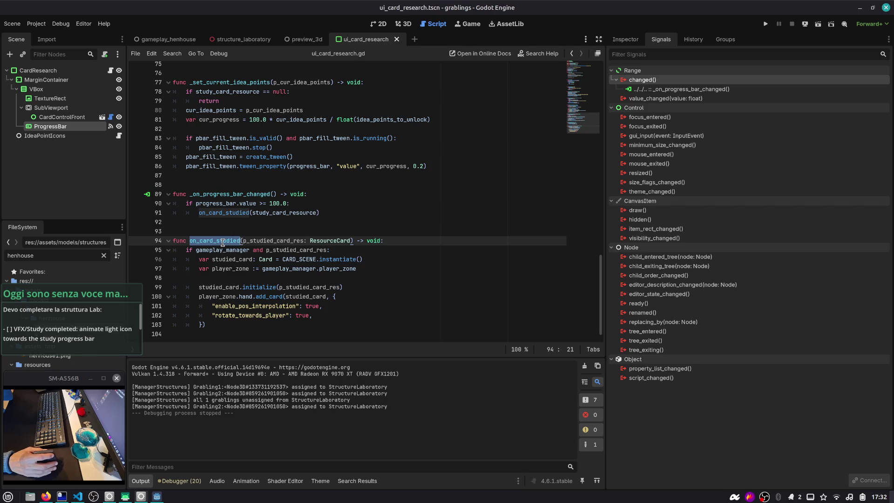
{"action": "left_click", "coordinate": [226, 250]}
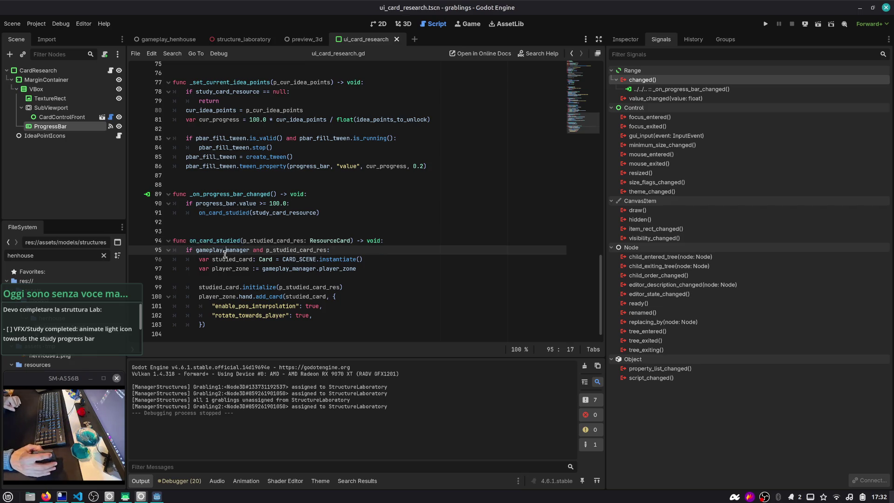
{"action": "left_click", "coordinate": [105, 54]}
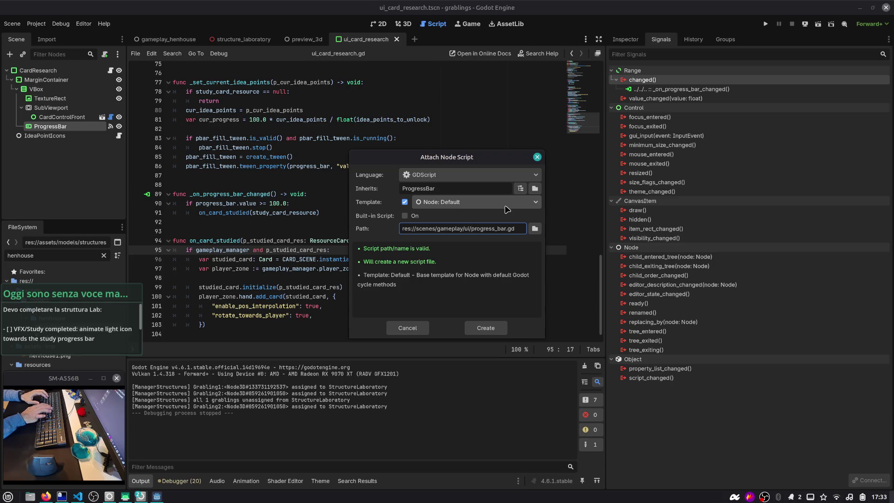
Step: Create study_progress_bar.gd and strip the template's _ready function, _process comment and pass
{"action": "key", "text": "Return"}
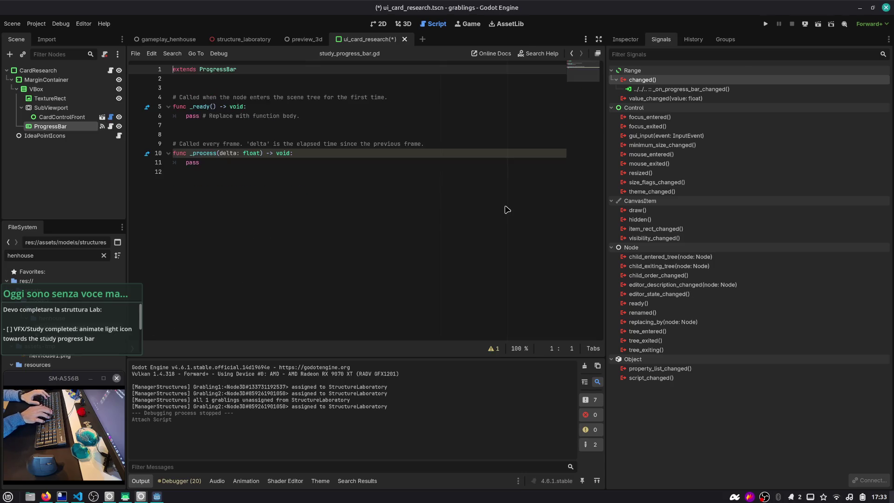
{"action": "key", "text": "Down"}
{"action": "key", "text": "Return"}
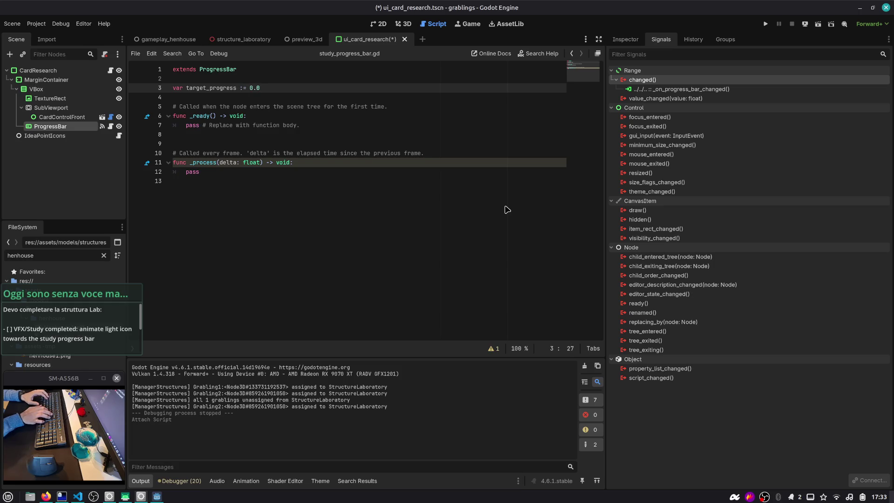
{"action": "key", "text": "Down"}
{"action": "key", "text": "Down"}
{"action": "key", "text": "shift+Down"}
{"action": "key", "text": "shift+Down"}
{"action": "key", "text": "shift+Down"}
{"action": "key", "text": "Delete"}
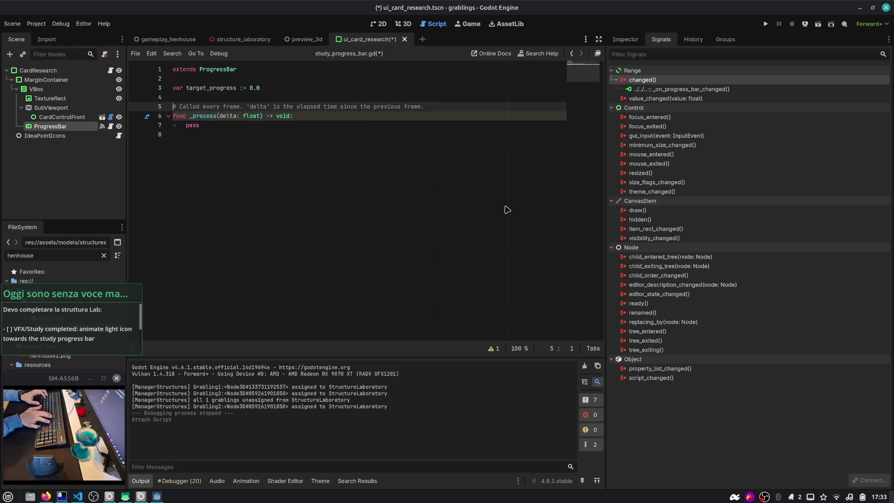
{"action": "key", "text": "shift+Down"}
{"action": "key", "text": "Delete"}
{"action": "key", "text": "Down"}
{"action": "key", "text": "End"}
{"action": "key", "text": "ctrl+BackSpace"}
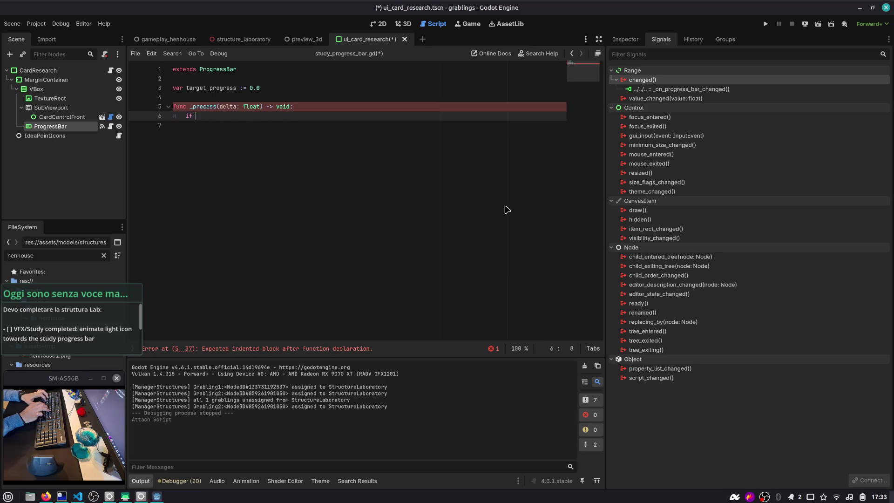
Step: In _process, lerp value toward target_progress using delta inside an if check, then save
{"action": "type", "text": "value !="}
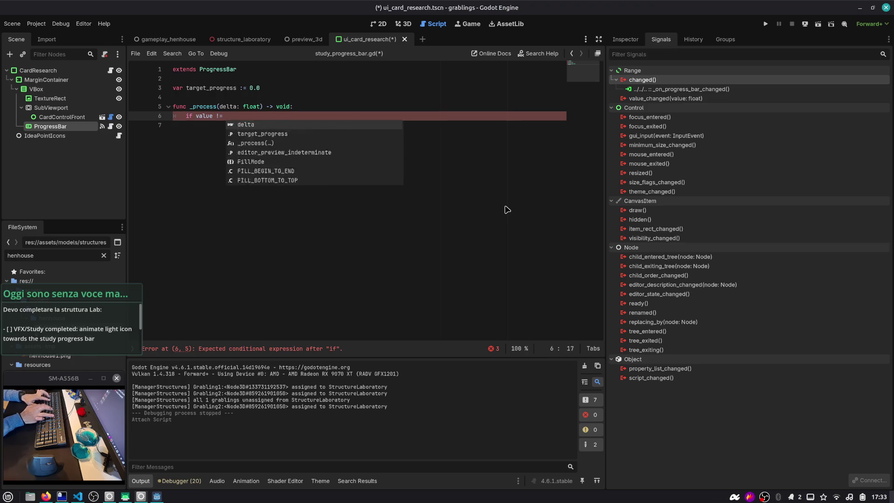
{"action": "key", "text": "Return"}
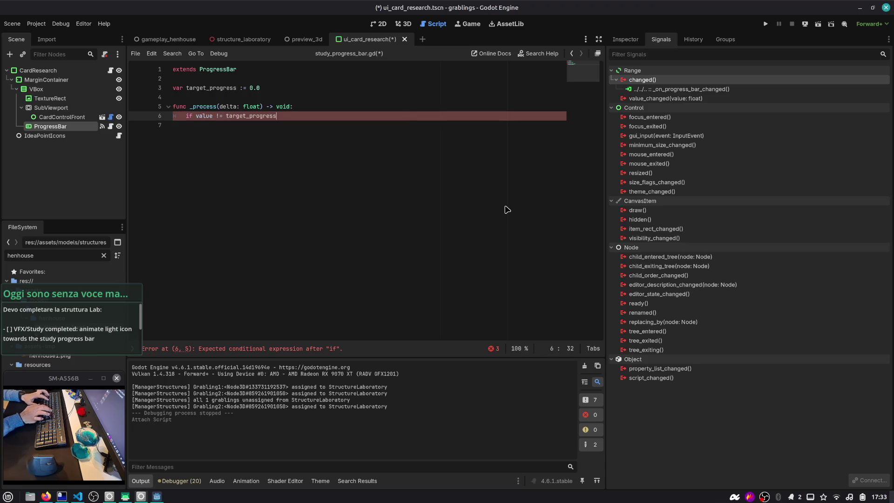
{"action": "key", "text": "Return"}
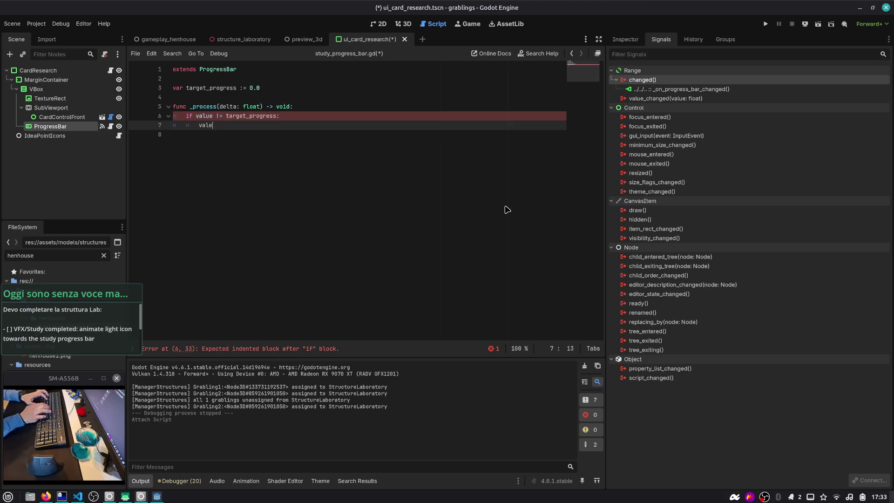
{"action": "type", "text": "erp"}
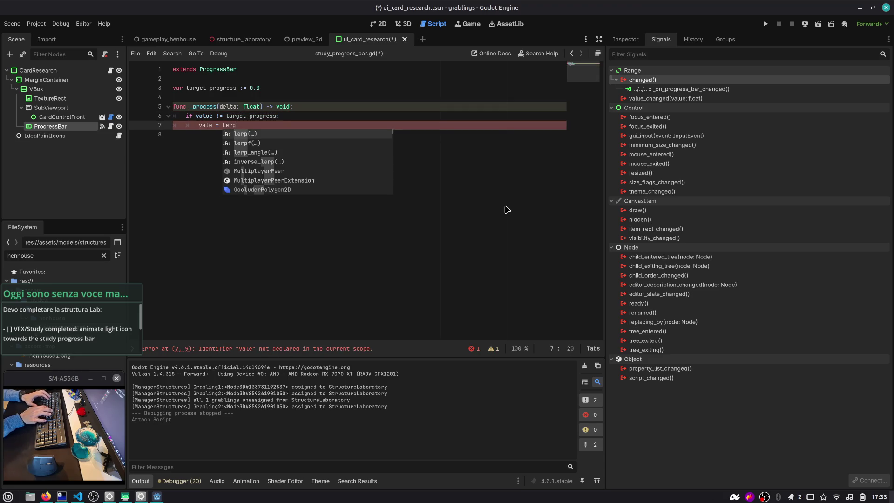
{"action": "key", "text": "Left"}
{"action": "key", "text": "Left"}
{"action": "key", "text": "Left"}
{"action": "type", "text": "u"}
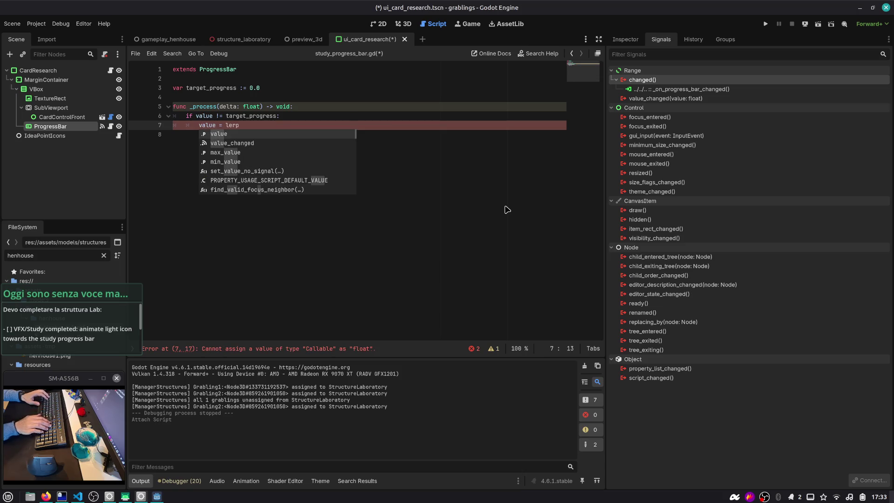
{"action": "key", "text": "End"}
{"action": "type", "text": "("}
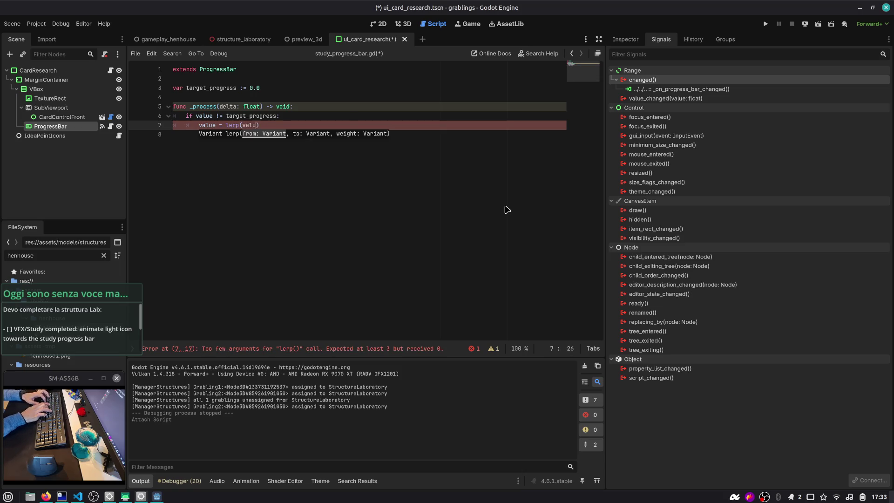
{"action": "type", "text": "targe"}
{"action": "key", "text": "Return"}
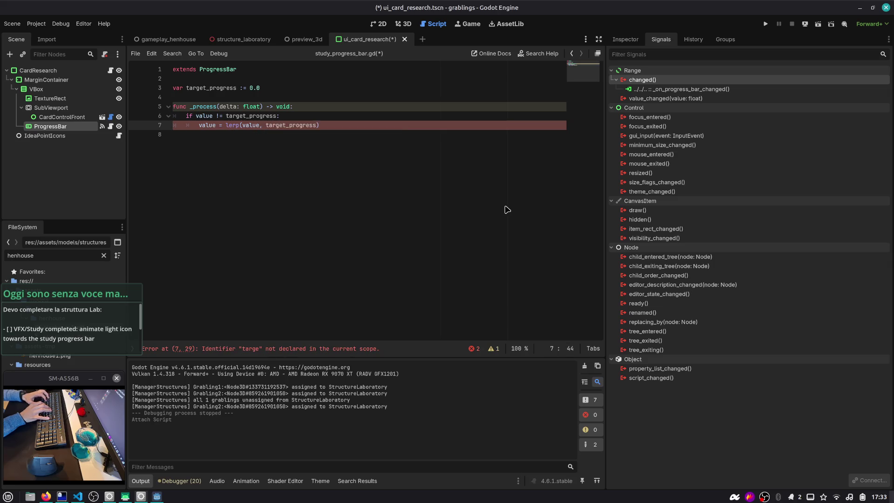
{"action": "type", "text": ", del"}
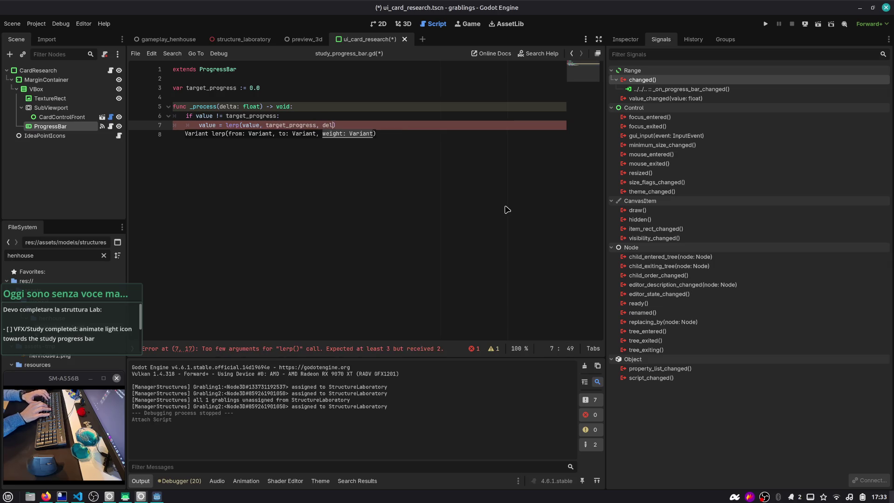
{"action": "type", "text": "ta"}
{"action": "key", "text": "Return"}
{"action": "key", "text": "ctrl+s"}
Step: Add blank-line spacing before the _process function
{"action": "key", "text": "Up"}
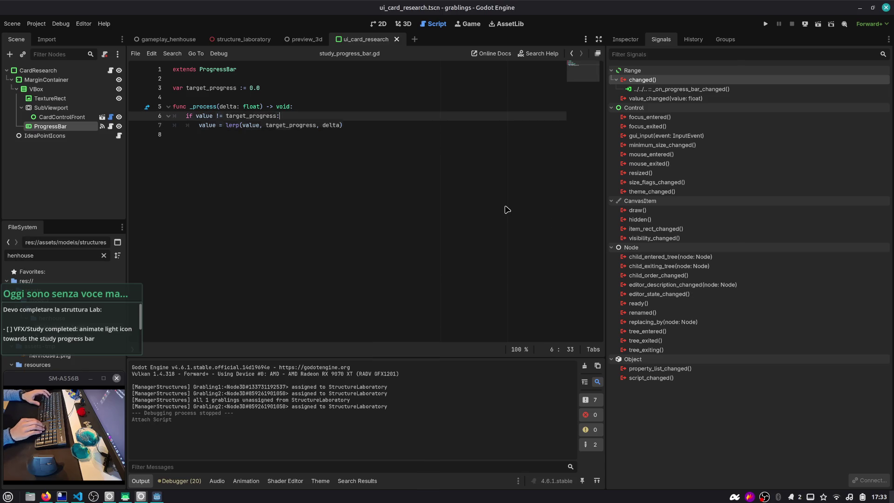
{"action": "key", "text": "Up"}
{"action": "key", "text": "Up"}
{"action": "key", "text": "BackSpace"}
{"action": "key", "text": "Return"}
{"action": "key", "text": "Return"}
{"action": "key", "text": "Up"}
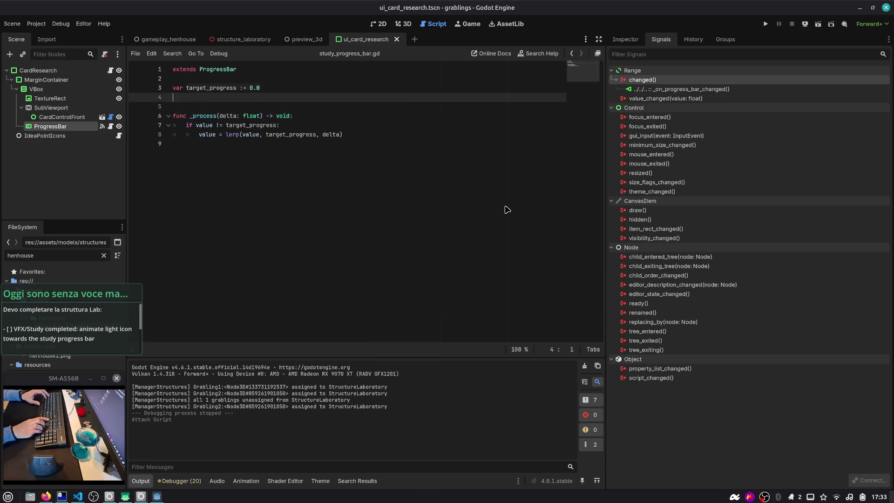
{"action": "key", "text": "Up"}
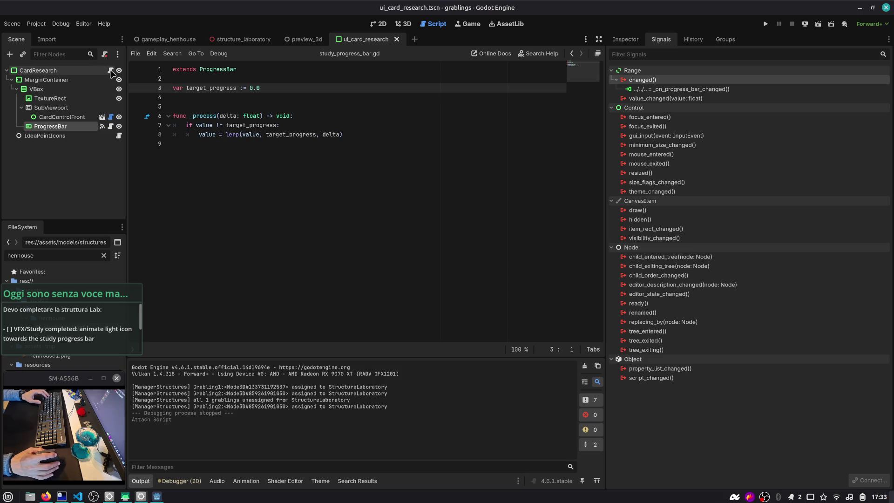
Step: In ui_card_research.gd, remove the pbar_fill_tween lines from _set_current_idea_points
{"action": "left_click", "coordinate": [111, 70]}
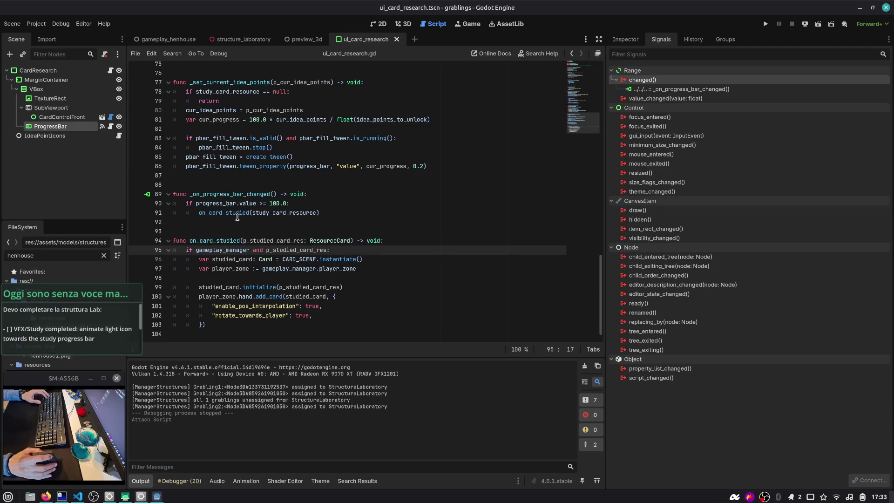
{"action": "key", "text": "Up"}
{"action": "key", "text": "Up"}
{"action": "key", "text": "Up"}
{"action": "key", "text": "Up"}
{"action": "key", "text": "Up"}
{"action": "key", "text": "Up"}
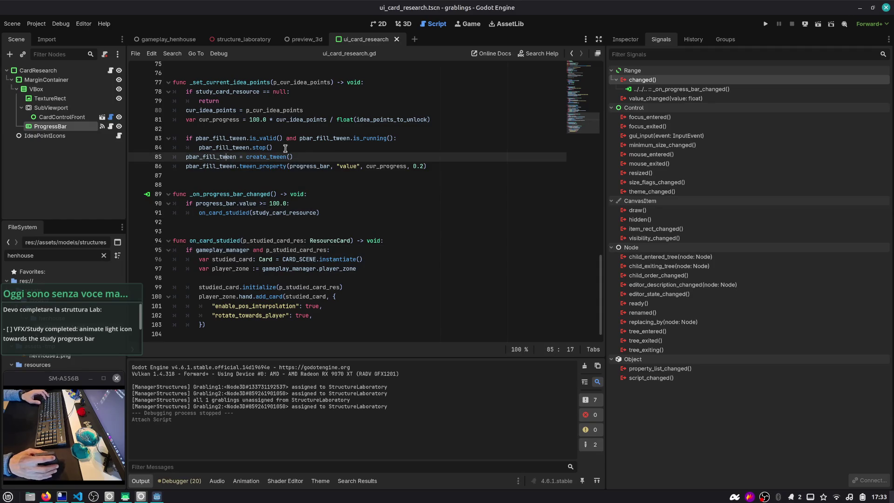
{"action": "left_click", "coordinate": [439, 165]}
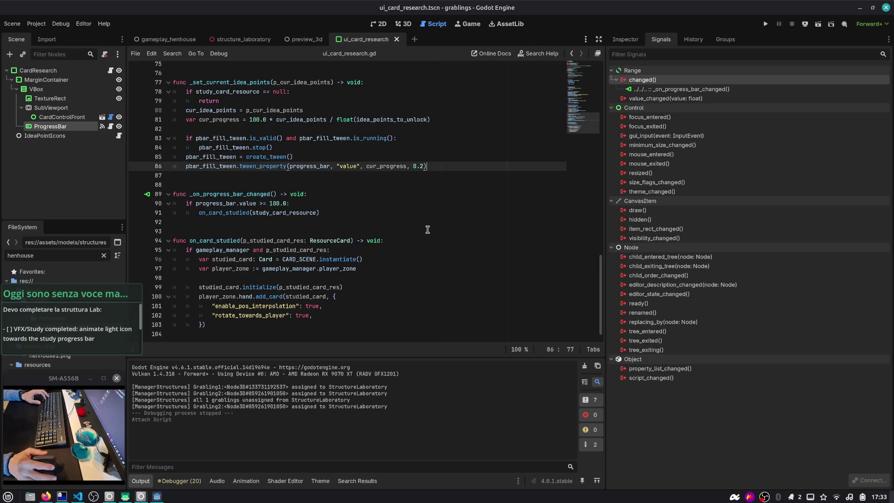
{"action": "key", "text": "Up"}
{"action": "key", "text": "shift+Up"}
{"action": "key", "text": "shift+Up"}
{"action": "key", "text": "shift+Up"}
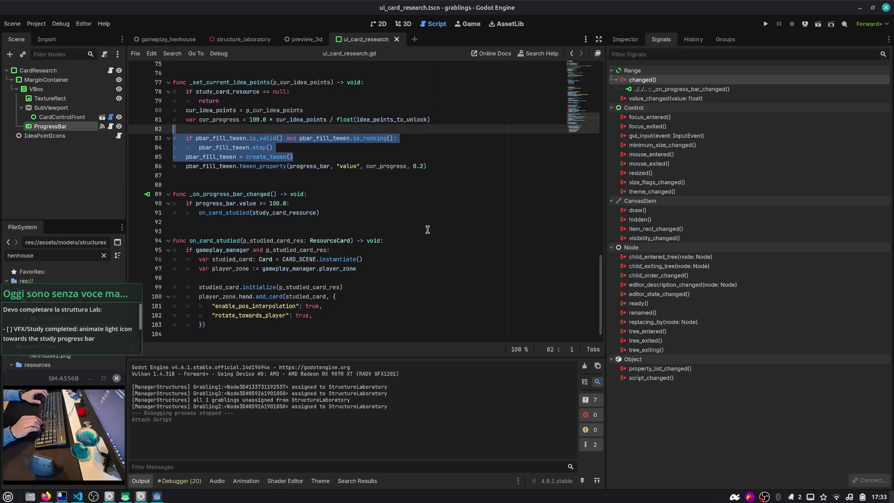
{"action": "key", "text": "shift+Down"}
{"action": "key", "text": "shift+Down"}
{"action": "key", "text": "shift+Up"}
{"action": "key", "text": "Tab"}
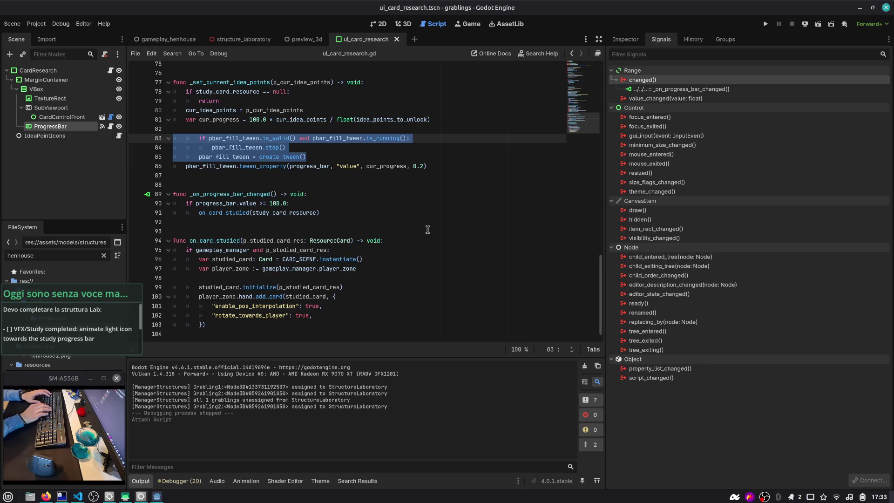
{"action": "key", "text": "BackSpace"}
{"action": "key", "text": "Tab"}
Step: Write progress_bar.target_progress = cur_progress and delete the leftover tween and empty lines
{"action": "key", "text": "BackSpace"}
{"action": "type", "text": "progress_bar.targe"}
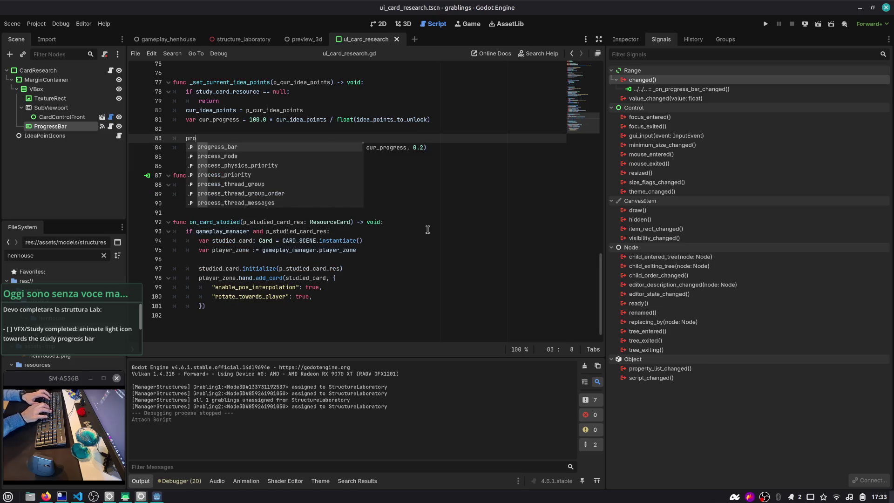
{"action": "type", "text": "t_progre"}
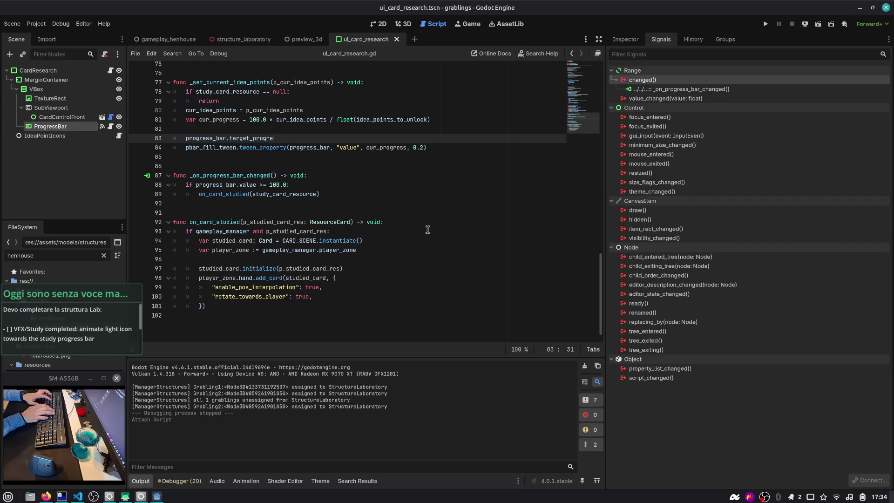
{"action": "type", "text": "ss = cur_progr"}
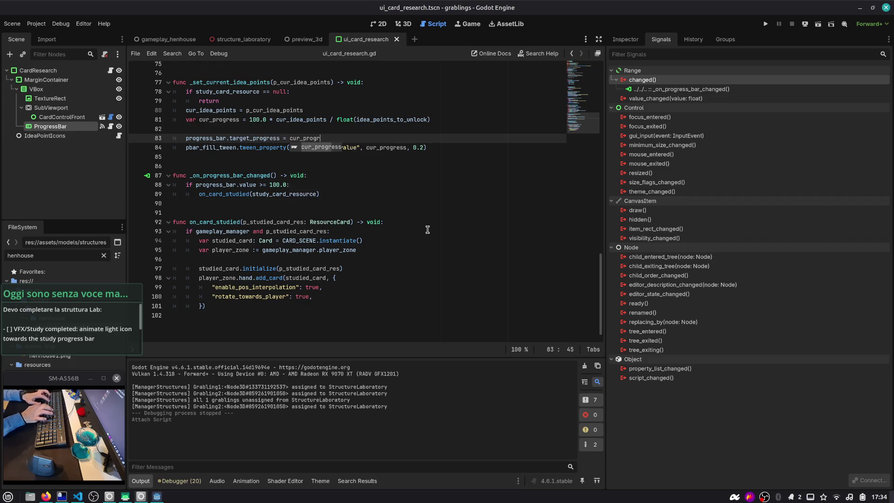
{"action": "key", "text": "Return"}
{"action": "key", "text": "Down"}
{"action": "key", "text": "ctrl+shift+k"}
{"action": "key", "text": "Up"}
{"action": "key", "text": "Up"}
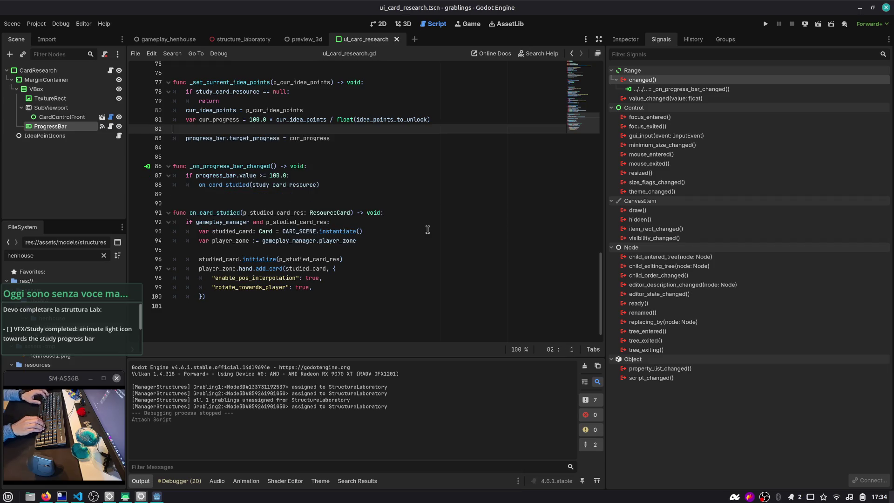
{"action": "key", "text": "ctrl+shift+k"}
Step: Delete the unused pbar_fill_tween variable and the _ready() test function
{"action": "double_click", "coordinate": [213, 129]}
{"action": "scroll", "coordinate": [214, 129], "scroll_direction": "up", "scroll_amount": 3}
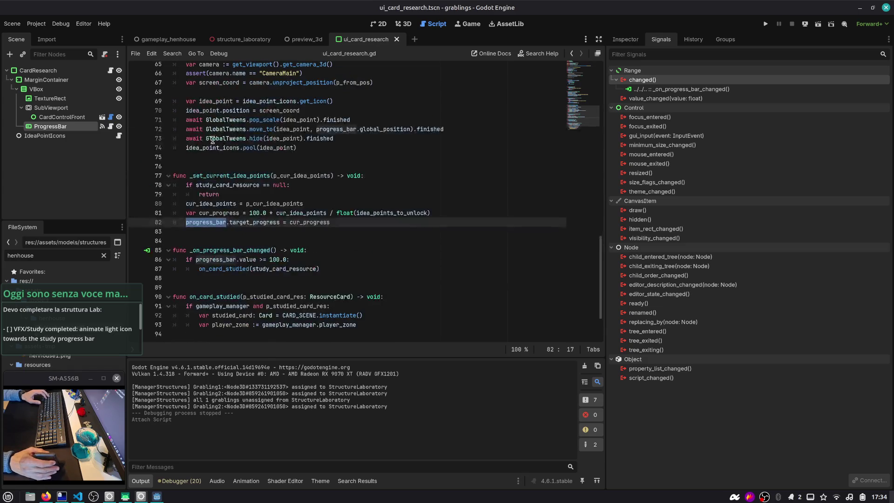
{"action": "scroll", "coordinate": [216, 207], "scroll_direction": "up", "scroll_amount": 16}
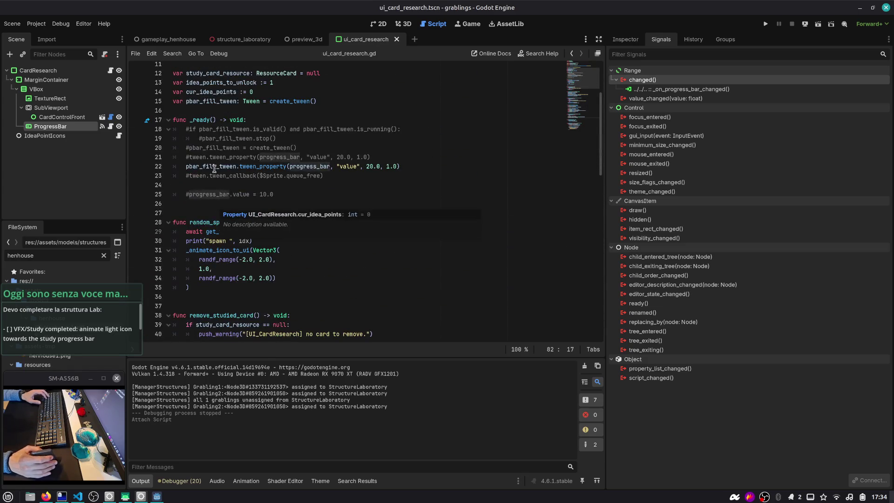
{"action": "left_click_drag", "start_coordinate": [294, 193], "coordinate": [174, 110]}
{"action": "key", "text": "BackSpace"}
{"action": "key", "text": "Up"}
{"action": "key", "text": "ctrl+shift+k"}
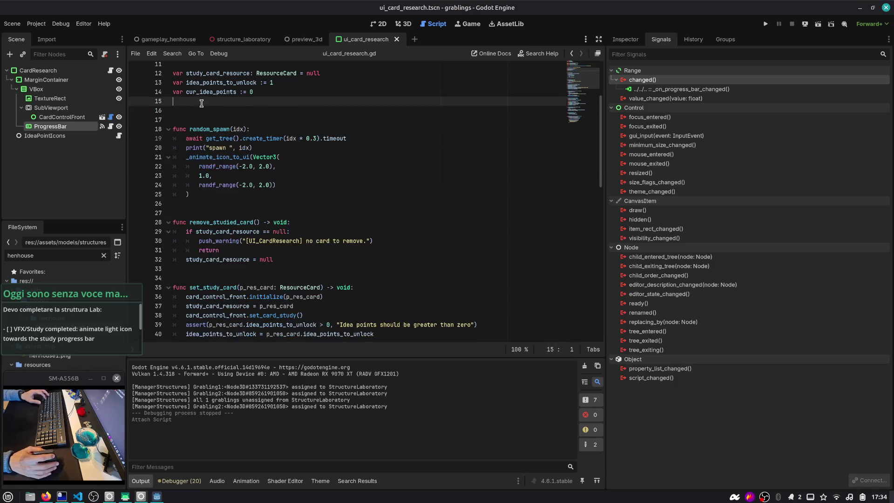
{"action": "scroll", "coordinate": [217, 141], "scroll_direction": "up", "scroll_amount": 3}
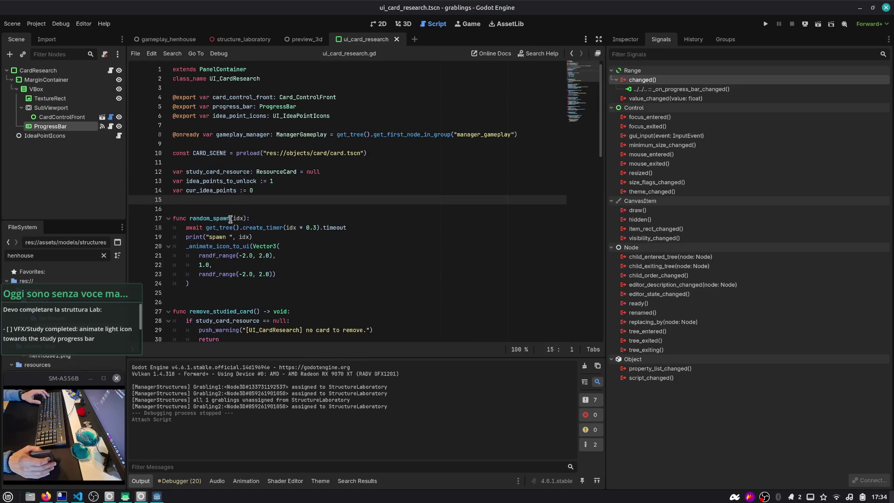
Step: Search the script for remaining progress_bar usages, then run the game
{"action": "double_click", "coordinate": [231, 106]}
{"action": "key", "text": "ctrl+f"}
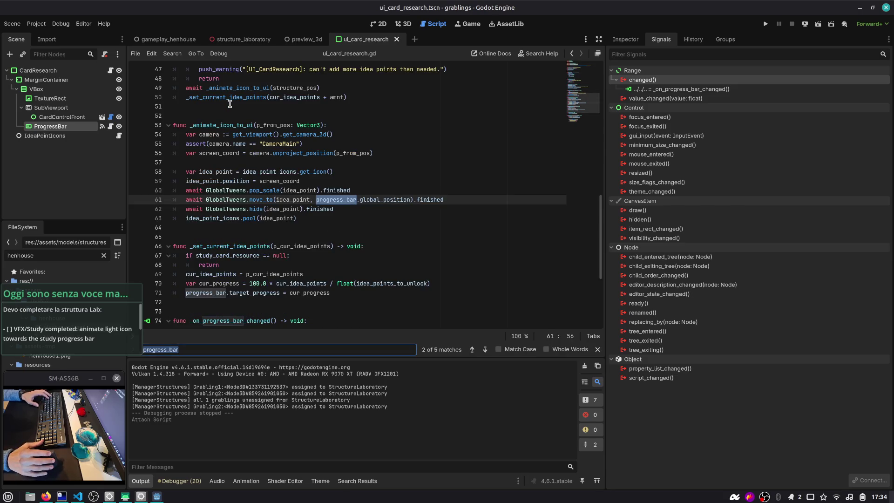
{"action": "key", "text": "Return"}
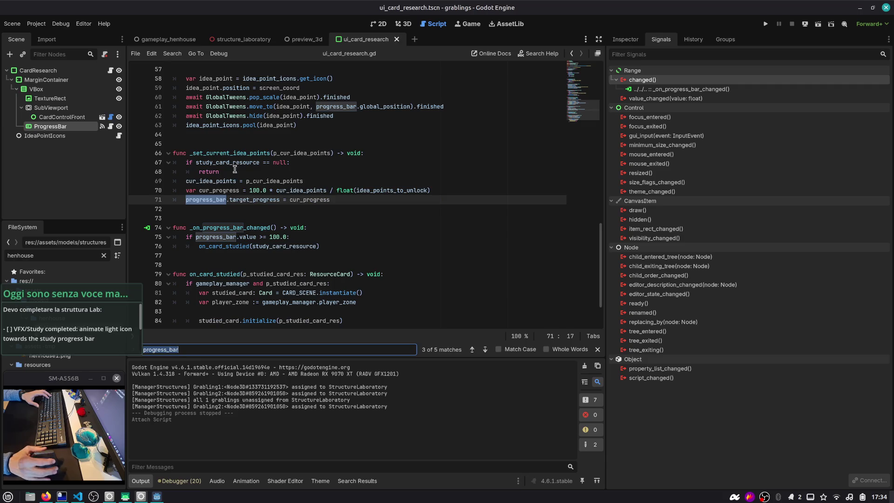
{"action": "key", "text": "Return"}
{"action": "key", "text": "Return"}
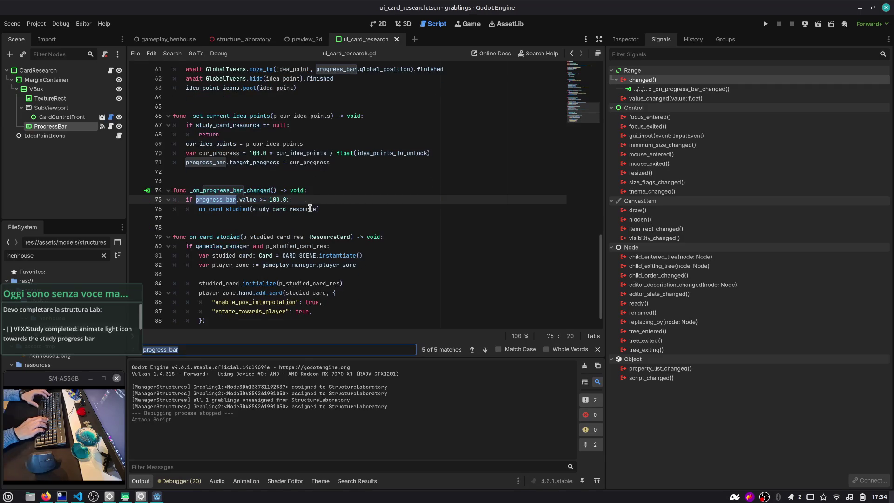
{"action": "double_click", "coordinate": [256, 201]}
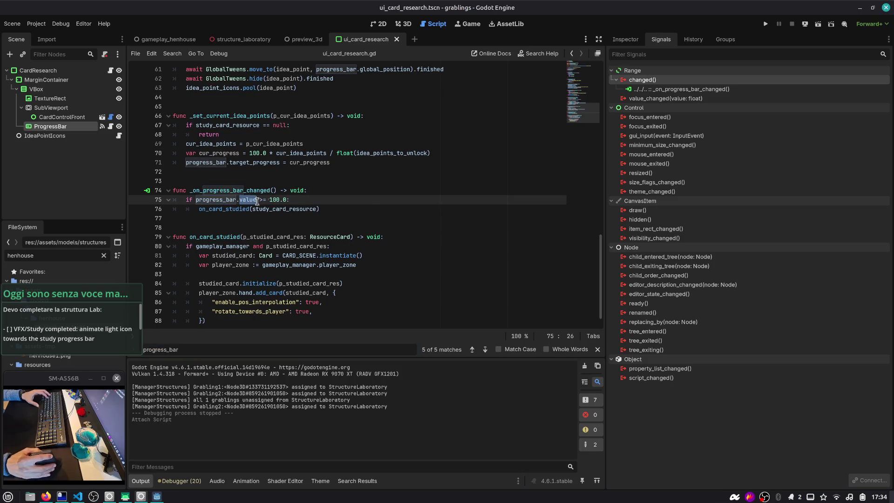
{"action": "double_click", "coordinate": [221, 200]}
{"action": "key", "text": "ctrl+f"}
{"action": "key", "text": "Return"}
{"action": "left_click", "coordinate": [213, 201]}
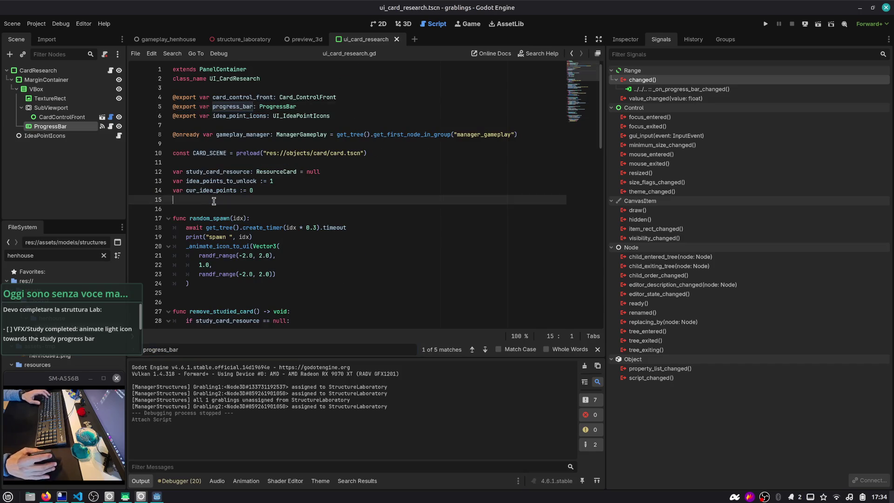
{"action": "key", "text": "ctrl+shift+F5"}
{"action": "key", "text": "Return"}
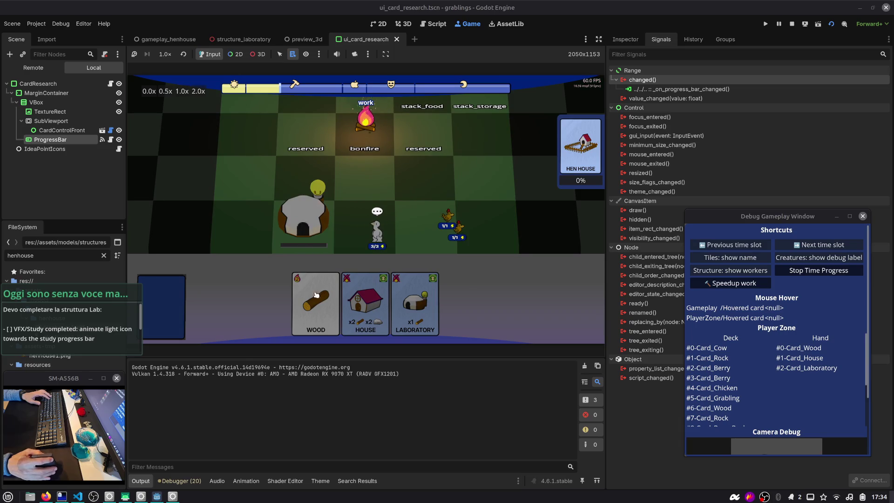
Step: Stack Laboratory and Wood on a tile, put Berry on stack_food, and place Grabling on the board
{"action": "left_click_drag", "start_coordinate": [424, 298], "coordinate": [245, 224]}
{"action": "left_click_drag", "start_coordinate": [317, 303], "coordinate": [243, 224]}
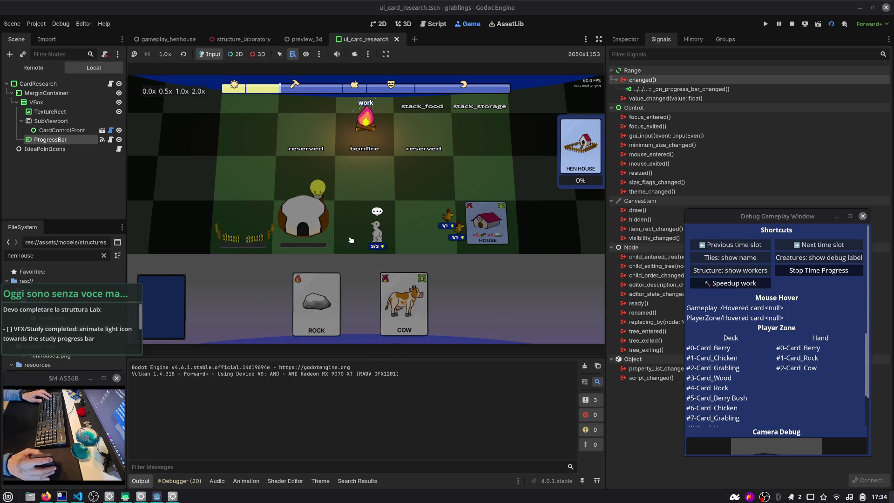
{"action": "mouse_move", "coordinate": [313, 303]}
{"action": "left_mouse_down"}
{"action": "mouse_move", "coordinate": [372, 177]}
{"action": "mouse_move", "coordinate": [418, 124]}
{"action": "left_mouse_up"}
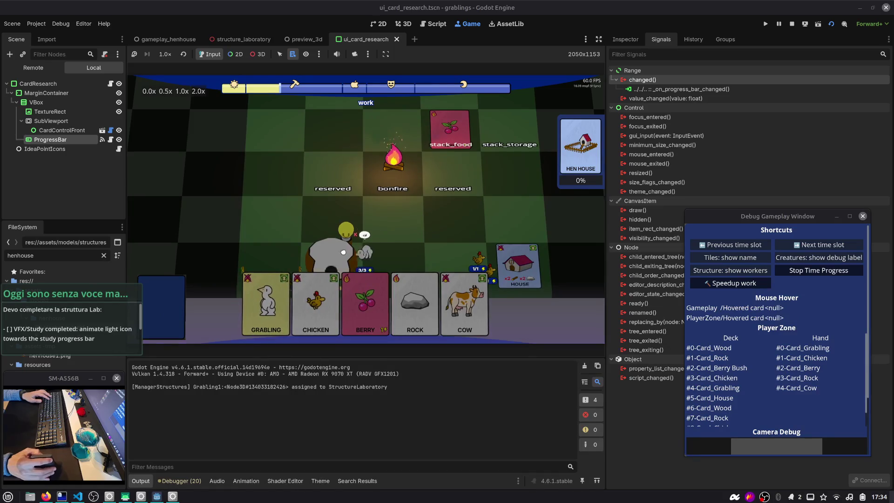
{"action": "mouse_move", "coordinate": [266, 303]}
{"action": "left_mouse_down"}
{"action": "mouse_move", "coordinate": [443, 152]}
{"action": "mouse_move", "coordinate": [303, 189]}
{"action": "mouse_move", "coordinate": [442, 189]}
{"action": "left_mouse_up"}
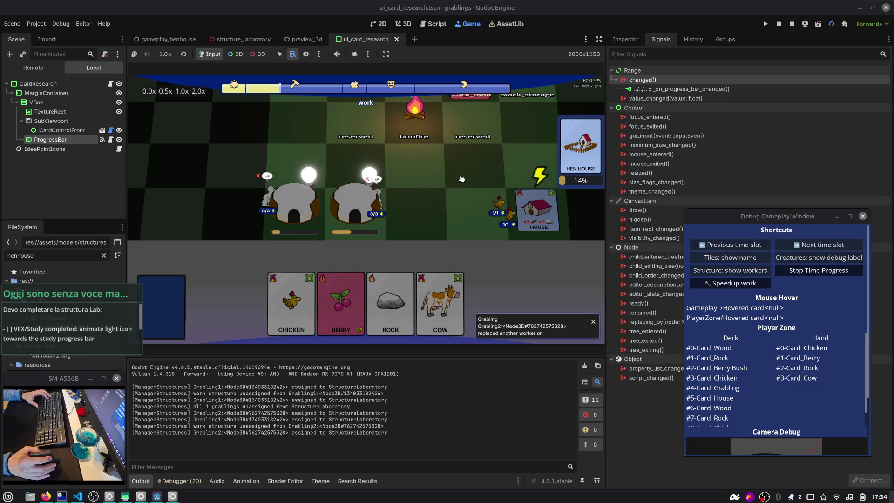
Step: Pause the game, change the lerp weight in study_progress_bar.gd to delta * 4.0, and return to the game
{"action": "left_click", "coordinate": [779, 24]}
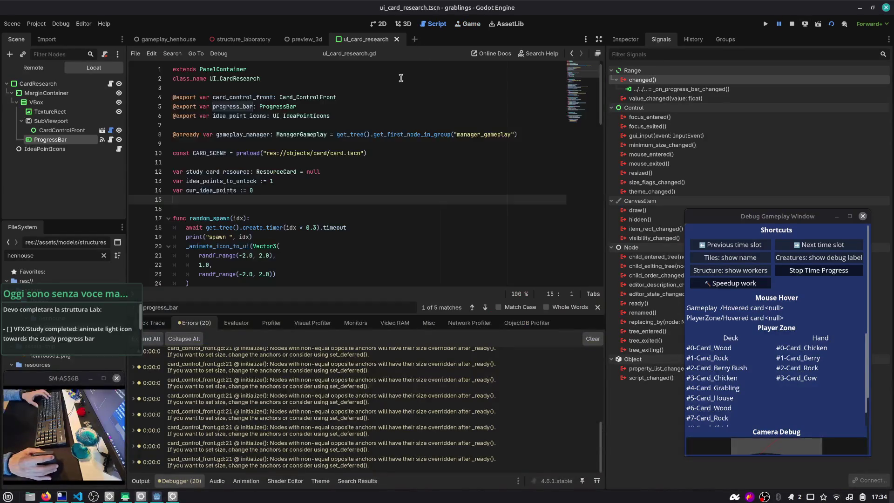
{"action": "left_click", "coordinate": [174, 125]}
{"action": "key", "text": "ctrl+backslash"}
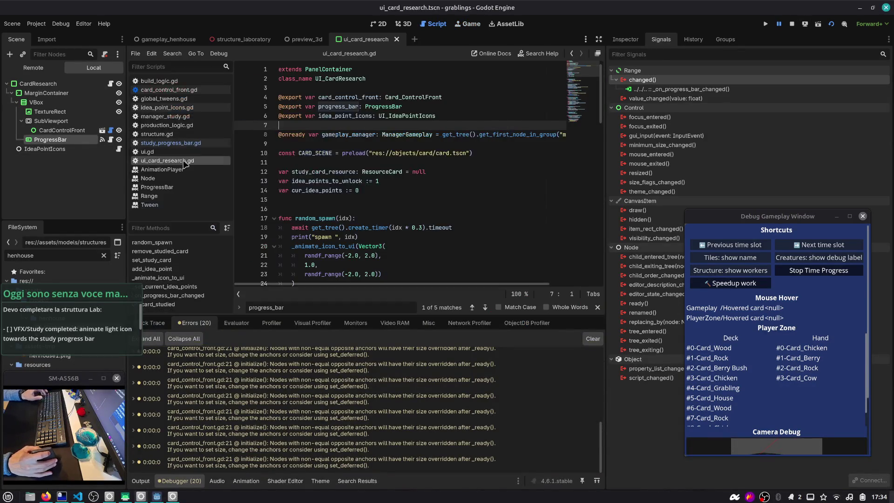
{"action": "left_click", "coordinate": [179, 143]}
{"action": "key", "text": "ctrl+backslash"}
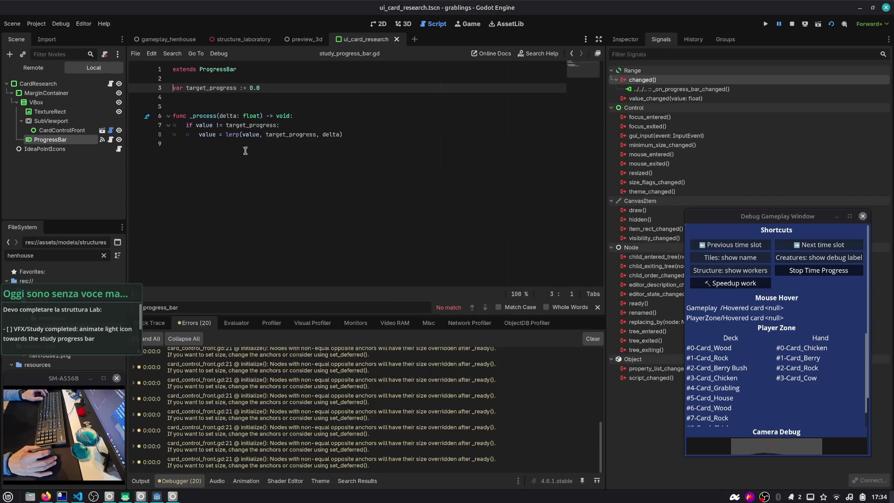
{"action": "left_click", "coordinate": [341, 135]}
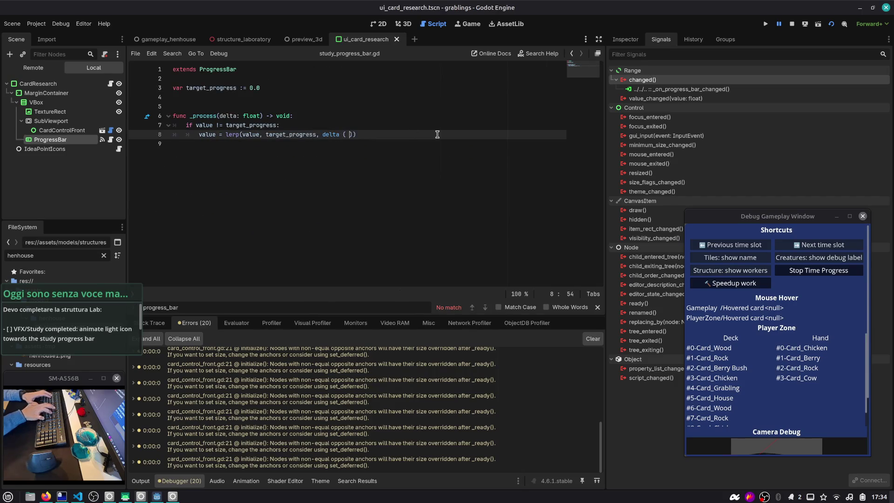
{"action": "type", "text": "* 4.0"}
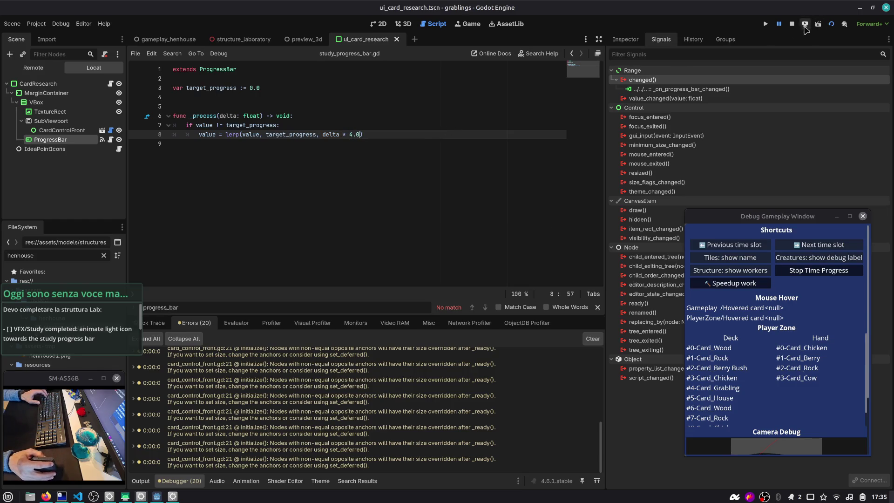
{"action": "left_click", "coordinate": [471, 25]}
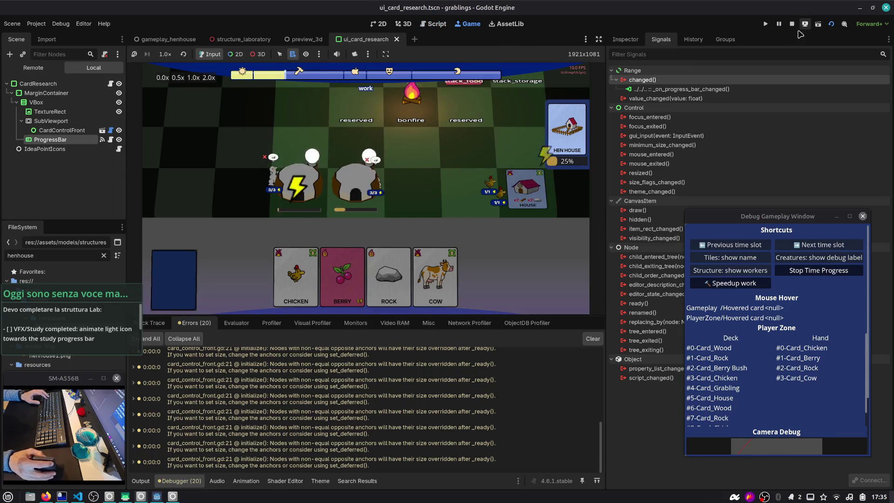
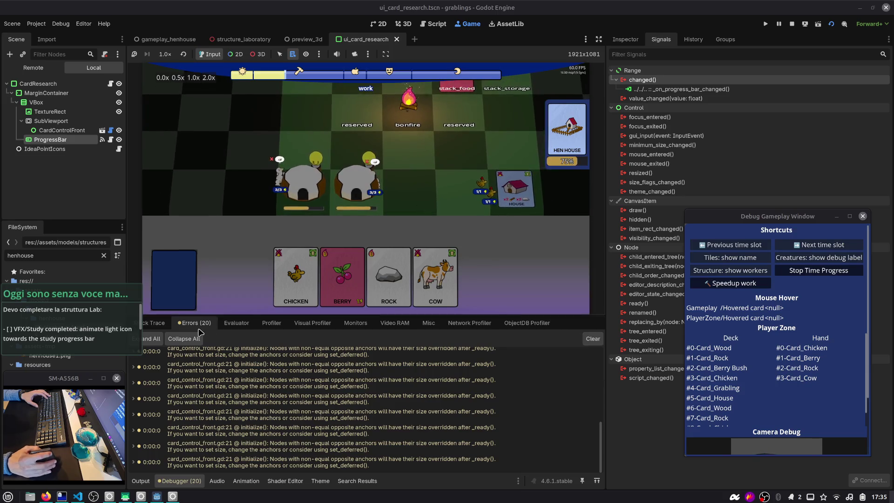
Step: Enlarge the game view in distraction-free mode without the debug window until Hen House reaches 100%, then restore docks
{"action": "left_click_drag", "start_coordinate": [237, 317], "coordinate": [236, 381]}
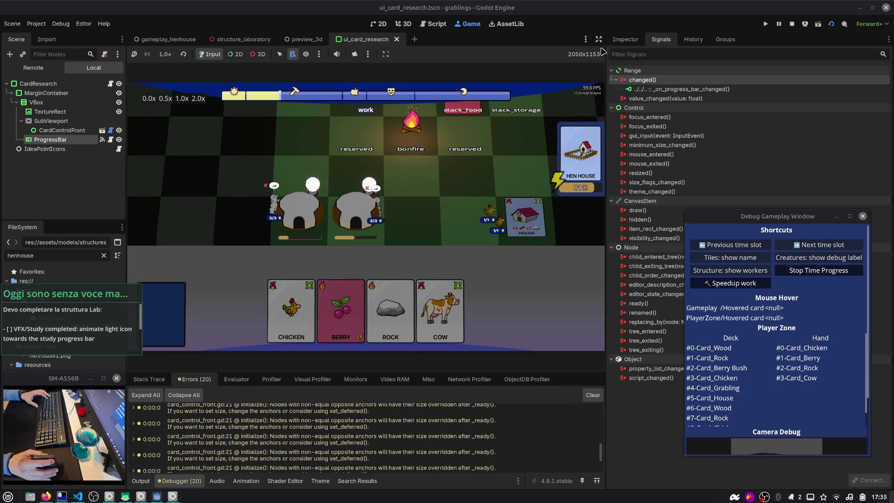
{"action": "key", "text": "ctrl+shift+F11"}
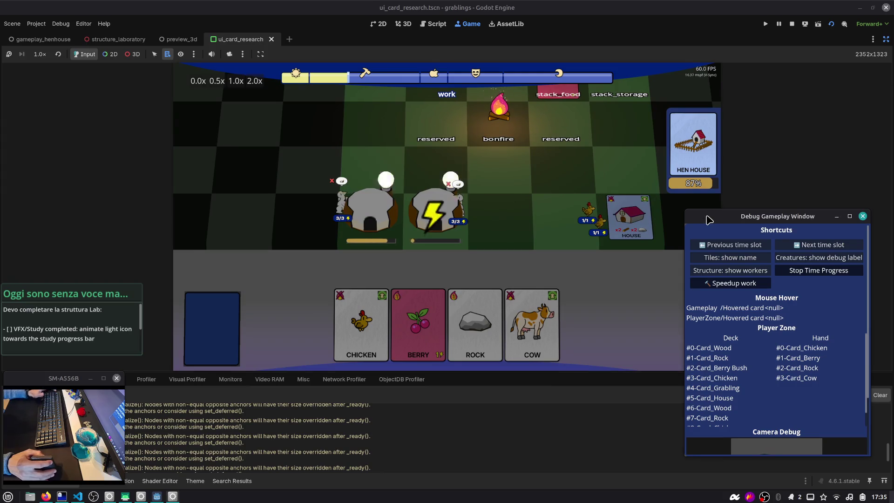
{"action": "left_click", "coordinate": [559, 219]}
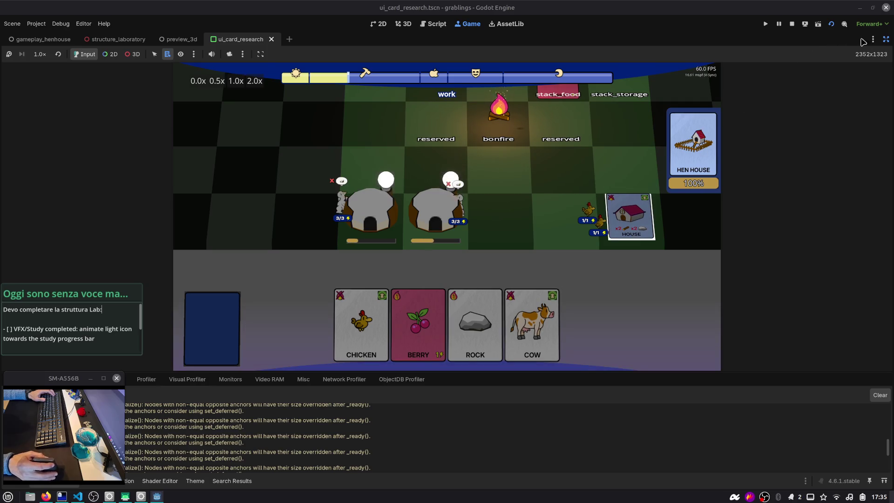
{"action": "key", "text": "ctrl+shift+F11"}
{"action": "left_click", "coordinate": [792, 24]}
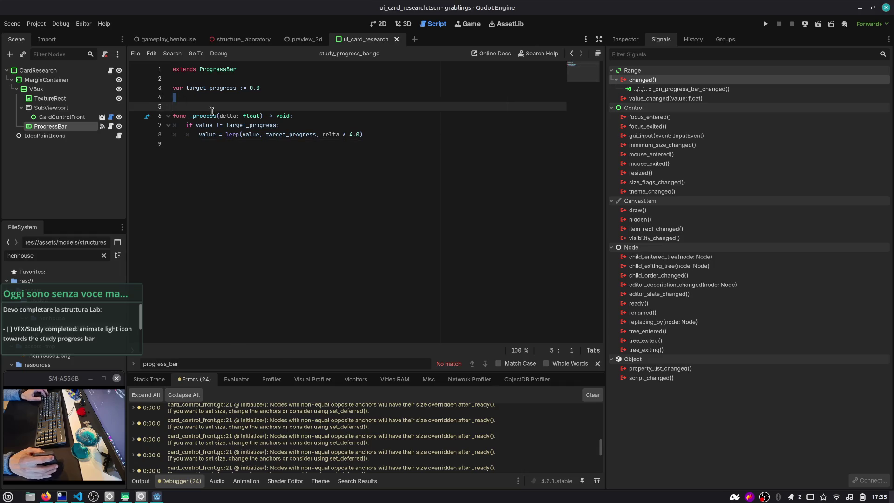
Step: Open ui_card_research.gd from the script list and widen the code area
{"action": "key", "text": "ctrl+backslash"}
{"action": "left_click", "coordinate": [189, 160]}
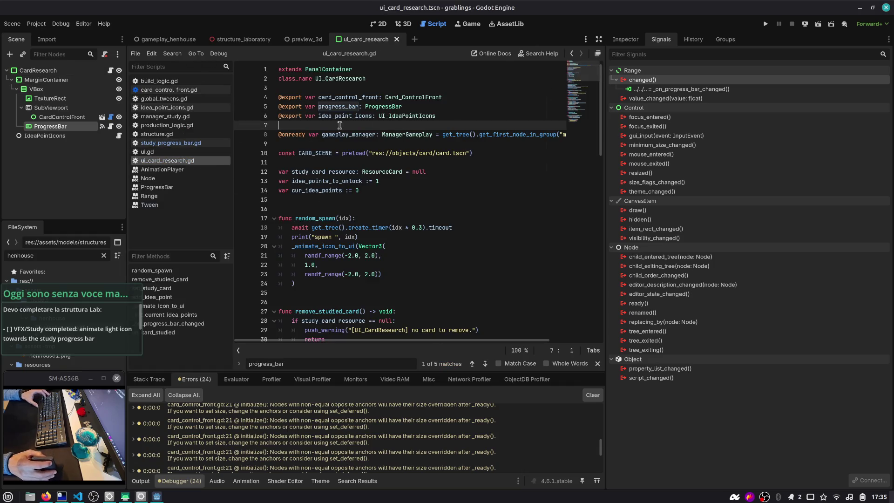
{"action": "mouse_move", "coordinate": [127, 129]}
{"action": "left_mouse_down"}
{"action": "mouse_move", "coordinate": [110, 129]}
{"action": "mouse_move", "coordinate": [151, 146]}
{"action": "left_mouse_up"}
{"action": "key", "text": "Down"}
{"action": "key", "text": "Down"}
{"action": "key", "text": "Down"}
{"action": "key", "text": "Return"}
{"action": "key", "text": "ctrl+backslash"}
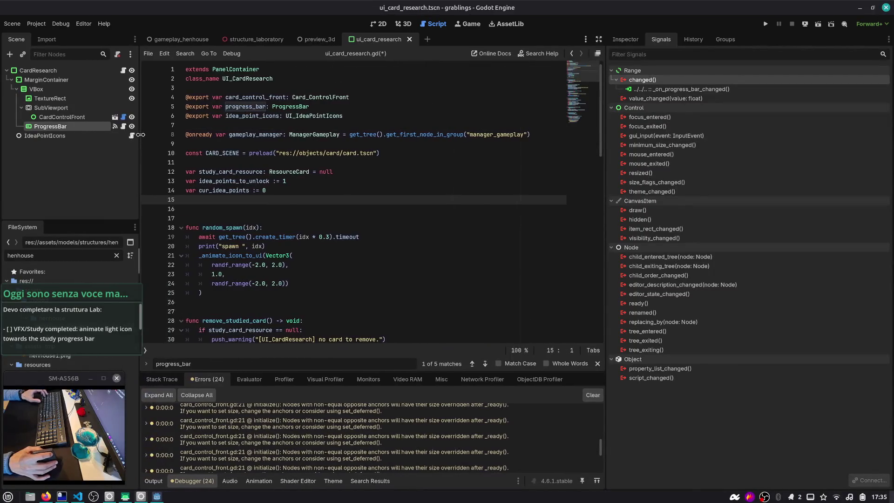
{"action": "scroll", "coordinate": [271, 191], "scroll_direction": "down", "scroll_amount": 3}
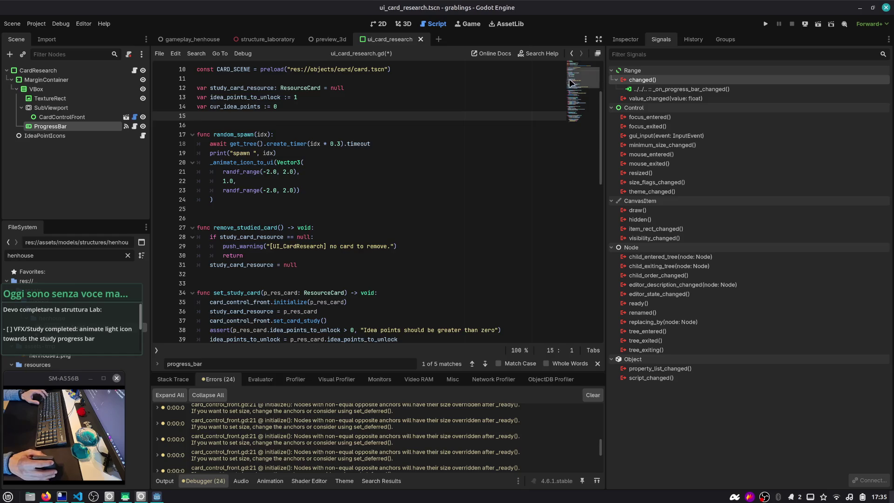
{"action": "scroll", "coordinate": [380, 160], "scroll_direction": "down", "scroll_amount": 12}
Step: Review _animate_icon_to_ui, the progress_bar 100.0 check, on_card_studied and initialize in ui_card_research.gd
{"action": "double_click", "coordinate": [236, 130]}
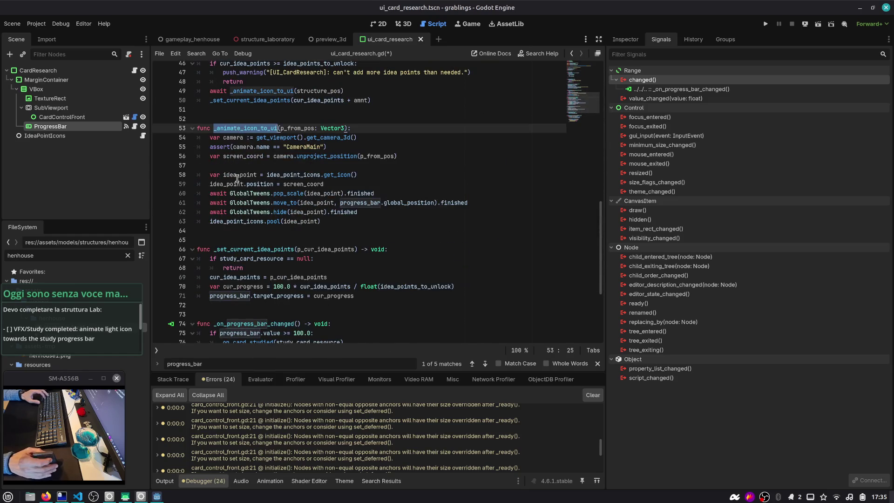
{"action": "scroll", "coordinate": [261, 213], "scroll_direction": "down", "scroll_amount": 5}
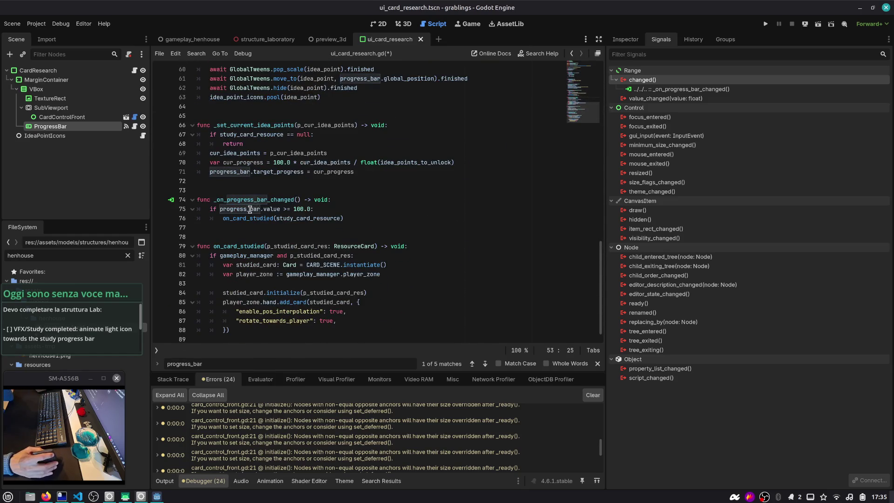
{"action": "double_click", "coordinate": [250, 209]}
{"action": "double_click", "coordinate": [271, 217]}
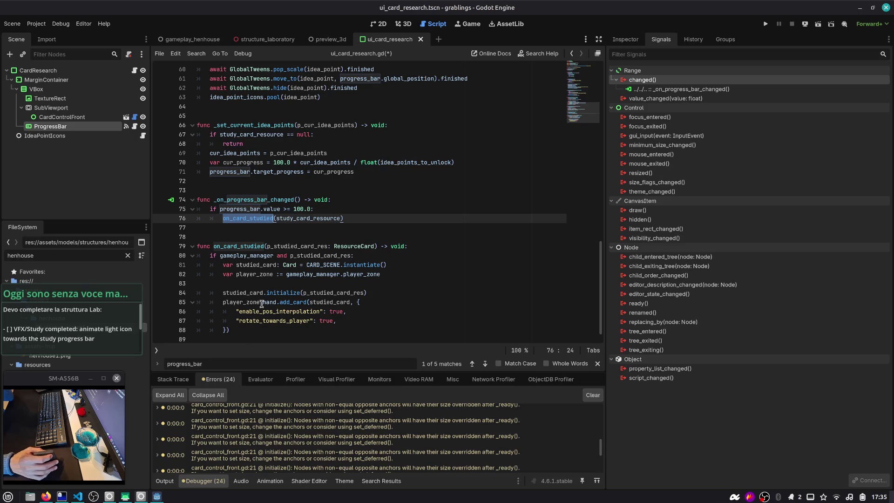
{"action": "double_click", "coordinate": [276, 292]}
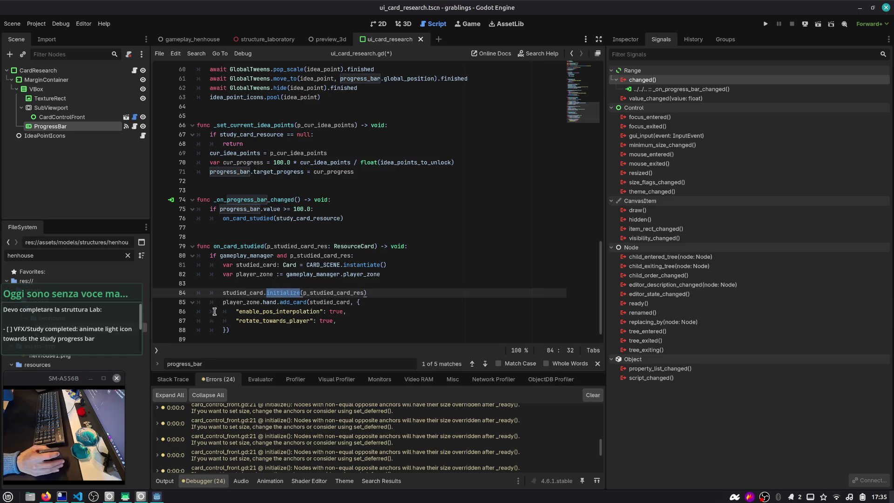
{"action": "double_click", "coordinate": [246, 247]}
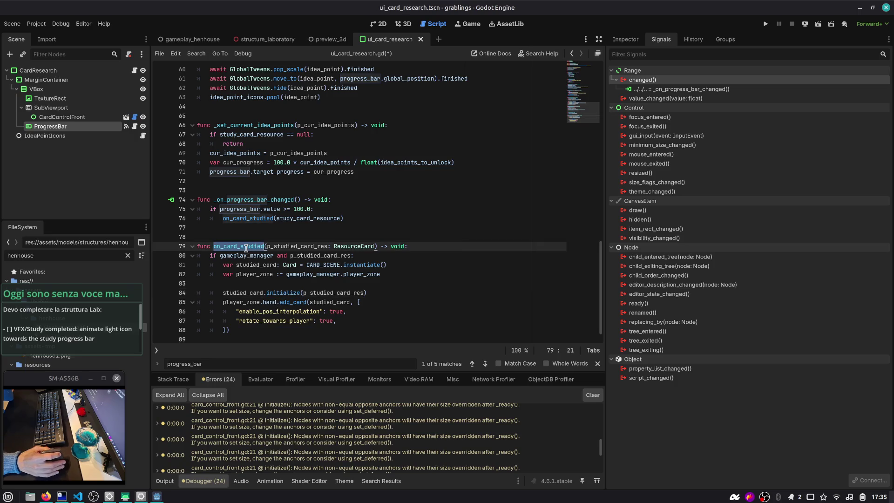
{"action": "left_click", "coordinate": [265, 227]}
{"action": "key", "text": "Escape"}
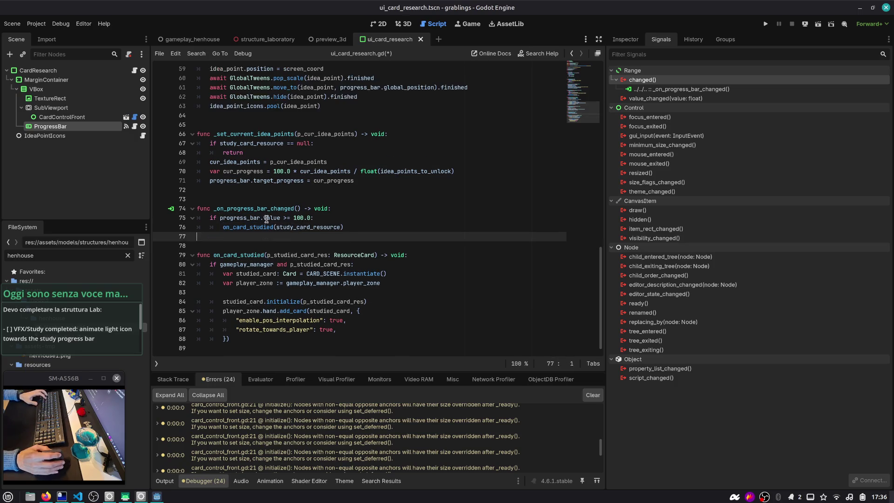
{"action": "left_click", "coordinate": [306, 218]}
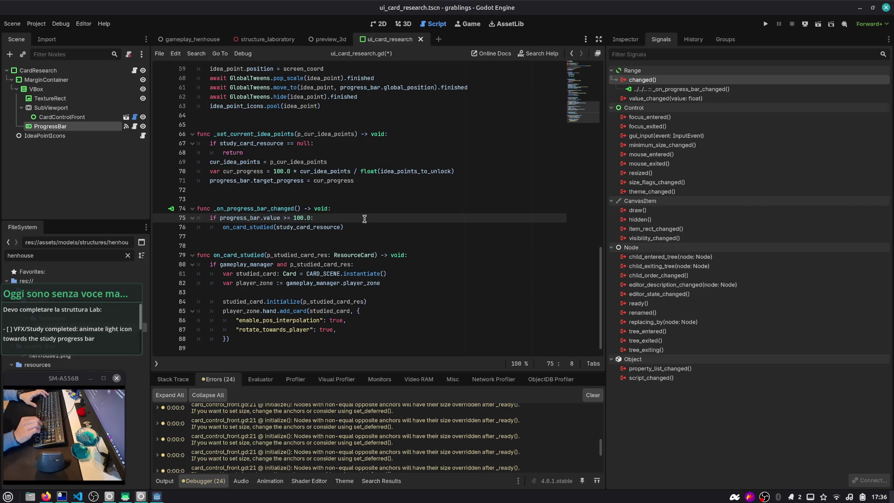
Step: Check how study_progress_bar.gd sets value on line 8, then return to ui_card_research.gd
{"action": "left_click", "coordinate": [135, 126]}
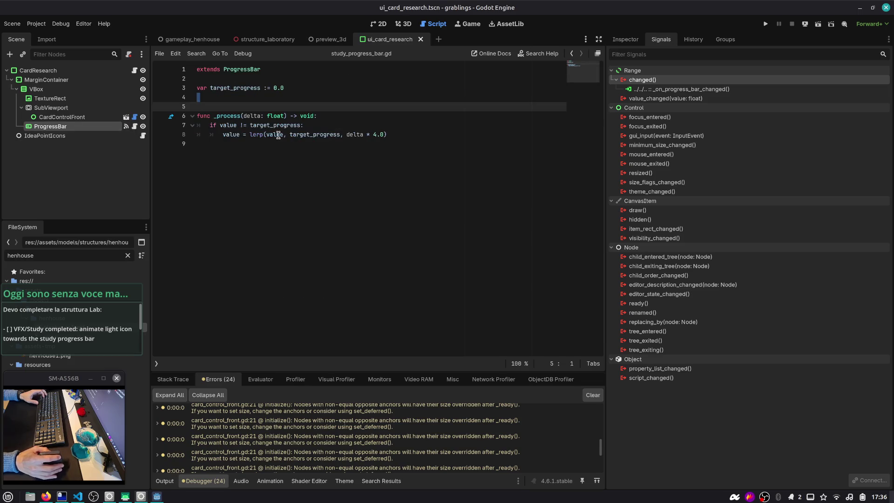
{"action": "double_click", "coordinate": [226, 135]}
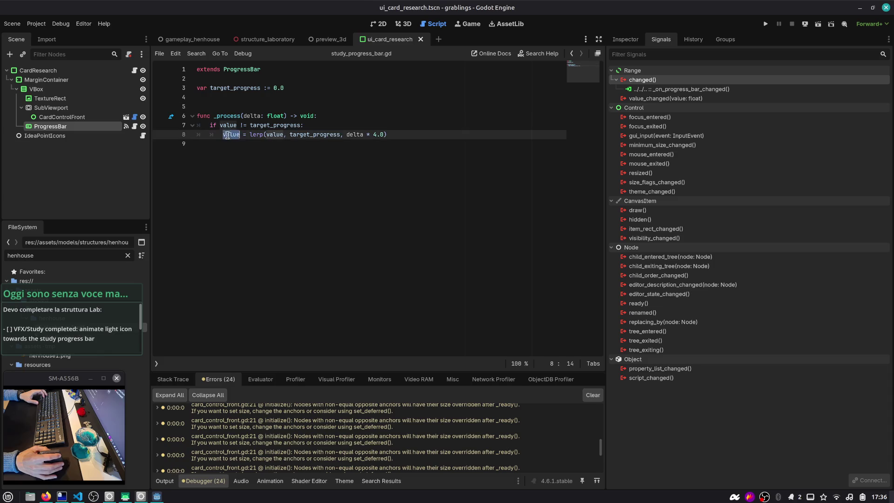
{"action": "left_click", "coordinate": [408, 137]}
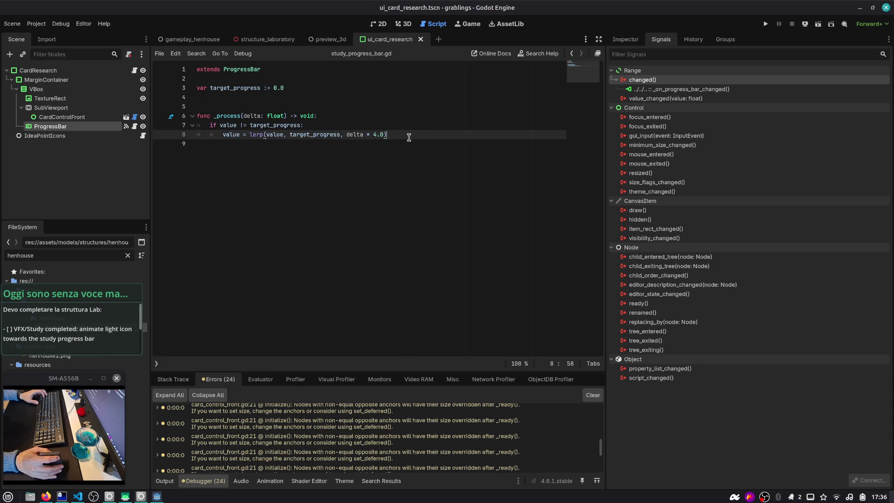
{"action": "double_click", "coordinate": [232, 136]}
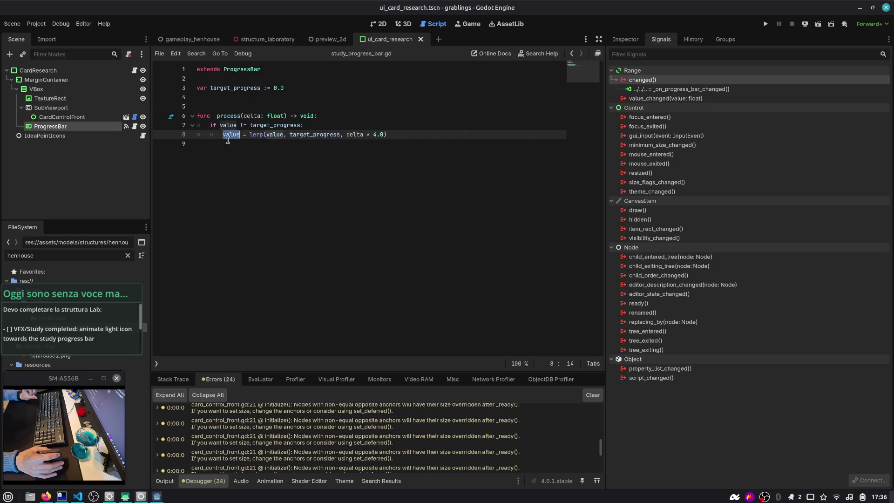
{"action": "left_click", "coordinate": [134, 70]}
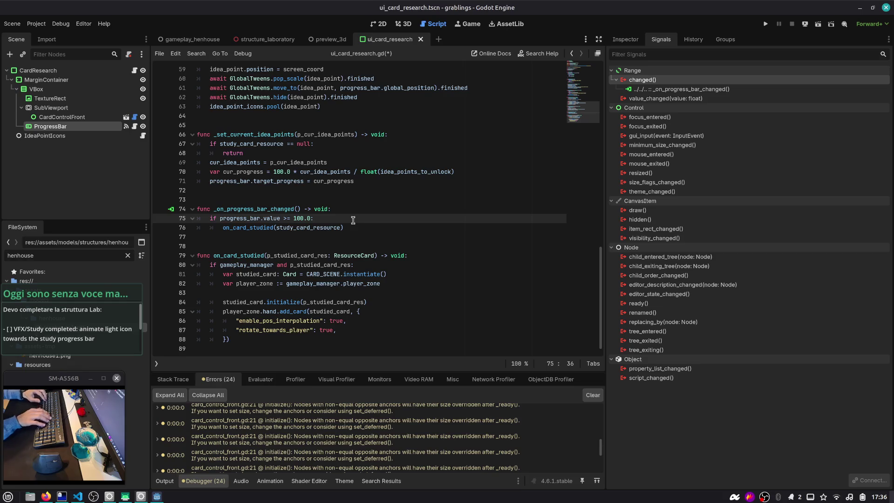
Step: Insert print(progress_bar.value) at function level above the 100.0 check, save, and run the scene
{"action": "key", "text": "Return"}
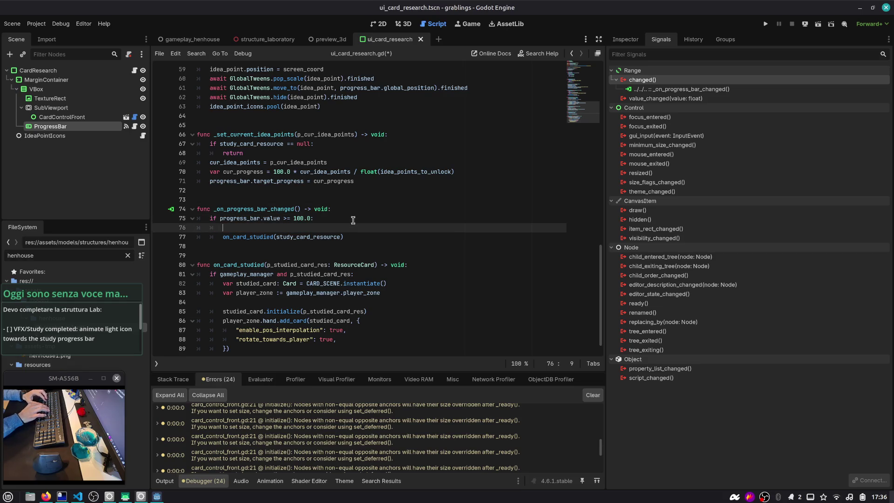
{"action": "type", "text": "int(pr"}
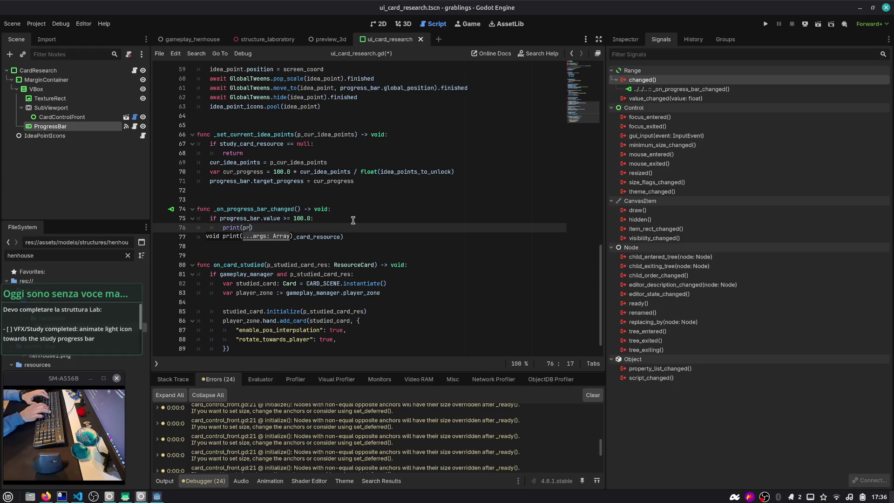
{"action": "type", "text": "ogress_bar.value"}
{"action": "key", "text": "ctrl+s"}
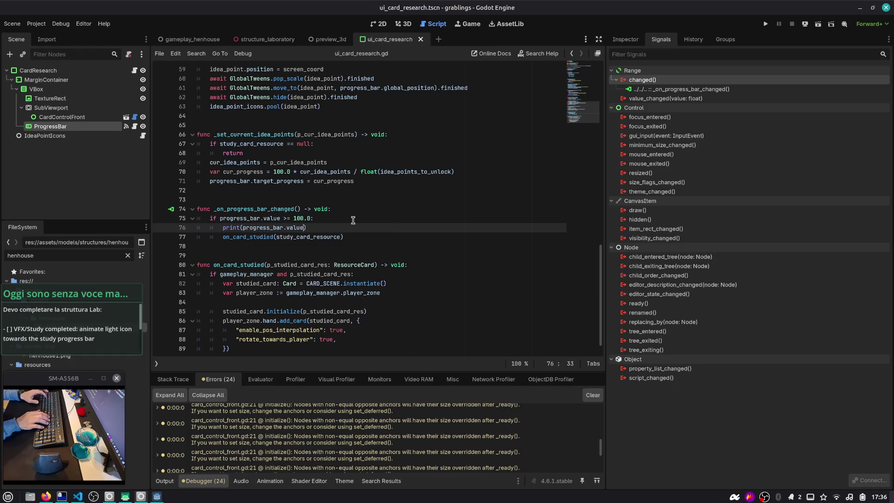
{"action": "key", "text": "shift+Tab"}
{"action": "key", "text": "alt+Up"}
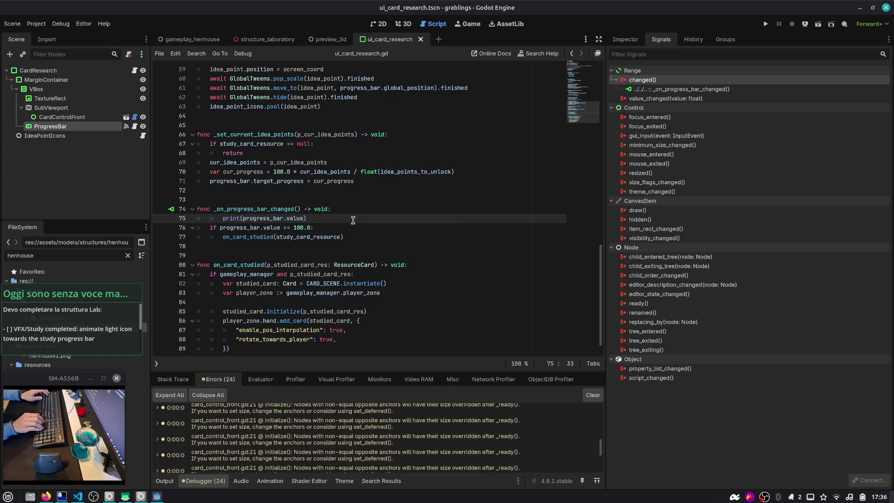
{"action": "key", "text": "ctrl+s"}
{"action": "key", "text": "ctrl+shift+F5"}
{"action": "key", "text": "Return"}
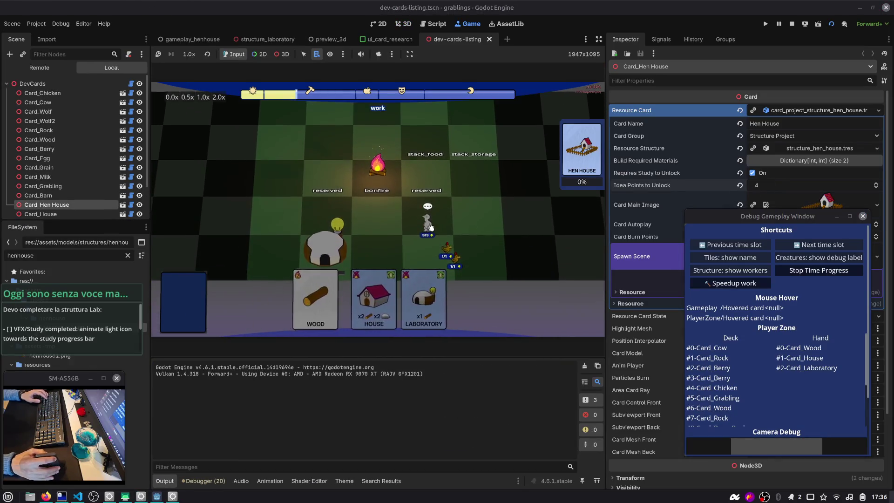
Step: Widen the embedded game view and hide the debug gameplay window to watch the bar
{"action": "left_click_drag", "start_coordinate": [606, 261], "coordinate": [648, 261]}
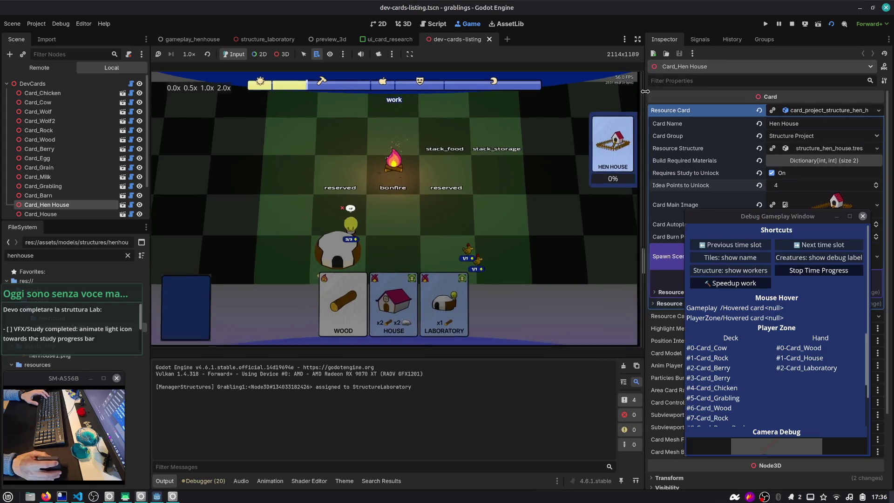
{"action": "left_click", "coordinate": [513, 190]}
{"action": "scroll", "coordinate": [465, 200], "scroll_direction": "up", "scroll_amount": 3}
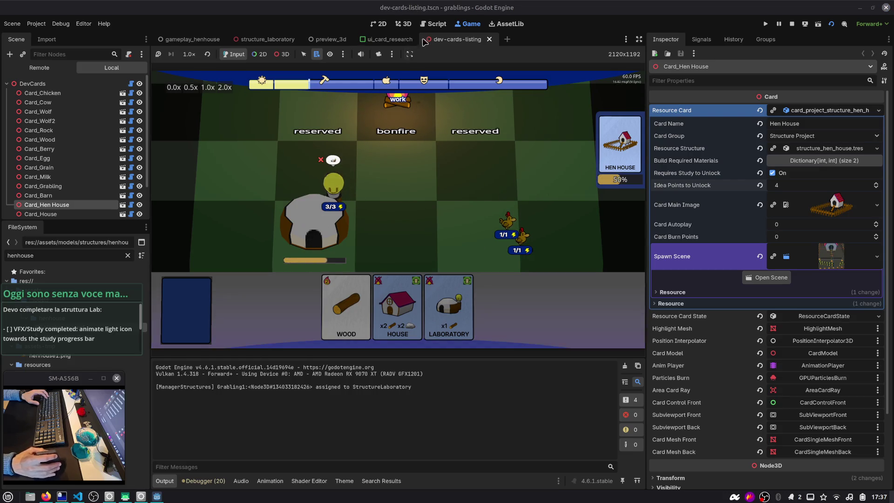
Step: Stop the game, collapse the DevCards node, and switch to the ui_card_research scene
{"action": "left_click", "coordinate": [433, 24]}
{"action": "double_click", "coordinate": [258, 209]}
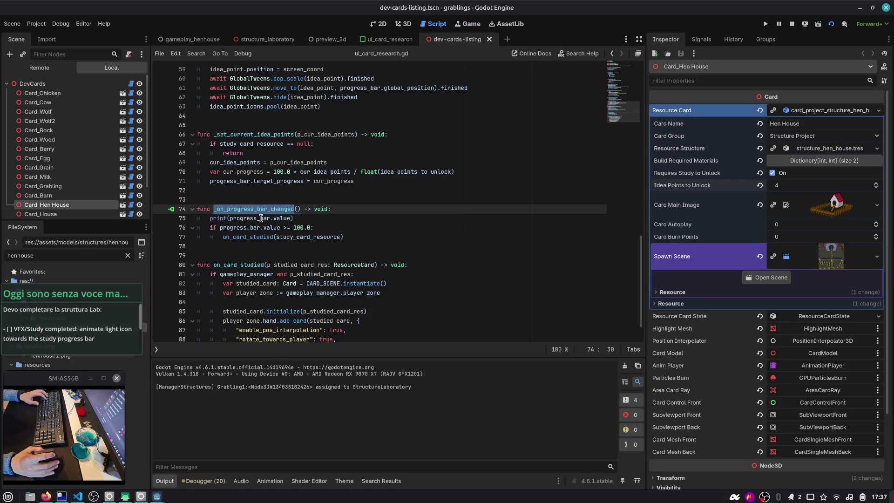
{"action": "left_click", "coordinate": [277, 218]}
{"action": "double_click", "coordinate": [253, 208]}
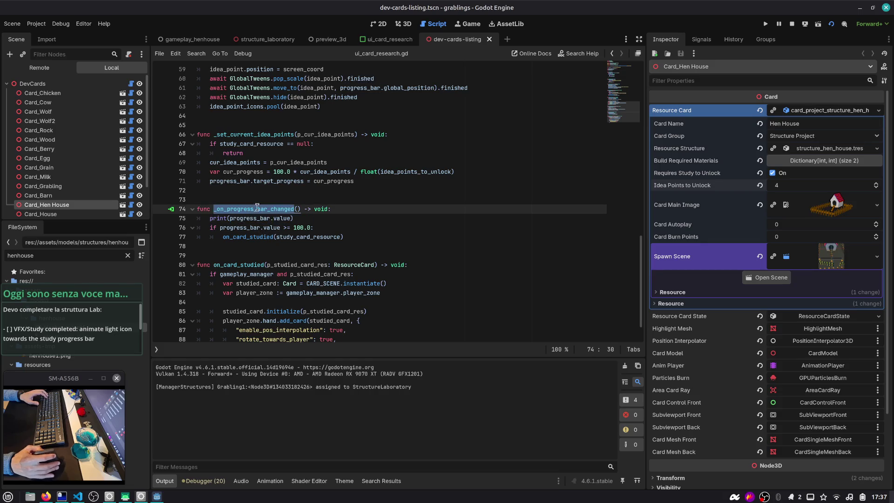
{"action": "left_click", "coordinate": [792, 24]}
{"action": "key", "text": "Down"}
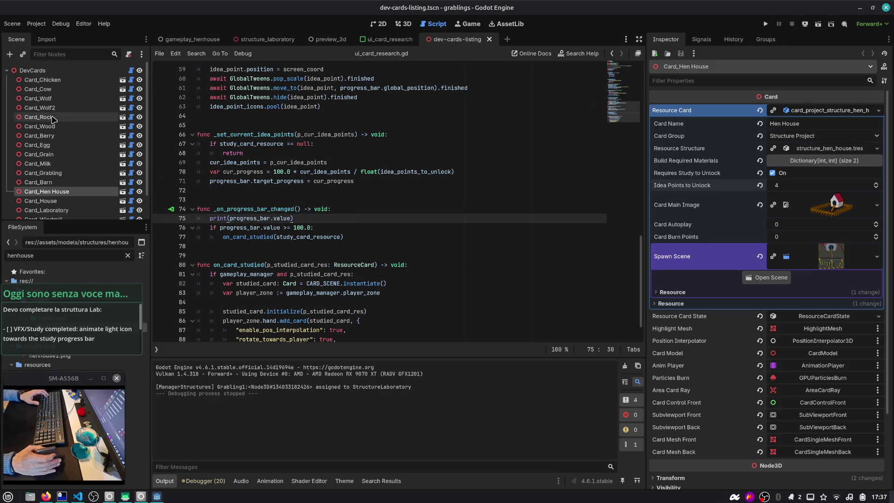
{"action": "left_click", "coordinate": [6, 71]}
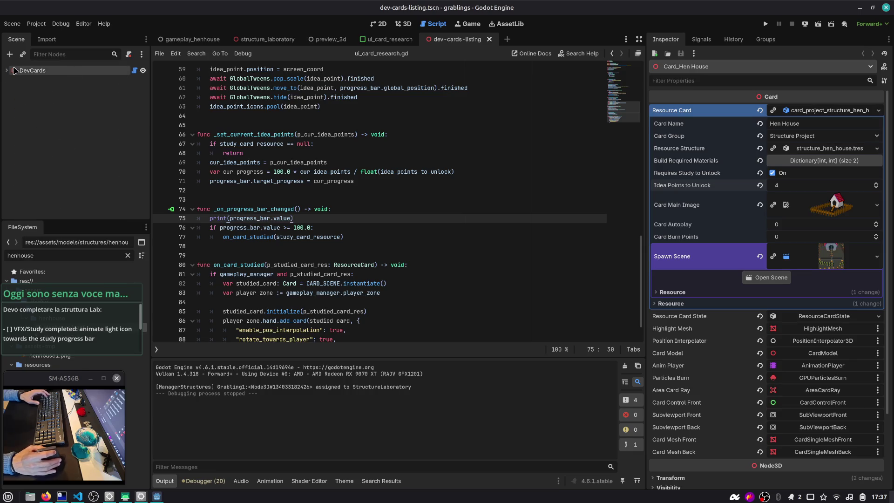
{"action": "key", "text": "ctrl+shift+Tab"}
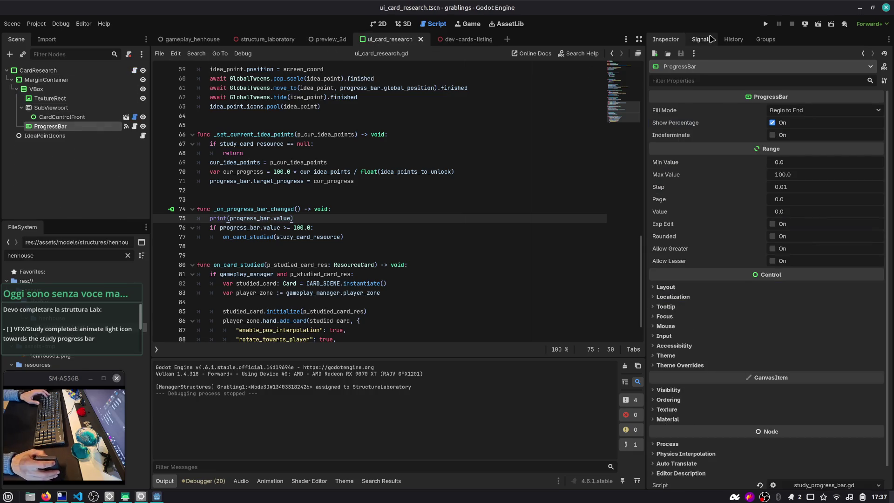
Step: Connect the ProgressBar's value_changed signal and disconnect its old changed connection
{"action": "left_click", "coordinate": [701, 39]}
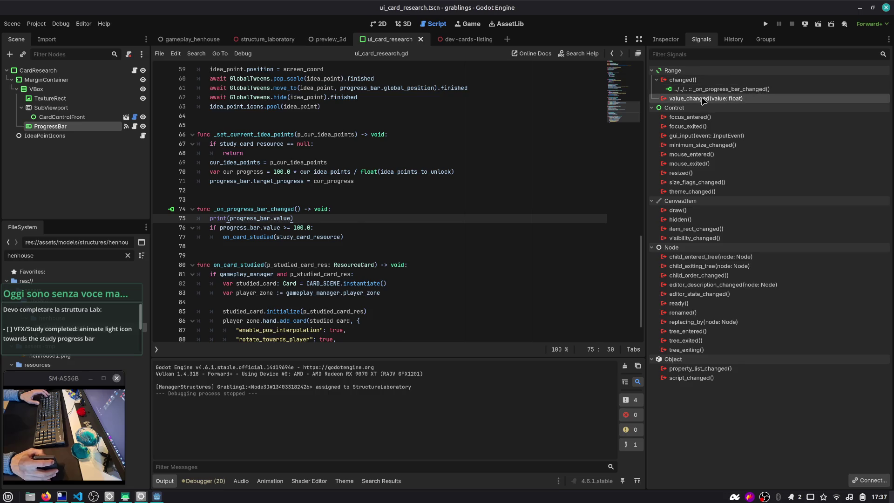
{"action": "double_click", "coordinate": [702, 99]}
{"action": "key", "text": "Return"}
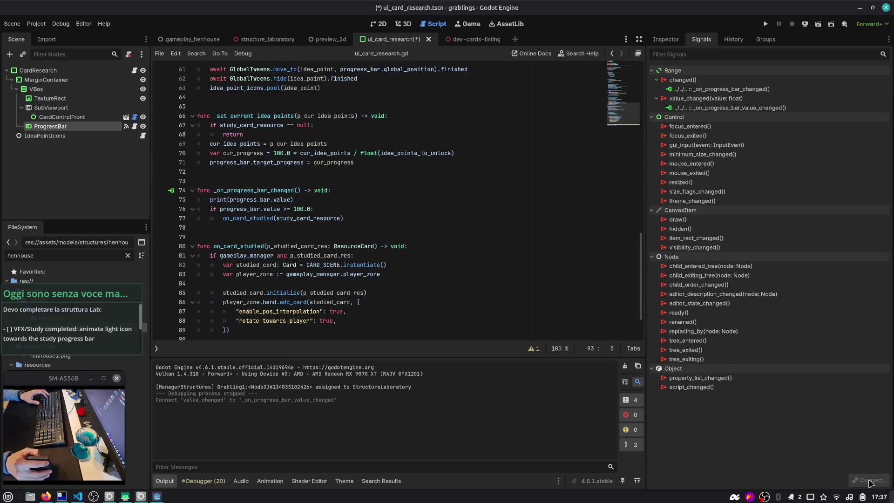
{"action": "left_click", "coordinate": [717, 89]}
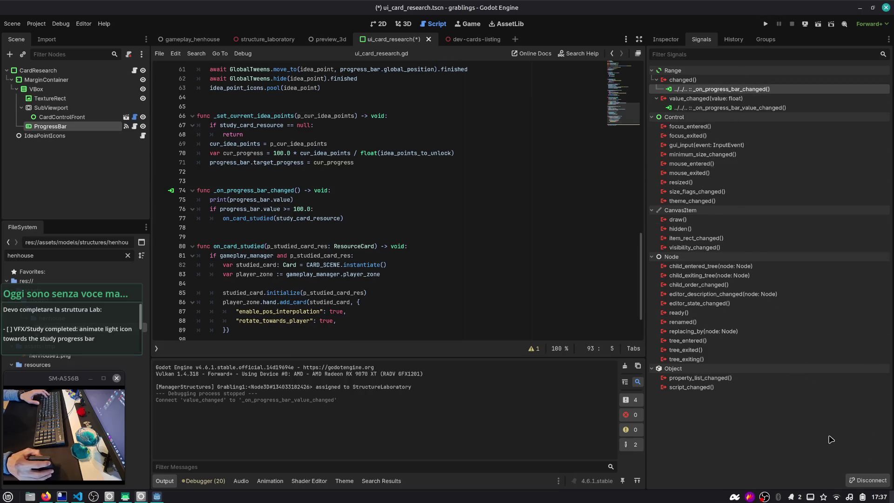
{"action": "left_click", "coordinate": [849, 479]}
{"action": "left_click", "coordinate": [346, 301]}
Step: Move the print and 100% check into _on_progress_bar_value_changed and delete _on_progress_bar_changed
{"action": "double_click", "coordinate": [253, 190]}
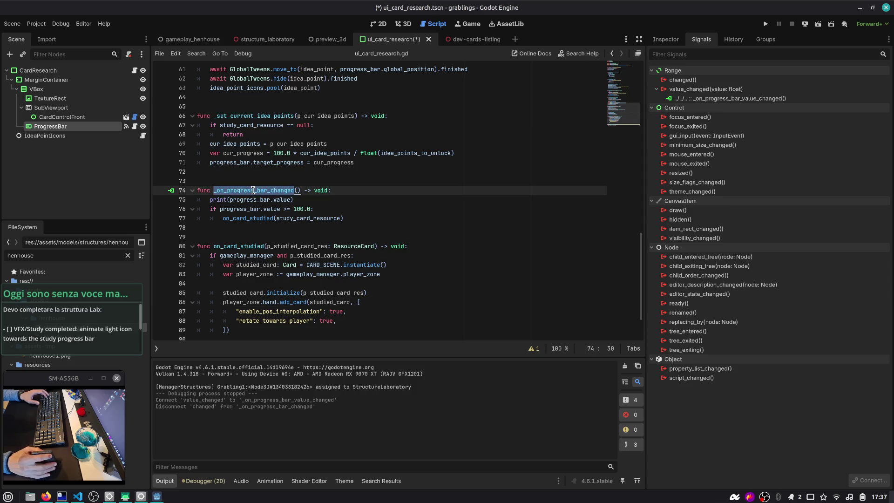
{"action": "scroll", "coordinate": [366, 224], "scroll_direction": "down", "scroll_amount": 2}
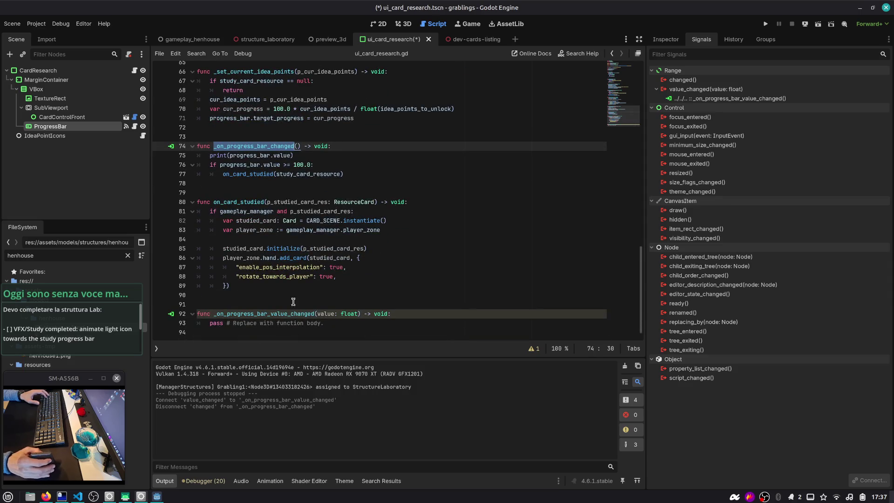
{"action": "left_click_drag", "start_coordinate": [330, 325], "coordinate": [141, 318]}
{"action": "left_click_drag", "start_coordinate": [357, 175], "coordinate": [159, 160]}
{"action": "key", "text": "Delete"}
{"action": "key", "text": "Delete"}
{"action": "key", "text": "Delete"}
{"action": "key", "text": "Down"}
{"action": "key", "text": "Down"}
{"action": "key", "text": "Down"}
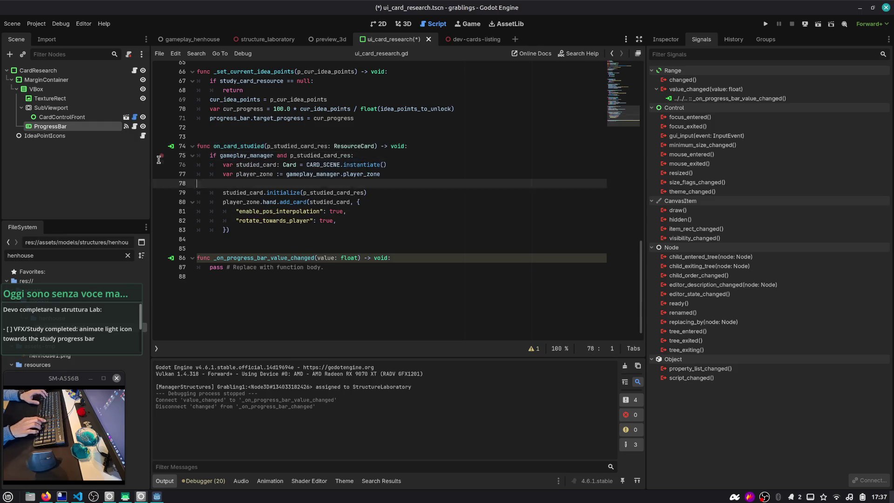
{"action": "key", "text": "Up"}
{"action": "key", "text": "shift+End"}
{"action": "type", "text": "print(progress_bar.value) \tif progress_bar.value >= 100.0: \t\ton_card_studied(study_card_resource)"}
Step: Save ui_card_research.gd and relaunch the scene to test the value_changed handler
{"action": "key", "text": "ctrl+s"}
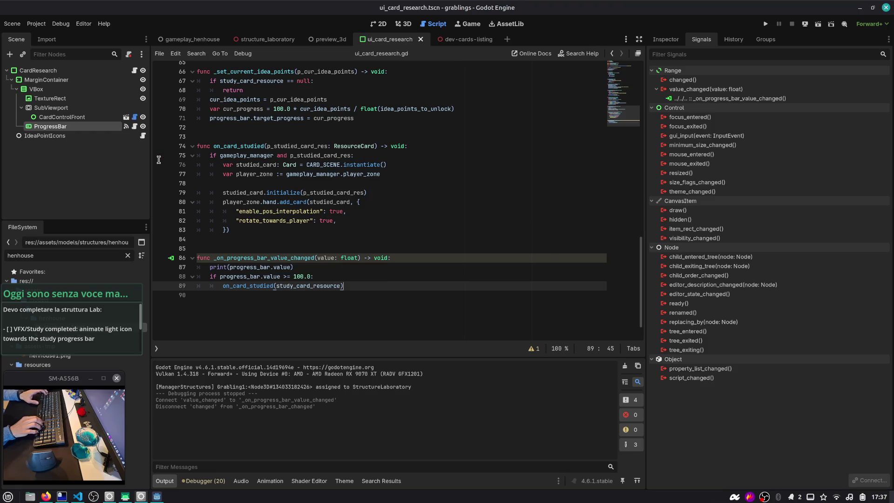
{"action": "key", "text": "Up"}
{"action": "key", "text": "Up"}
{"action": "key", "text": "Up"}
{"action": "scroll", "coordinate": [159, 160], "scroll_direction": "up", "scroll_amount": 1}
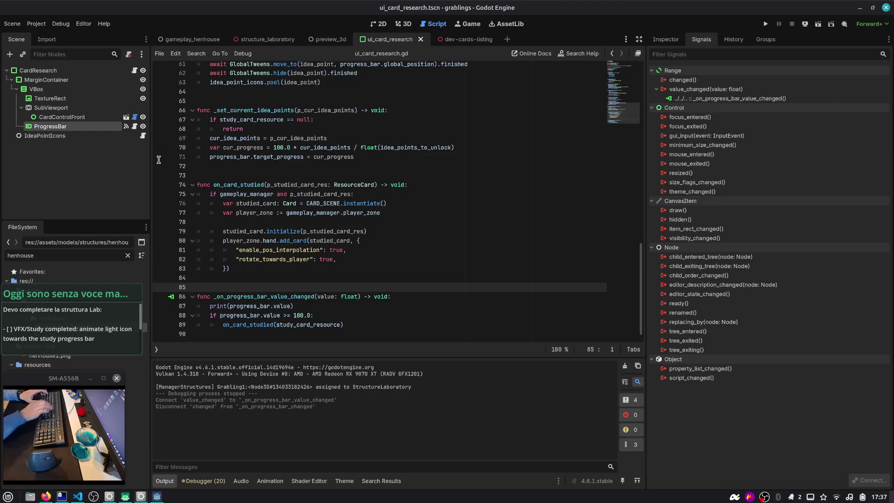
{"action": "key", "text": "ctrl+shift+F5"}
{"action": "key", "text": "Return"}
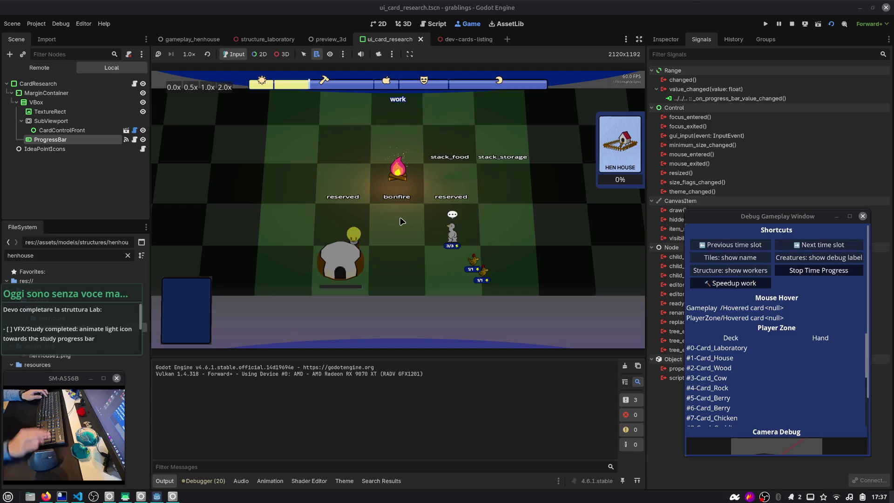
{"action": "key", "text": "ctrl+alt+Right"}
Step: Write the chat message and cut it out of the unresponsive chat box
{"action": "left_click", "coordinate": [566, 457]}
{"action": "type", "text": "e"}
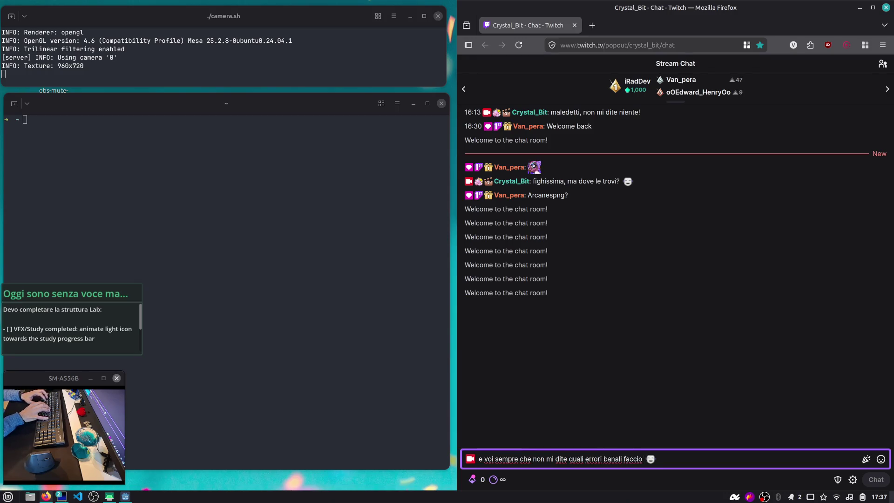
{"action": "triple_click", "coordinate": [813, 461]}
{"action": "key", "text": "ctrl+c"}
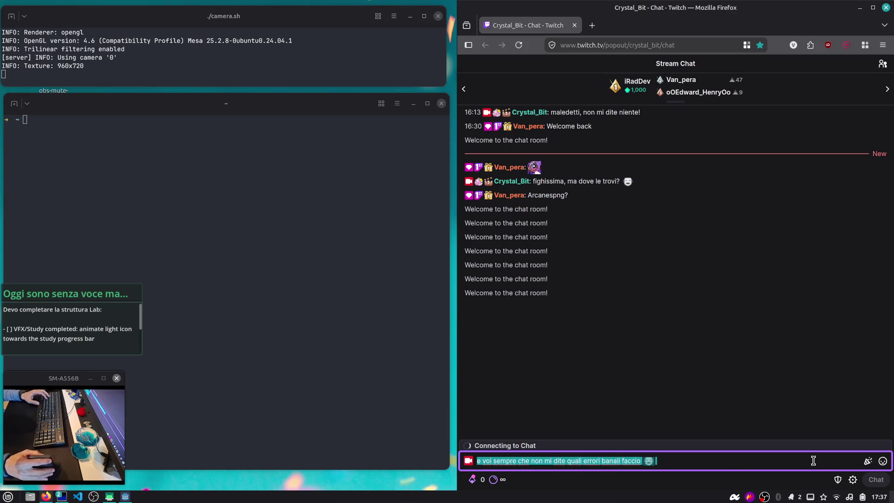
{"action": "left_click", "coordinate": [690, 470]}
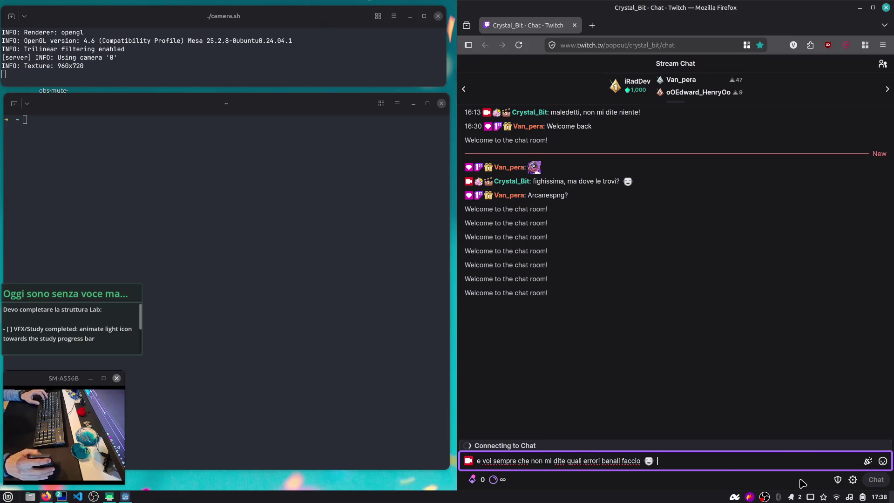
{"action": "key", "text": "Return"}
Step: Reload the chat, paste and send 'e voi sempre che non mi dite quali errori banali faccio'
{"action": "key", "text": "F5"}
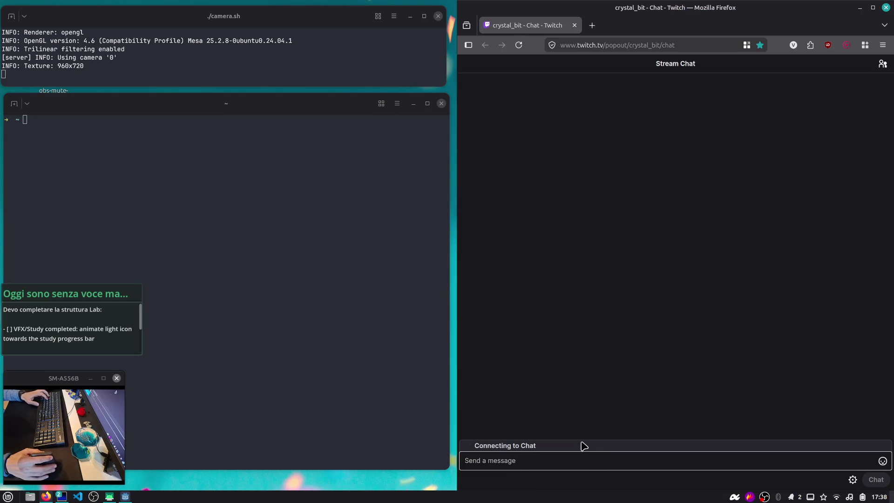
{"action": "key", "text": "ctrl+v"}
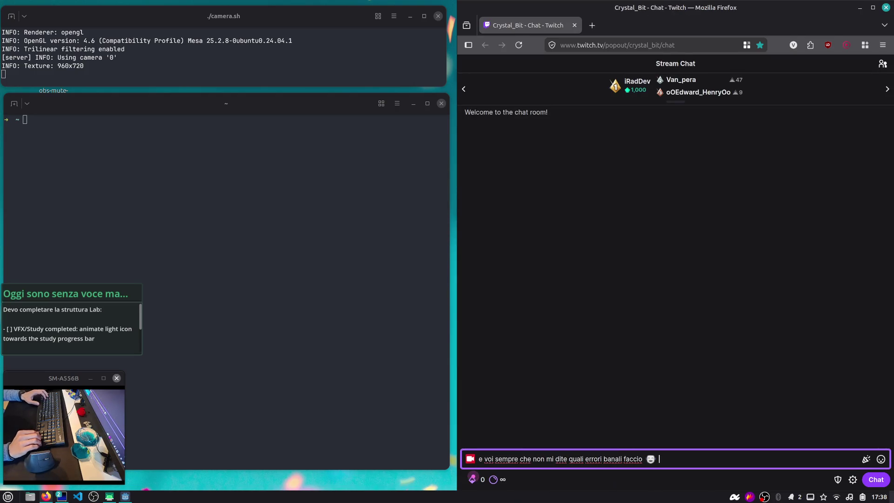
{"action": "key", "text": "Return"}
{"action": "left_click", "coordinate": [601, 301]}
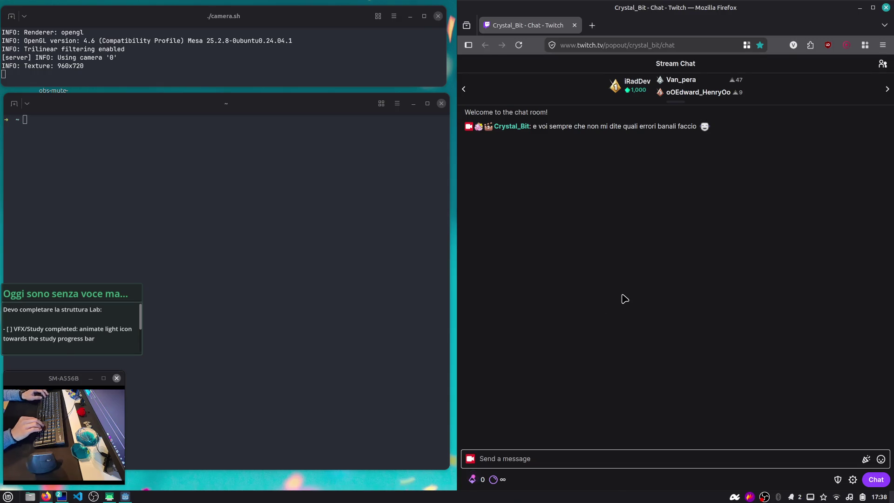
{"action": "key", "text": "alt+Tab"}
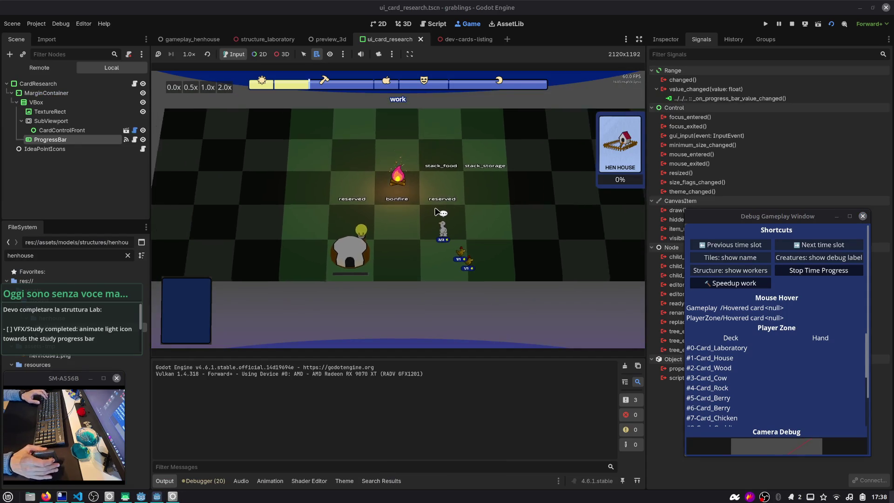
Step: Zoom and pan to the henhouse, watching logged progress values climb past 99.9 as it fills
{"action": "scroll", "coordinate": [435, 211], "scroll_direction": "up", "scroll_amount": 3}
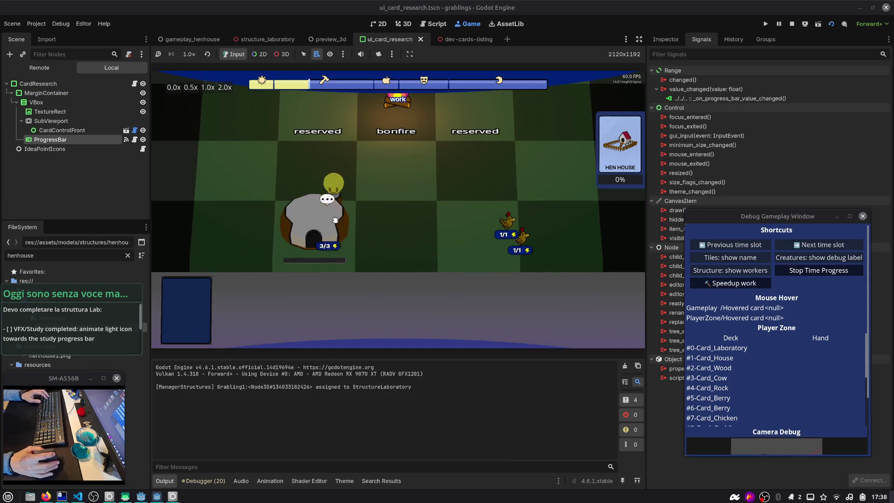
{"action": "left_click_drag", "start_coordinate": [335, 220], "coordinate": [382, 228]}
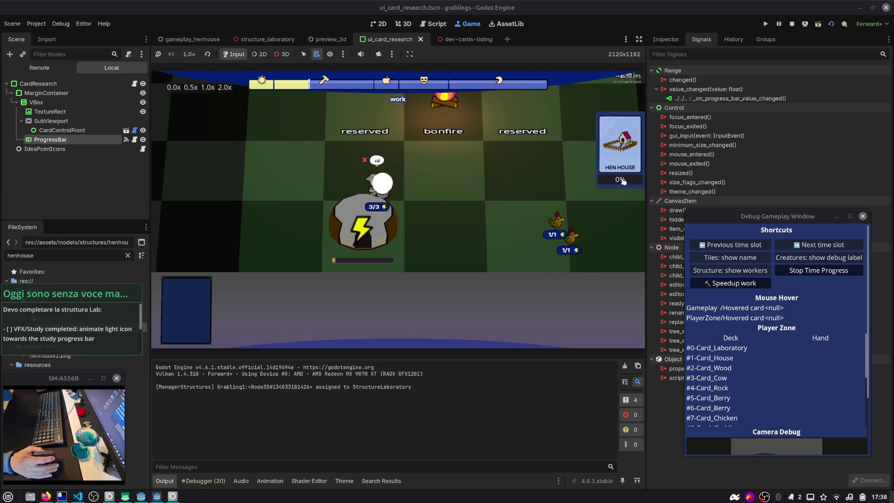
{"action": "left_click_drag", "start_coordinate": [185, 384], "coordinate": [101, 418]}
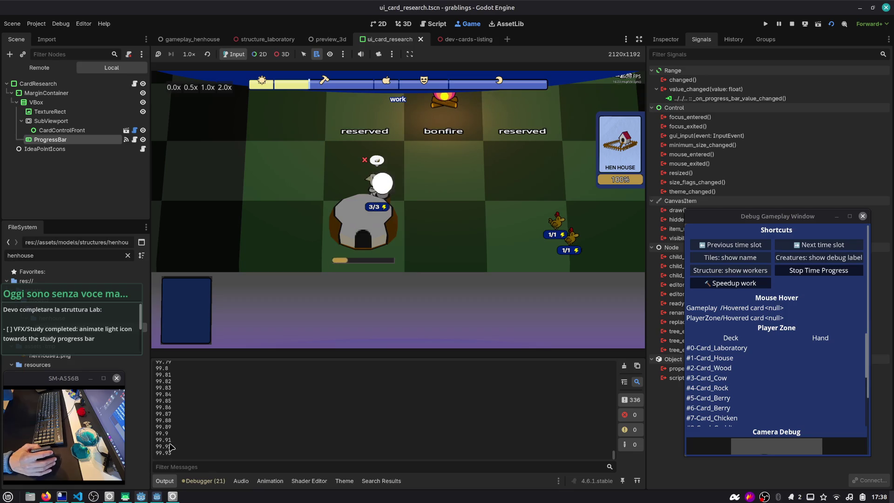
Step: Re-check the 100.0 condition in _on_progress_bar_value_changed in ui_card_research.gd
{"action": "left_click", "coordinate": [427, 23]}
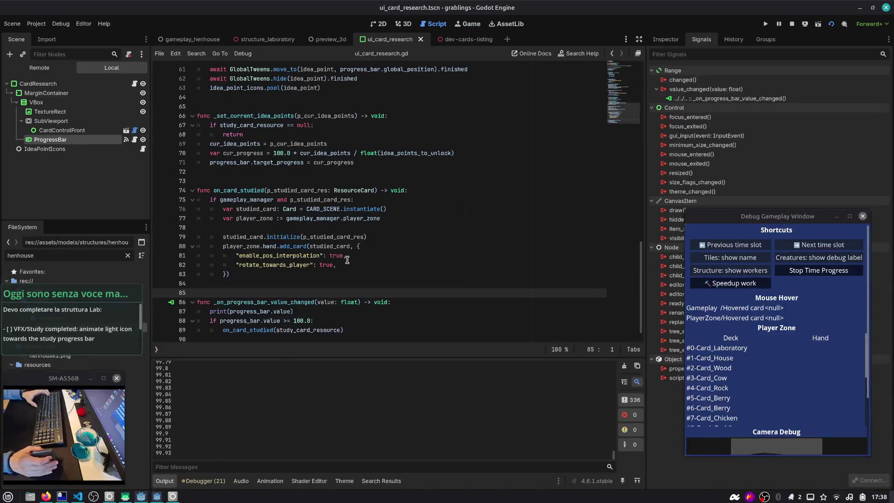
{"action": "double_click", "coordinate": [278, 296]}
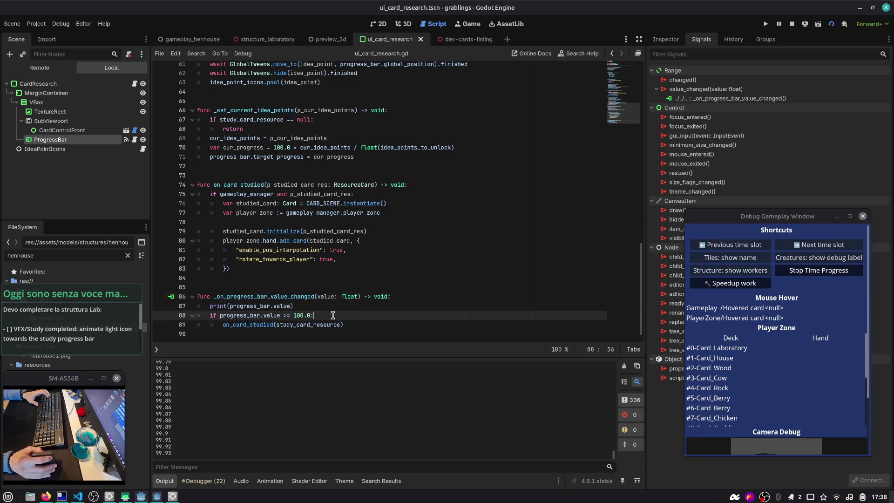
{"action": "left_click", "coordinate": [224, 317]}
{"action": "left_click", "coordinate": [330, 315]}
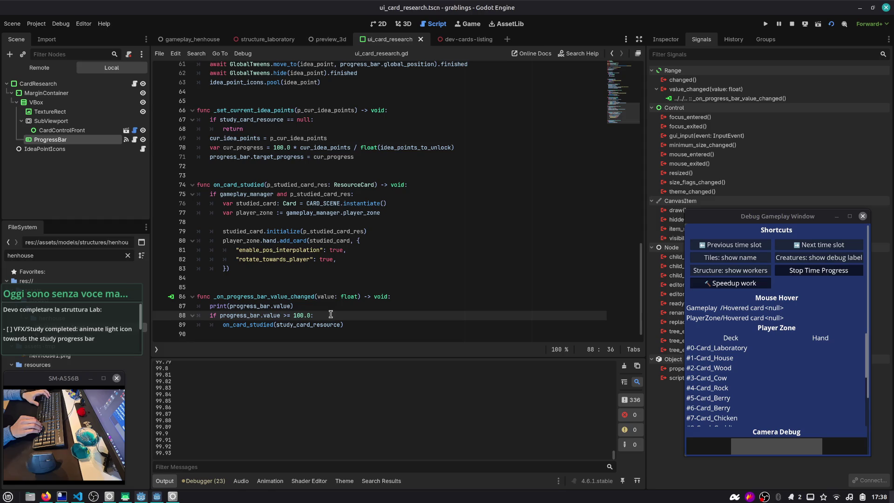
Step: In study_progress_bar.gd, add a value = round(value) line below the lerp and save
{"action": "left_click", "coordinate": [134, 140]}
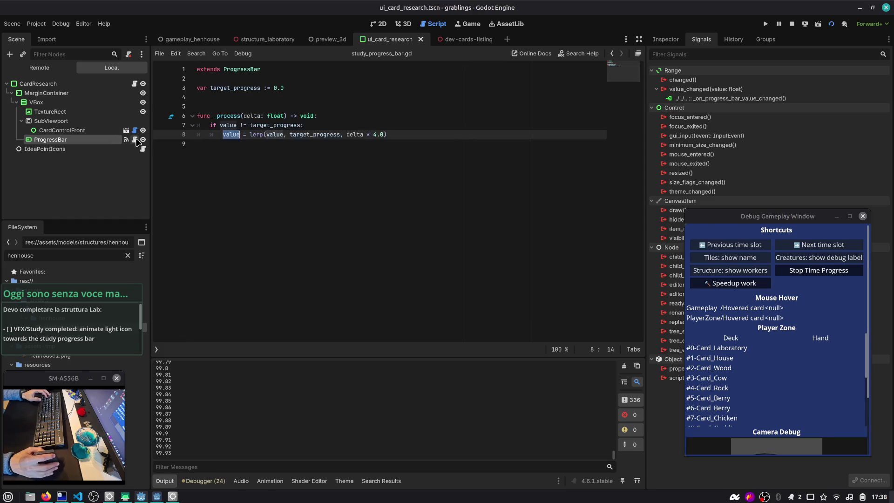
{"action": "left_click", "coordinate": [415, 133]}
{"action": "key", "text": "Return"}
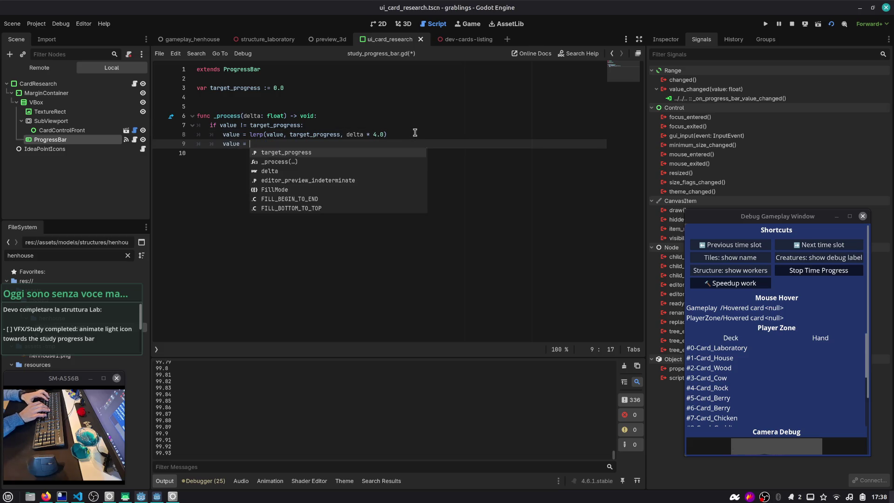
{"action": "type", "text": "round(valu"}
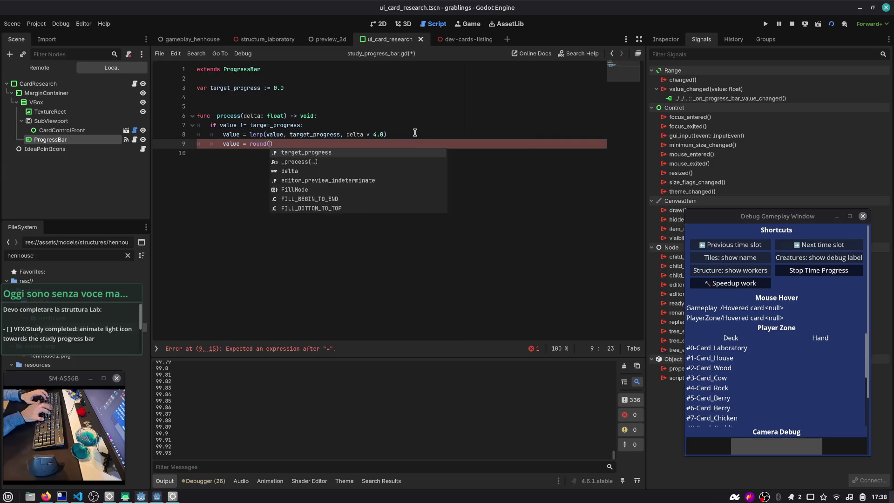
{"action": "type", "text": "e"}
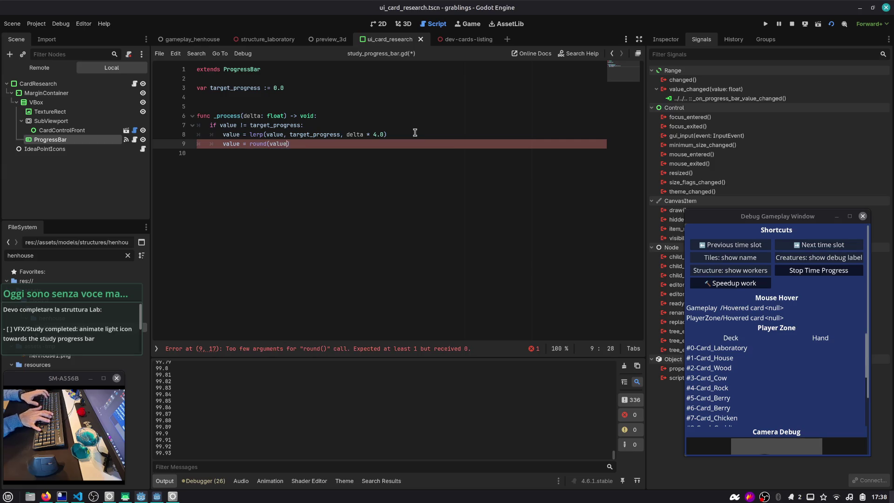
{"action": "key", "text": "ctrl+s"}
Step: Put the rounding under 'if value > 99:' after the lerp line, save, and relaunch the game
{"action": "left_click", "coordinate": [415, 133]}
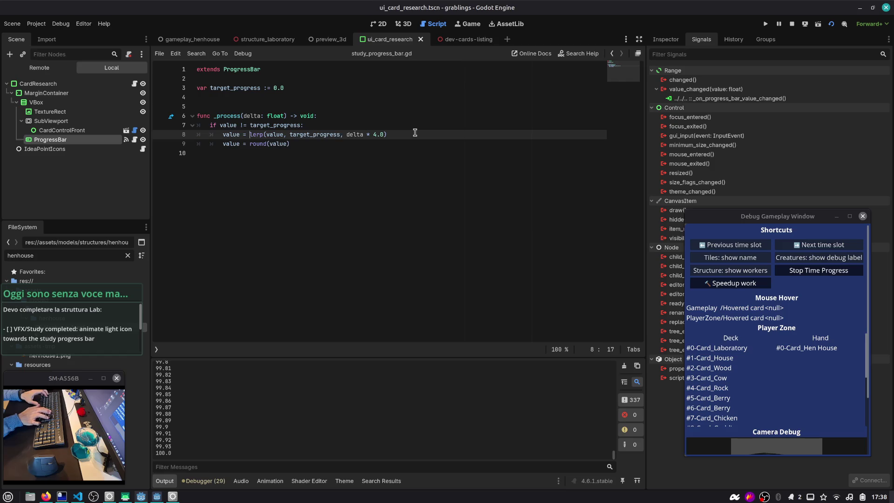
{"action": "type", "text": "round("}
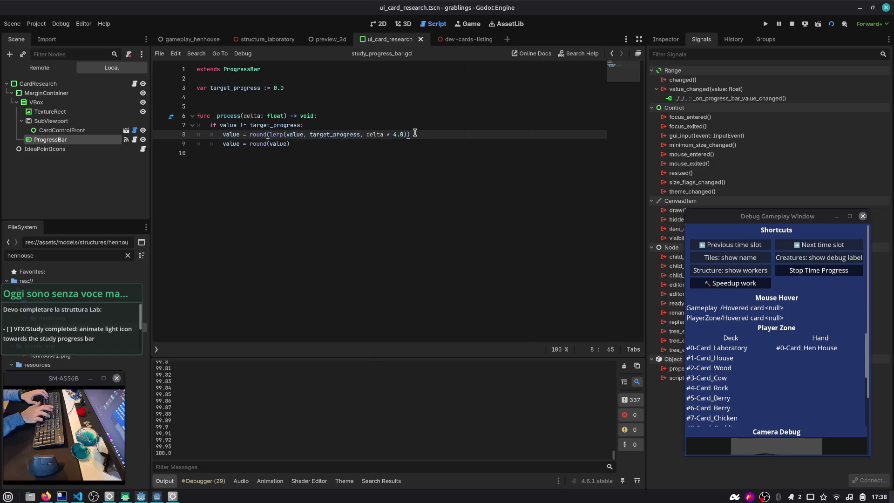
{"action": "key", "text": "Down"}
{"action": "left_click", "coordinate": [414, 133]}
{"action": "key", "text": "BackSpace"}
{"action": "key", "text": "BackSpace"}
{"action": "key", "text": "BackSpace"}
{"action": "key", "text": "BackSpace"}
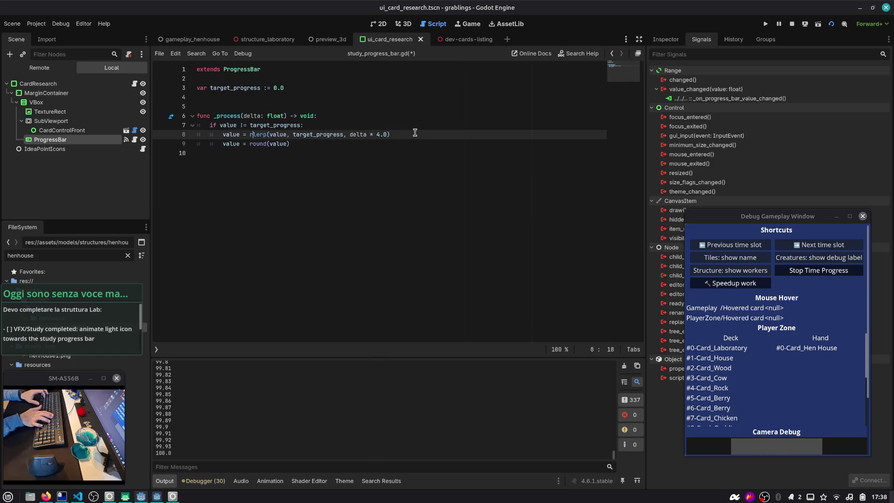
{"action": "key", "text": "BackSpace"}
{"action": "key", "text": "BackSpace"}
{"action": "key", "text": "BackSpace"}
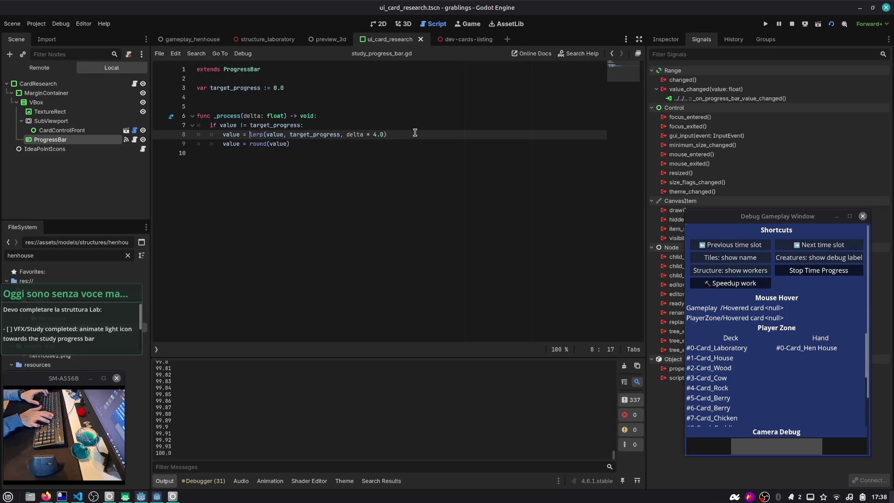
{"action": "key", "text": "End"}
{"action": "key", "text": "Return"}
{"action": "type", "text": "e"}
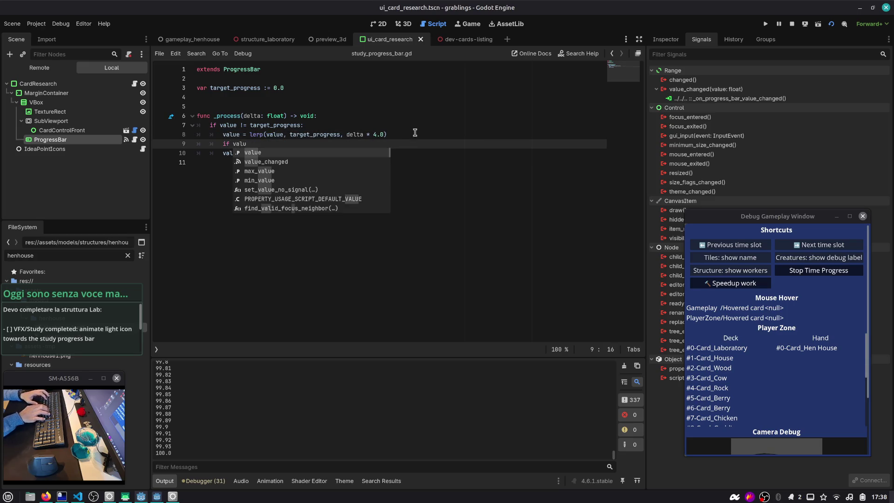
{"action": "key", "text": "Down"}
{"action": "key", "text": "Home"}
{"action": "key", "text": "Home"}
{"action": "key", "text": "Tab"}
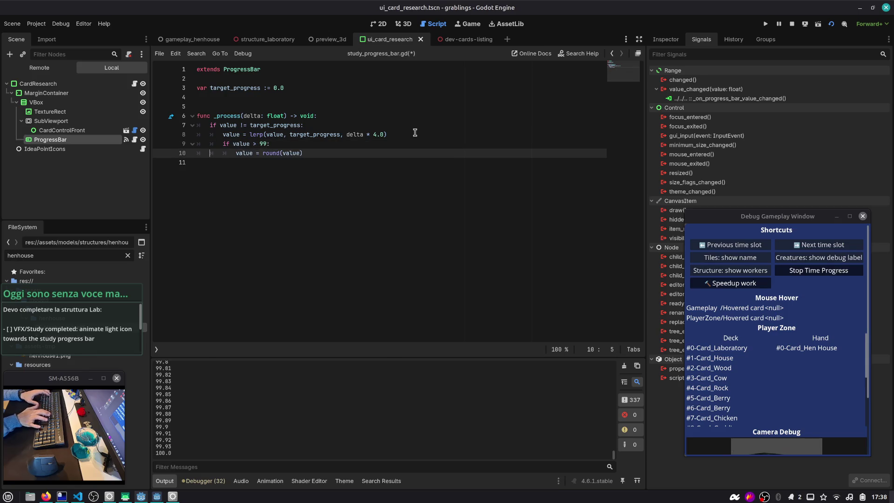
{"action": "key", "text": "ctrl+s"}
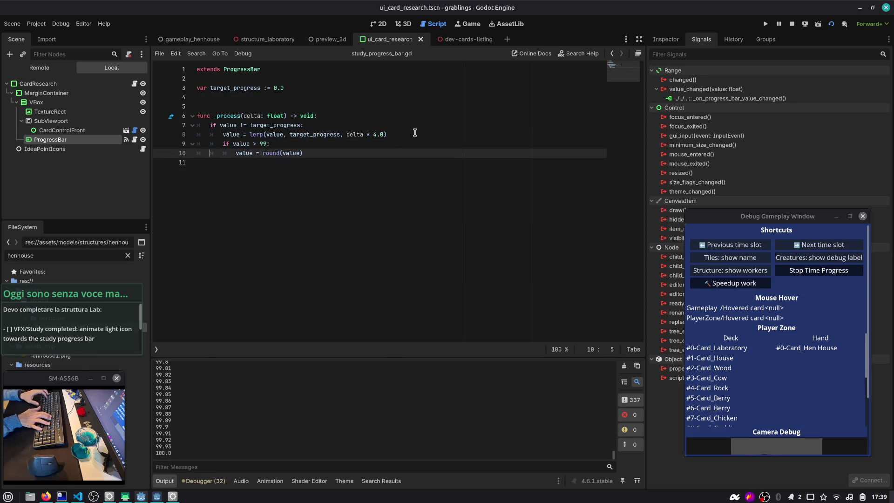
{"action": "key", "text": "F5"}
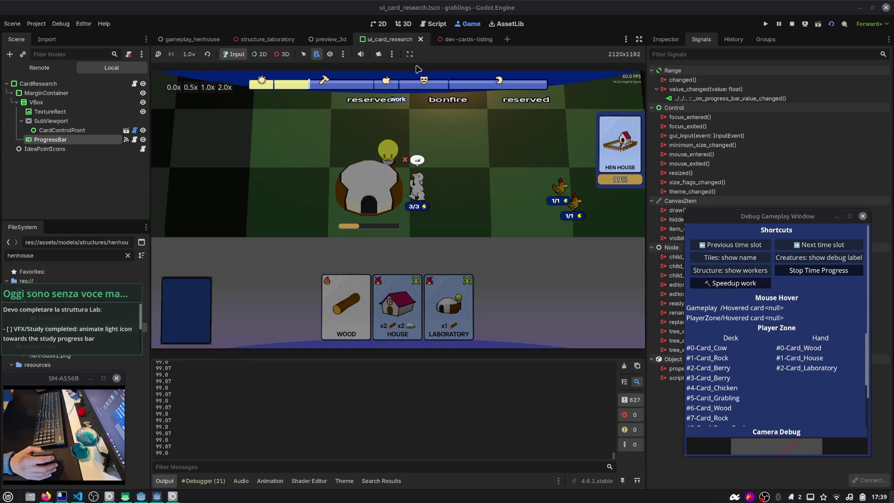
Step: Return to study_progress_bar.gd after seeing the bar stall just under 100%
{"action": "left_click", "coordinate": [433, 25]}
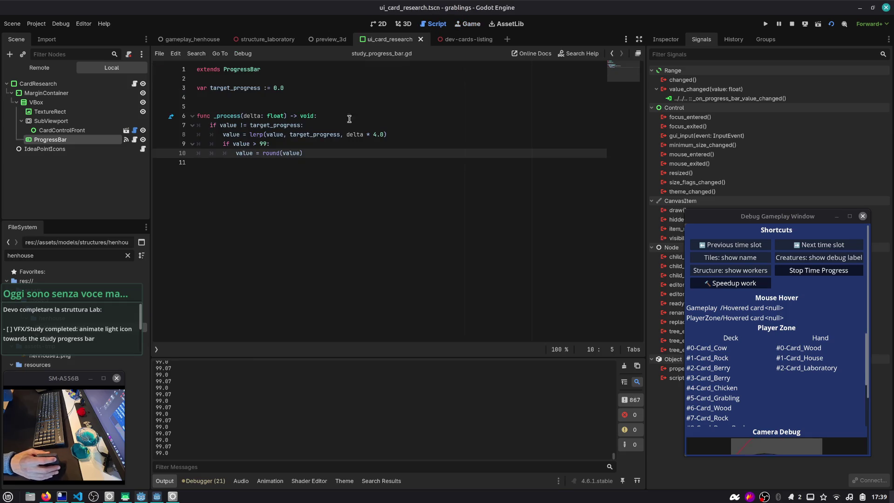
Step: Change the condition to 'if value > 99.5:', save, confirm Hen House hits 100%, then stop the game
{"action": "double_click", "coordinate": [266, 153]}
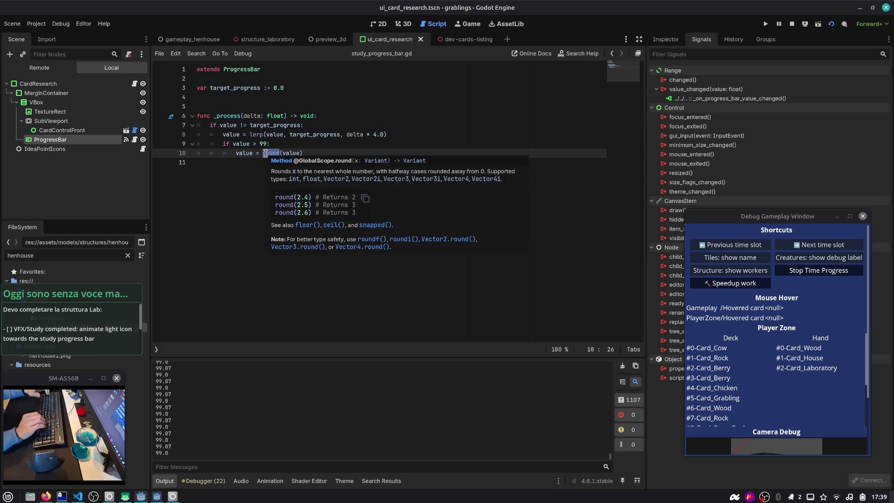
{"action": "key", "text": "shift+Up"}
{"action": "key", "text": "ctrl+k"}
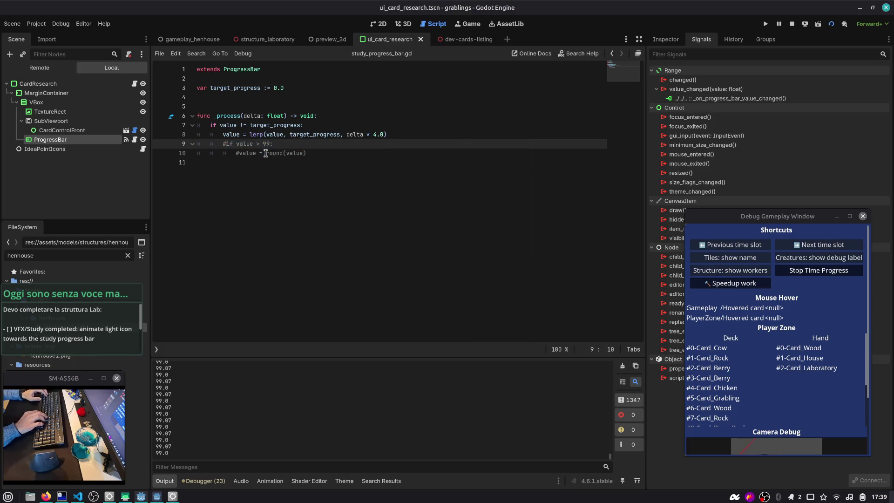
{"action": "key", "text": "ctrl+z"}
{"action": "key", "text": "Left"}
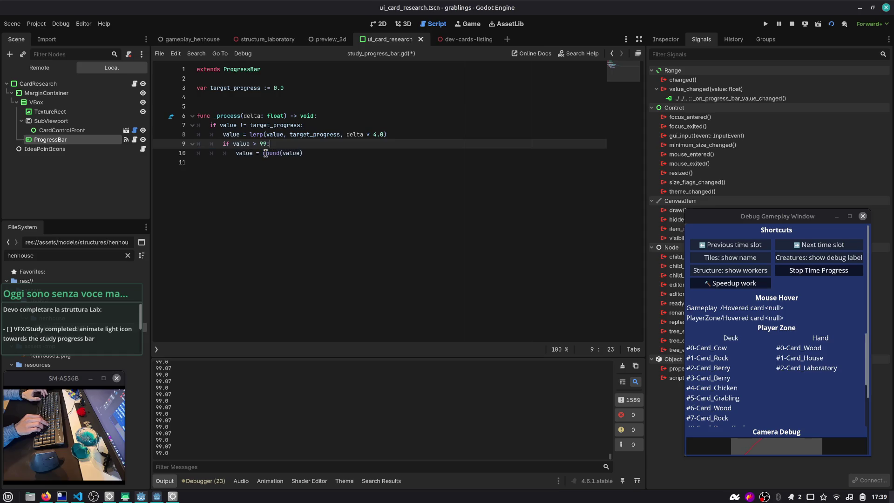
{"action": "type", "text": "."}
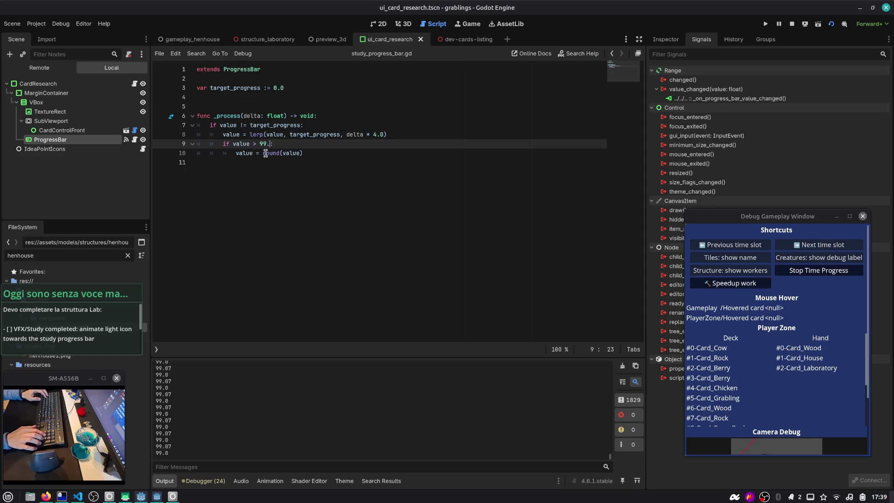
{"action": "type", "text": "5"}
{"action": "key", "text": "ctrl+s"}
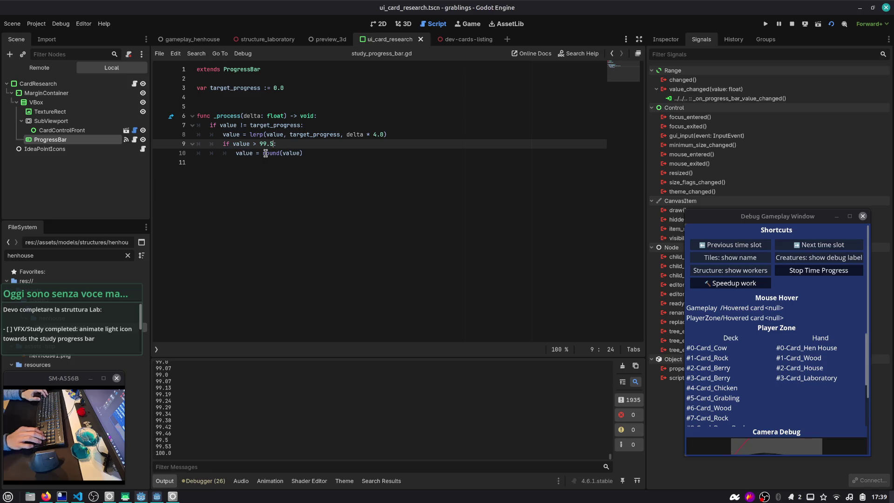
{"action": "left_click", "coordinate": [464, 27]}
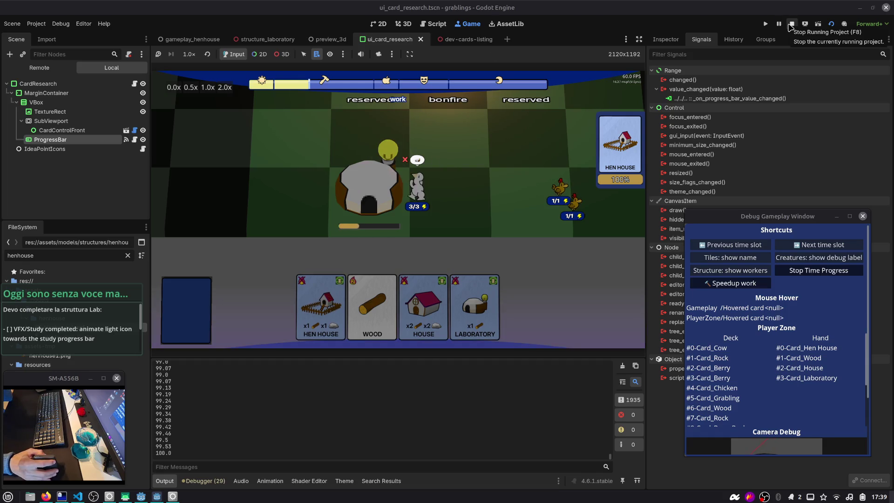
{"action": "left_click", "coordinate": [791, 25]}
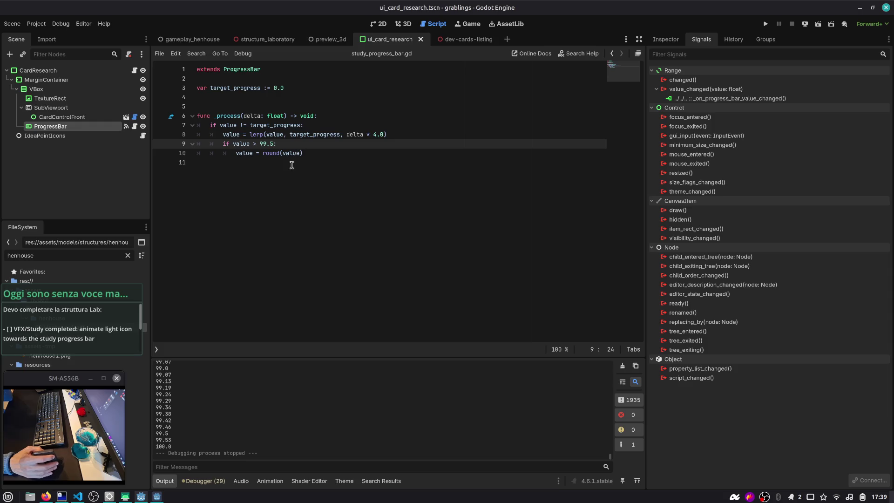
Step: Comment out the 99.5 rounding lines 9–10, rerun the game and assign a grabling to the laboratory
{"action": "left_click_drag", "start_coordinate": [303, 154], "coordinate": [280, 144]}
{"action": "key", "text": "ctrl+k"}
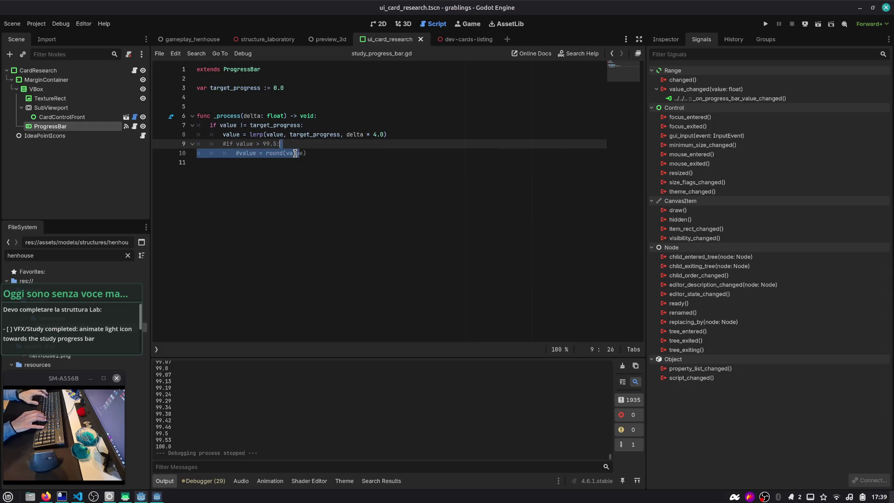
{"action": "key", "text": "F5"}
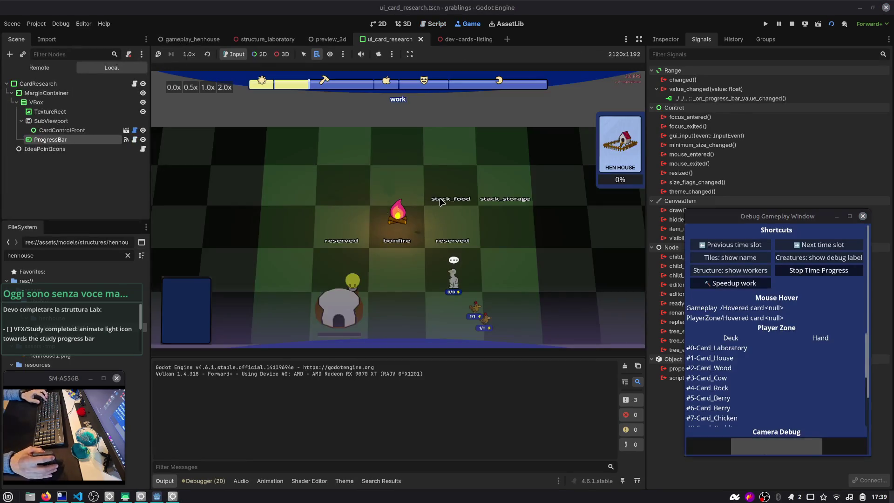
{"action": "left_click_drag", "start_coordinate": [441, 241], "coordinate": [355, 246]}
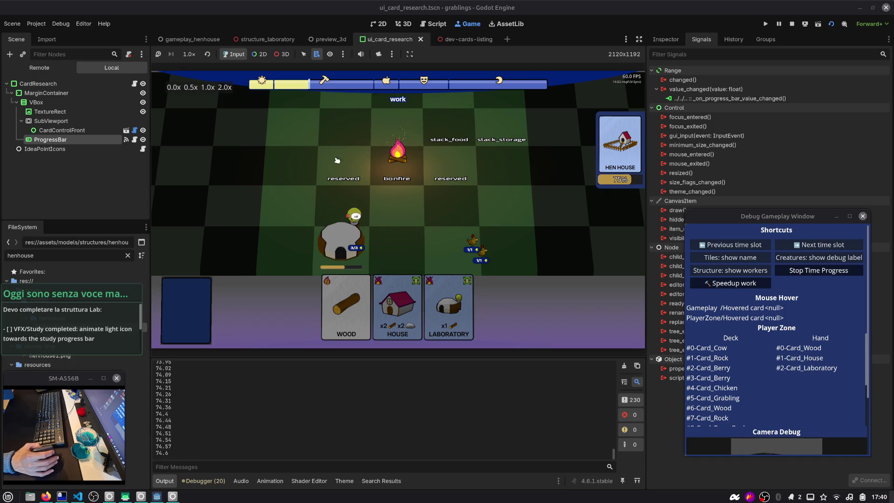
{"action": "left_click", "coordinate": [436, 24]}
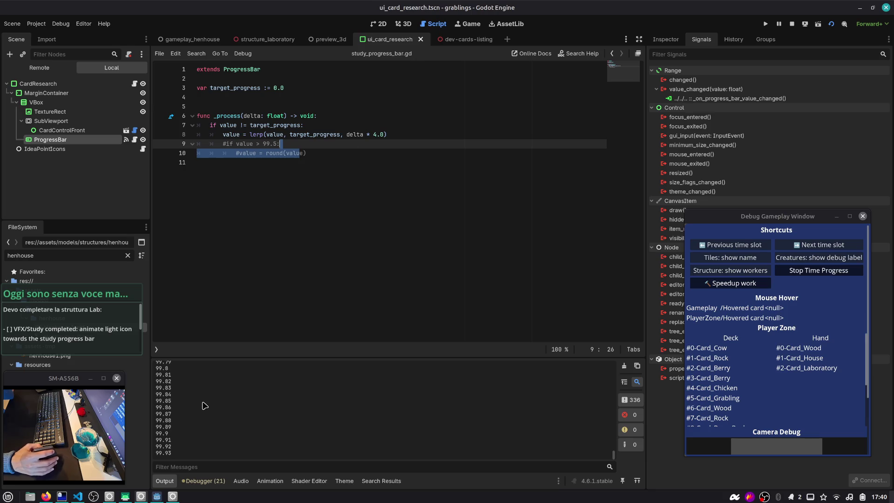
Step: Uncomment rounding lines 9–10 and raise the threshold from 99.5 to 99.7
{"action": "left_click", "coordinate": [276, 144]}
{"action": "key", "text": "ctrl+k"}
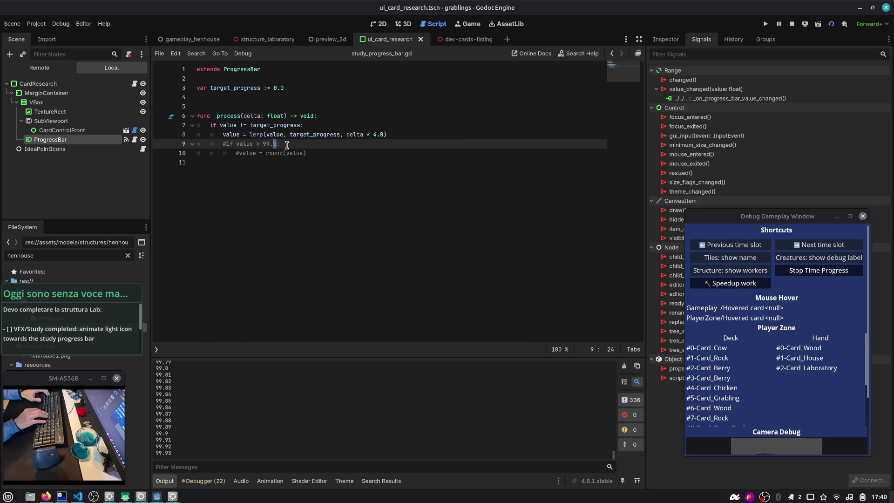
{"action": "type", "text": "7"}
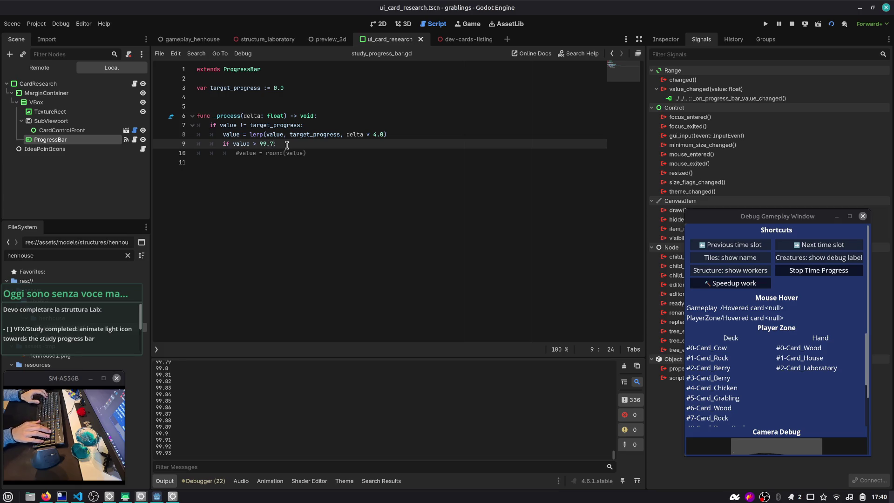
{"action": "key", "text": "Down"}
{"action": "key", "text": "ctrl+k"}
{"action": "left_click", "coordinate": [282, 134]}
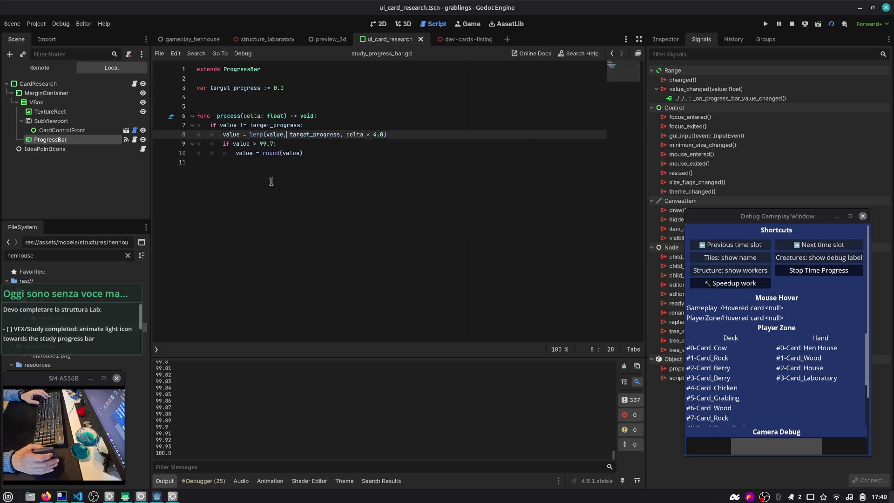
{"action": "double_click", "coordinate": [239, 88]}
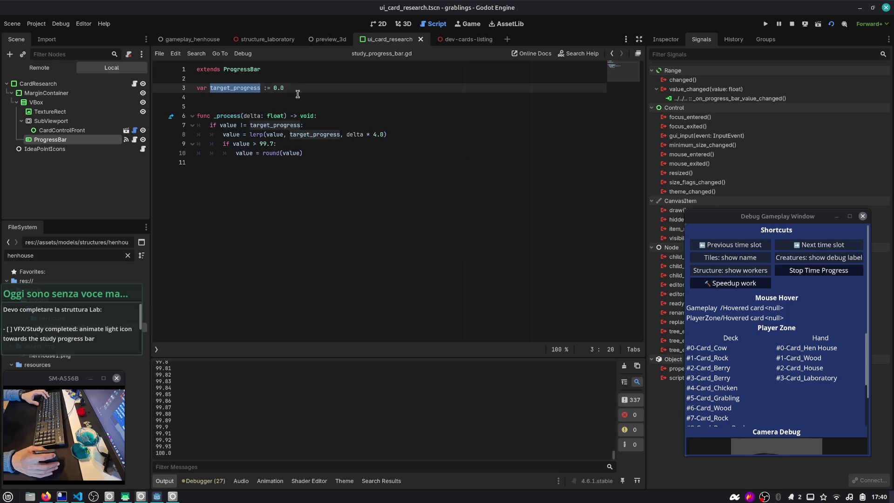
Step: Close the ui_card_research and preview_3d scenes and switch to the 3D workspace
{"action": "left_click", "coordinate": [82, 86]}
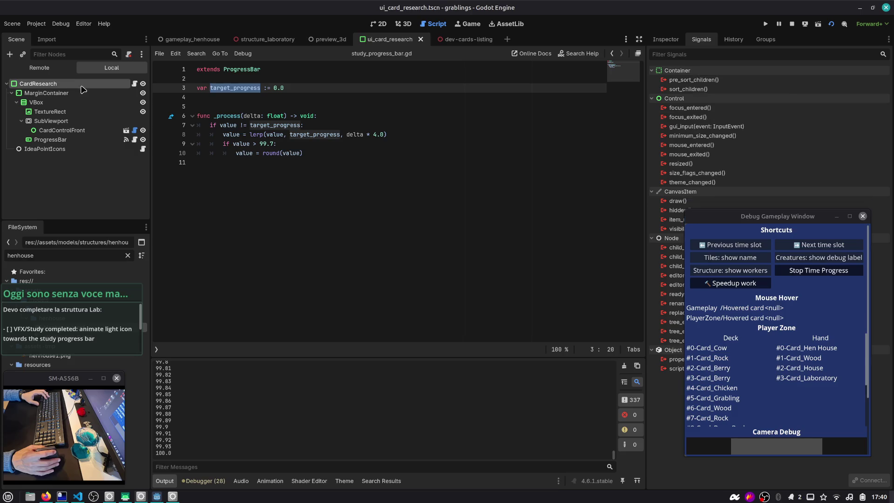
{"action": "left_click", "coordinate": [421, 40]}
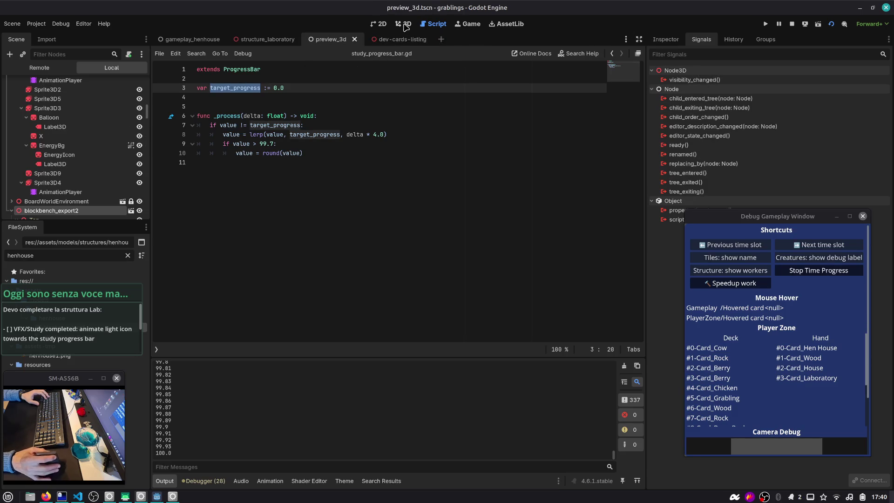
{"action": "left_click", "coordinate": [406, 26]}
{"action": "middle_click", "coordinate": [346, 41]}
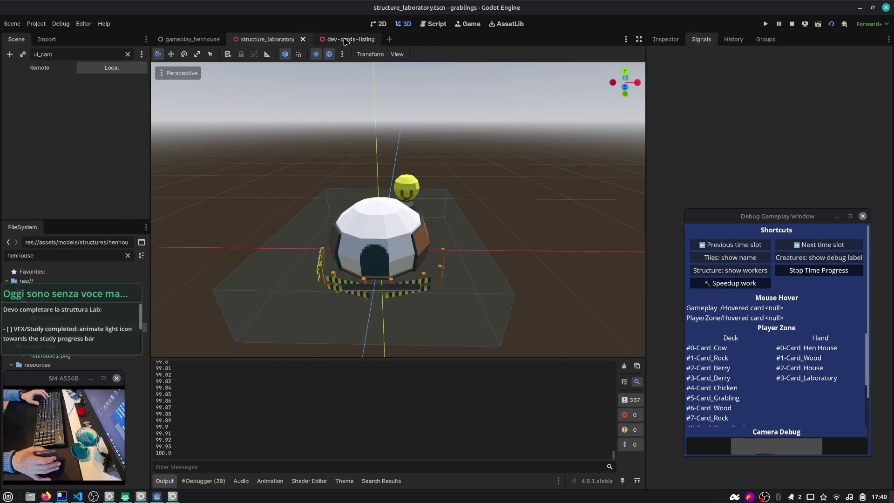
Step: Stop the test game and change the Hen House card's Idea Points to Unlock from 4
{"action": "left_click", "coordinate": [345, 41]}
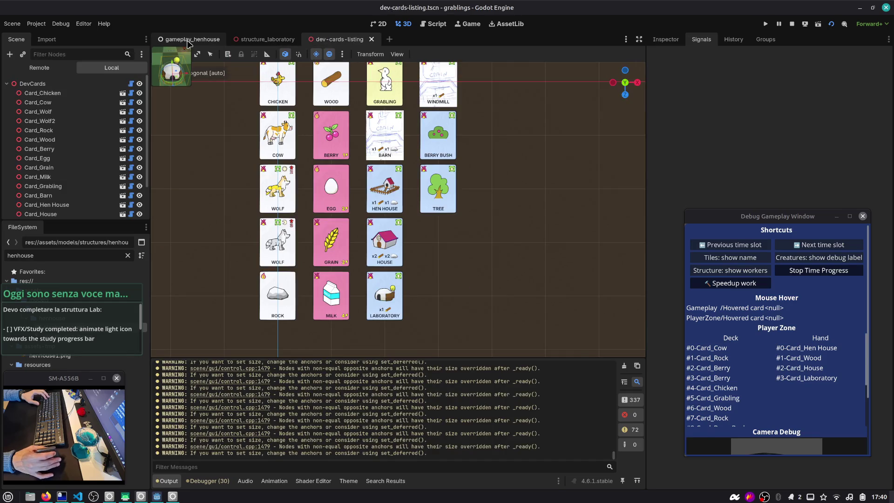
{"action": "left_click", "coordinate": [400, 194]}
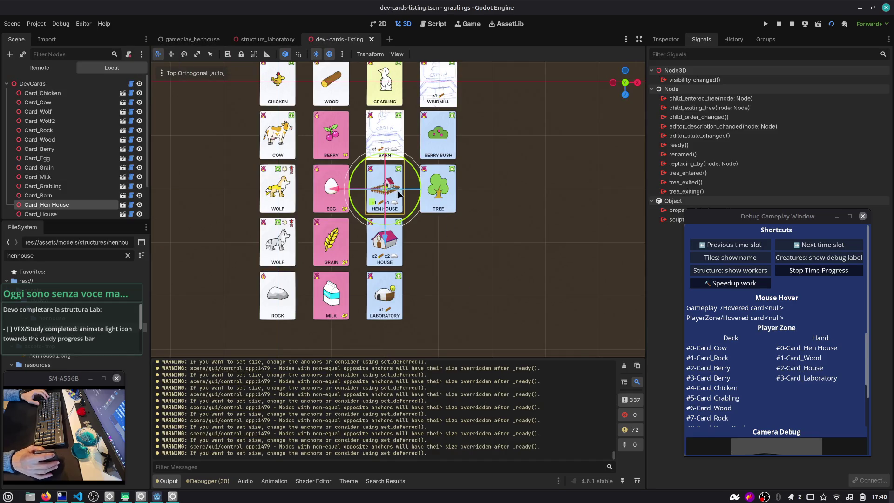
{"action": "left_click", "coordinate": [669, 42]}
{"action": "key", "text": "F1"}
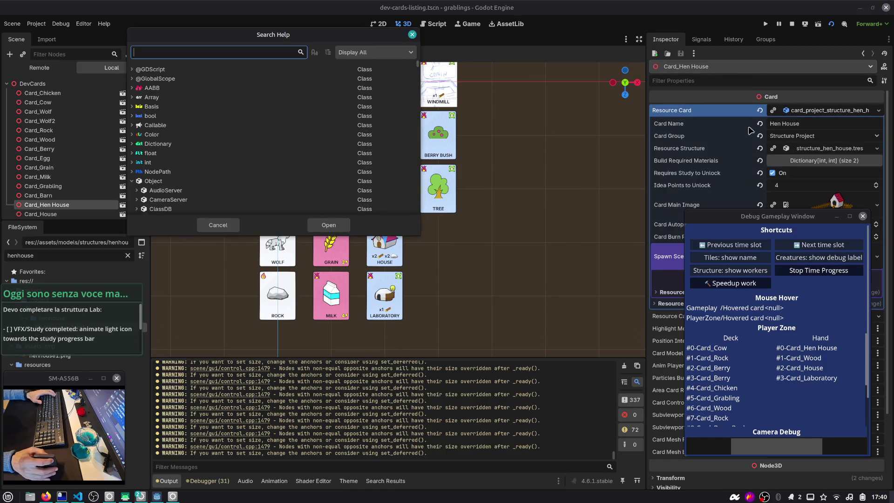
{"action": "left_click", "coordinate": [791, 25]}
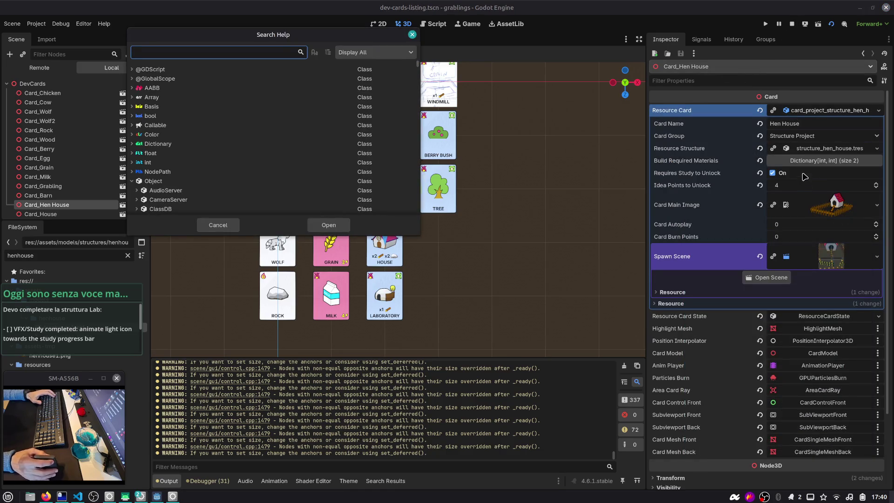
{"action": "left_click", "coordinate": [412, 35]}
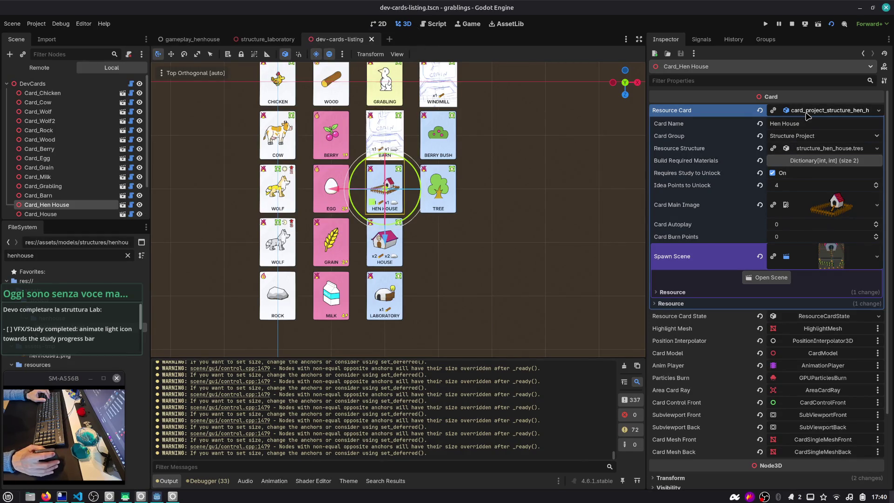
{"action": "left_click", "coordinate": [782, 184]}
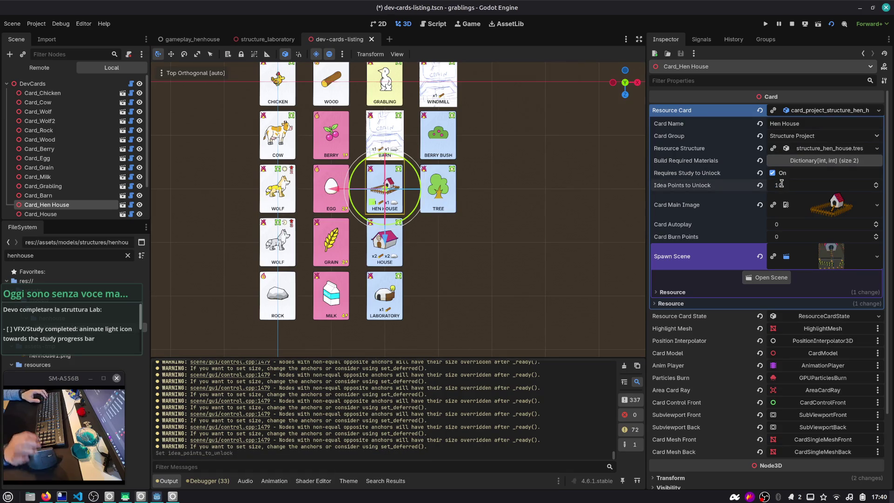
{"action": "left_click", "coordinate": [573, 197]}
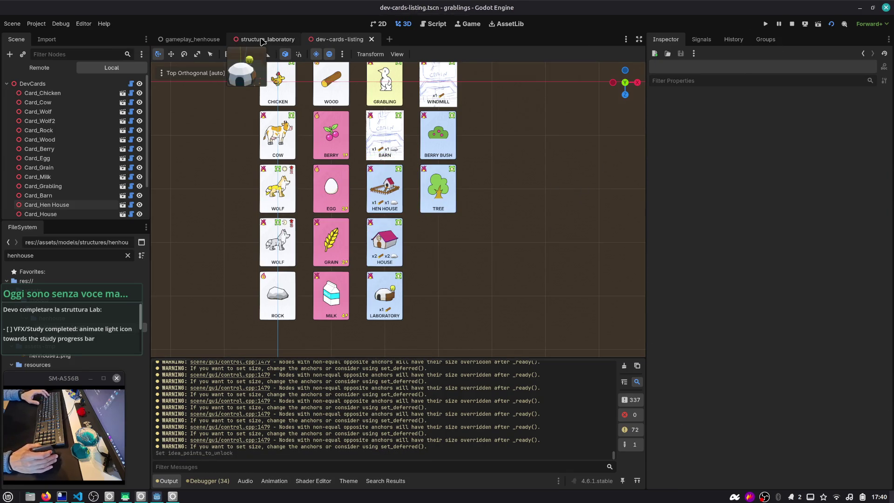
Step: Close the structure_laboratory tab and reopen the laboratory's own scene from the scene tree
{"action": "left_click", "coordinate": [261, 41]}
{"action": "middle_click", "coordinate": [258, 42]}
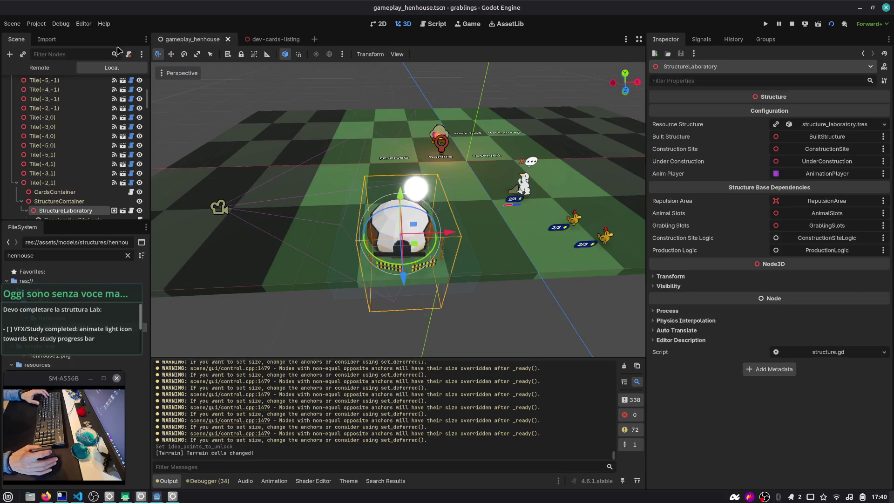
{"action": "scroll", "coordinate": [370, 159], "scroll_direction": "down", "scroll_amount": 3}
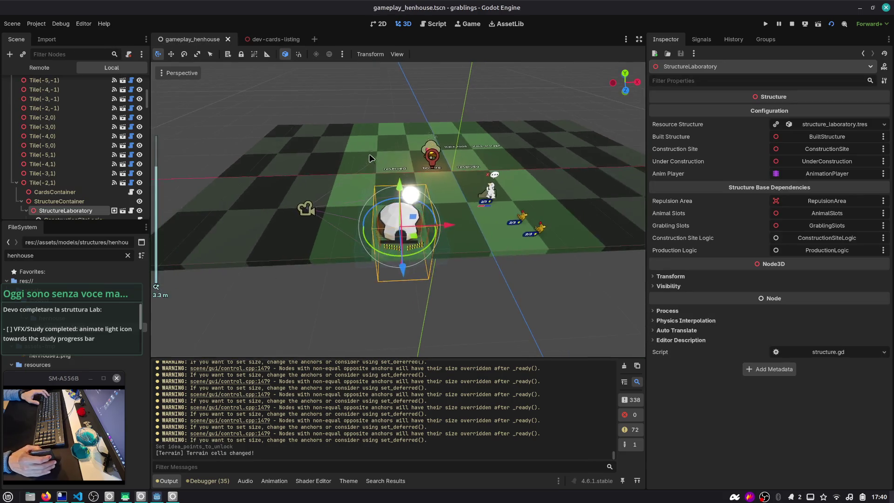
{"action": "scroll", "coordinate": [471, 179], "scroll_direction": "down", "scroll_amount": 4}
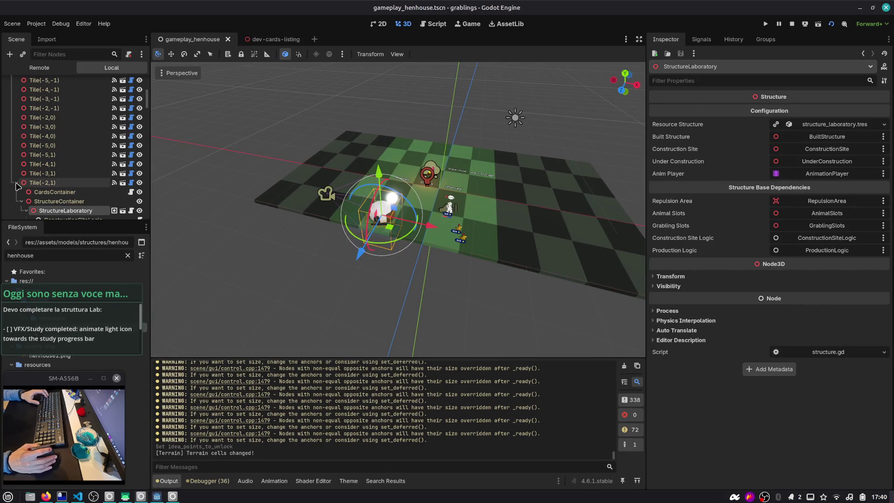
{"action": "scroll", "coordinate": [47, 186], "scroll_direction": "down", "scroll_amount": 3}
{"action": "left_click", "coordinate": [123, 161]}
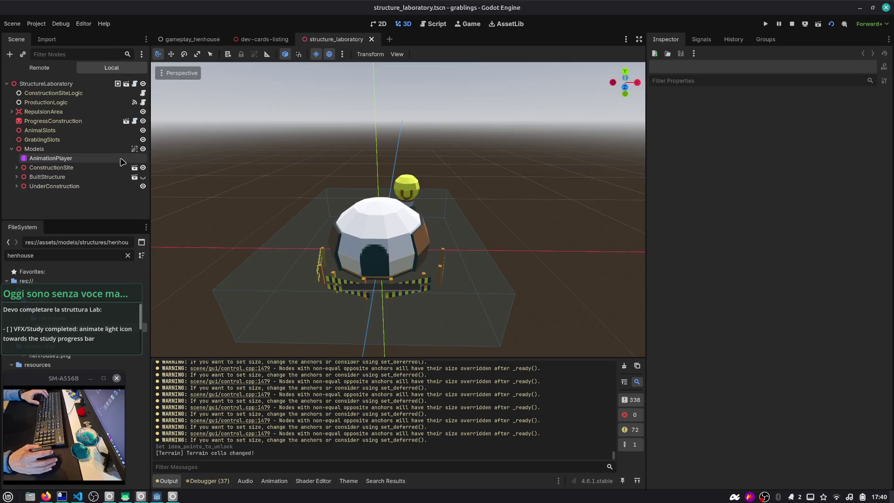
Step: Preview the laboratory AnimationPlayer's light_flash animation, then set it back to RESET
{"action": "left_click", "coordinate": [99, 158]}
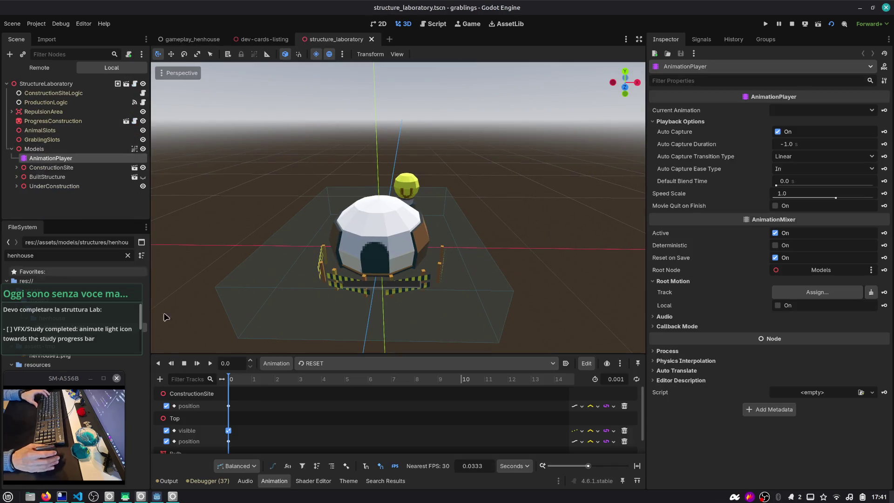
{"action": "left_click", "coordinate": [324, 363]}
{"action": "left_click", "coordinate": [340, 398]}
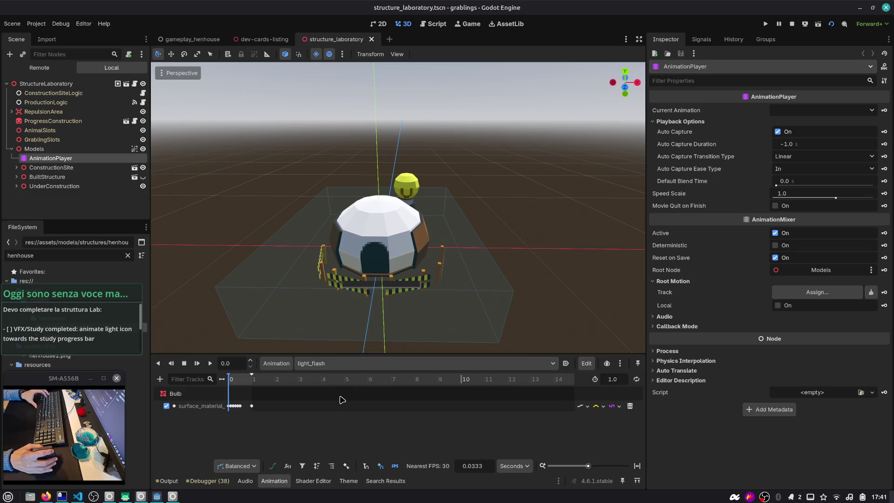
{"action": "left_click", "coordinate": [343, 363]}
{"action": "left_click", "coordinate": [345, 378]}
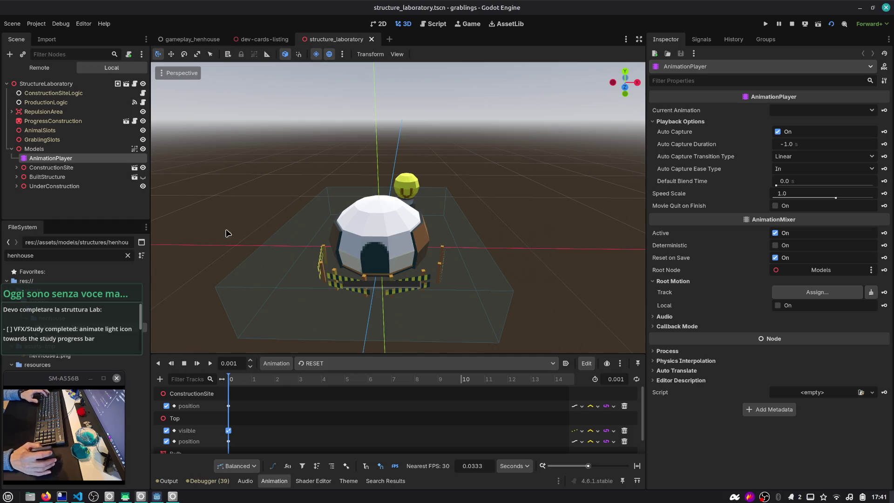
Step: Close structure_laboratory and return to gameplay_henhouse to view the laboratory structure
{"action": "left_click", "coordinate": [372, 39]}
{"action": "left_click", "coordinate": [192, 39]}
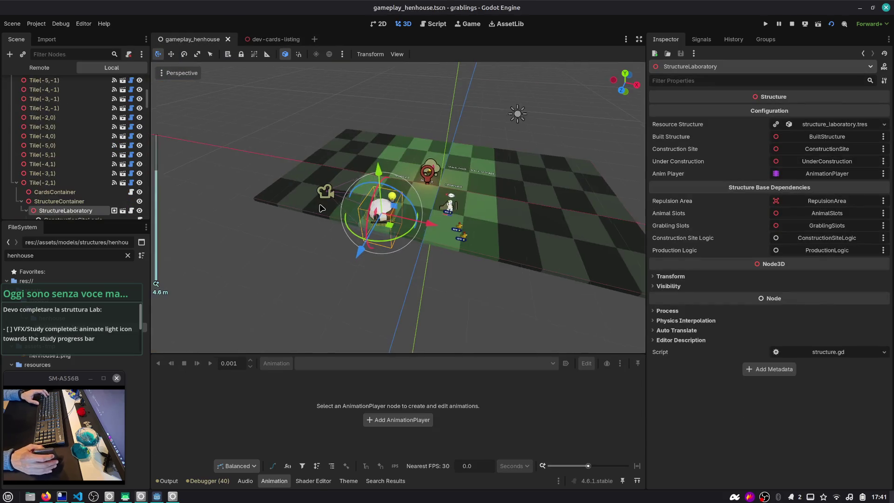
{"action": "mouse_move", "coordinate": [335, 201]}
{"action": "left_mouse_down"}
{"action": "mouse_move", "coordinate": [384, 229]}
{"action": "mouse_move", "coordinate": [321, 233]}
{"action": "left_mouse_up"}
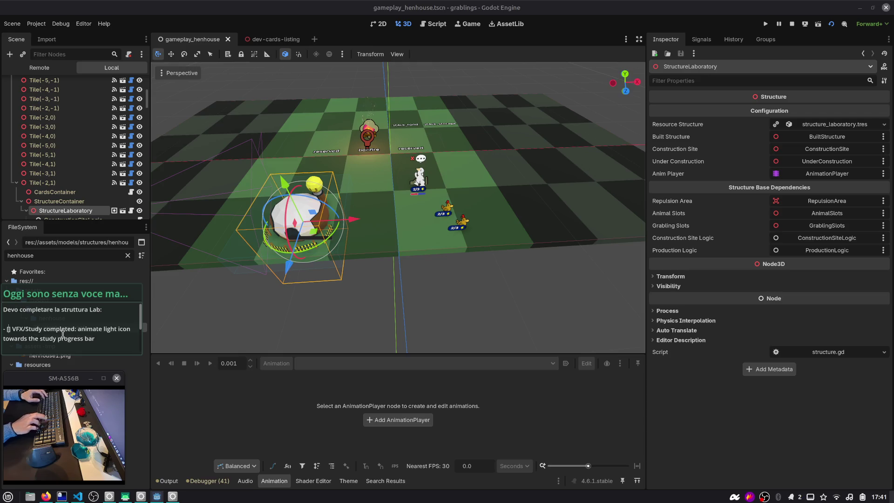
Step: Tick the light-icon animation task with an x and move it under 'Cose fatte:'
{"action": "key", "text": "Right"}
{"action": "key", "text": "Delete"}
{"action": "type", "text": "x"}
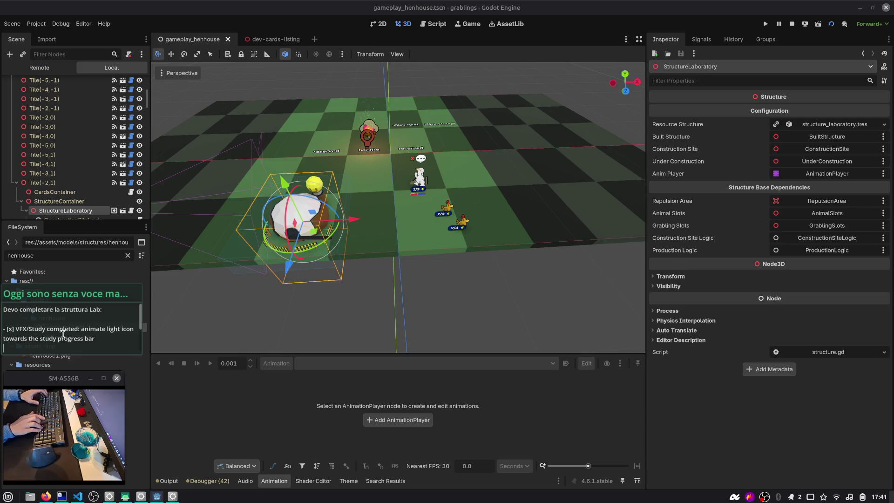
{"action": "key", "text": "shift+Up"}
{"action": "key", "text": "shift+Up"}
{"action": "key", "text": "ctrl+x"}
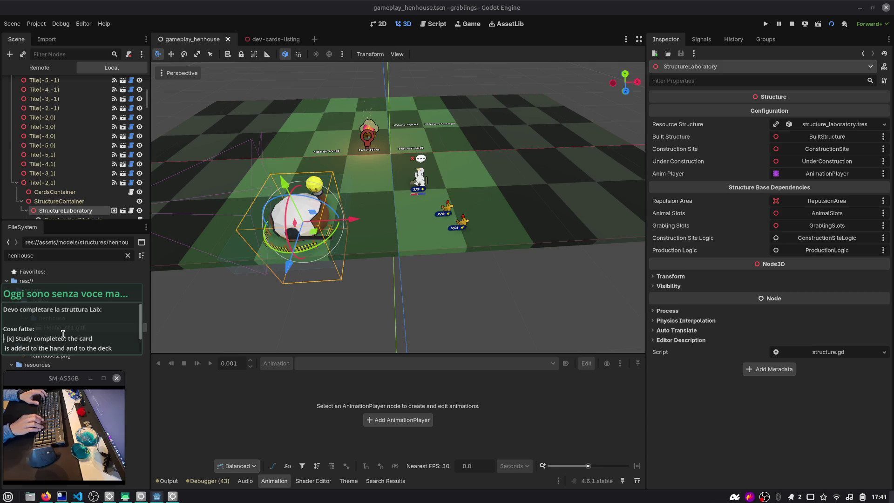
{"action": "key", "text": "ctrl+End"}
{"action": "key", "text": "ctrl+v"}
{"action": "key", "text": "Return"}
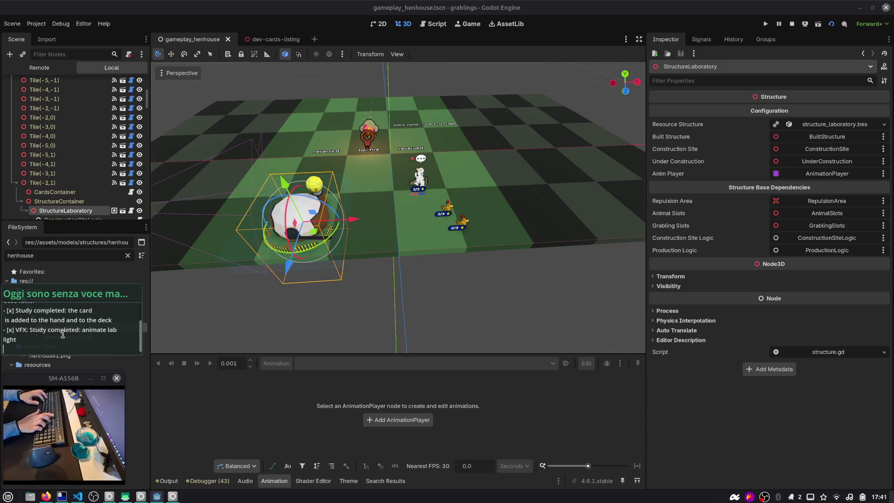
{"action": "key", "text": "ctrl+v"}
{"action": "key", "text": "shift+Up"}
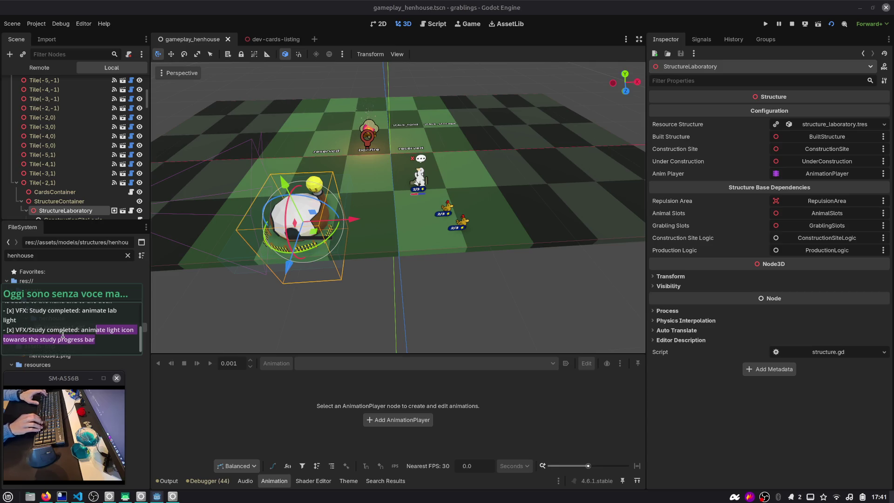
{"action": "key", "text": "shift+Home"}
Step: Rewrite the notes heading to 'Task fatti!'
{"action": "scroll", "coordinate": [64, 325], "scroll_direction": "up", "scroll_amount": 5}
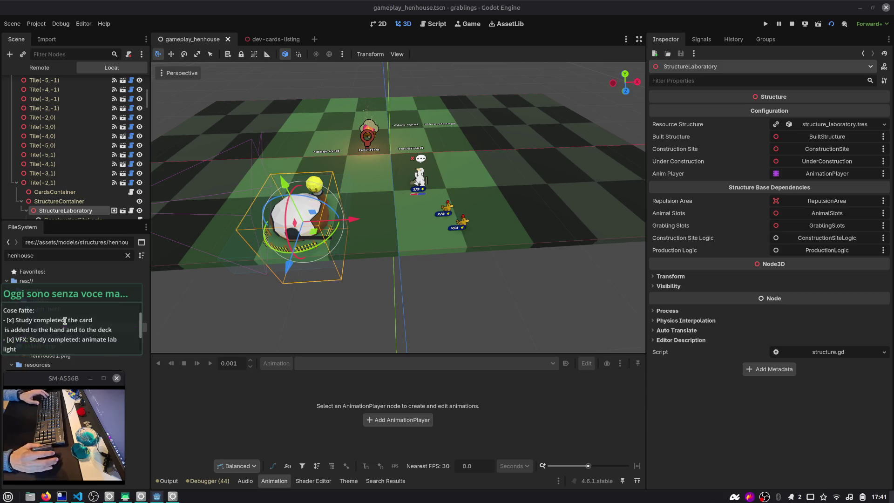
{"action": "left_click_drag", "start_coordinate": [112, 316], "coordinate": [1, 311]}
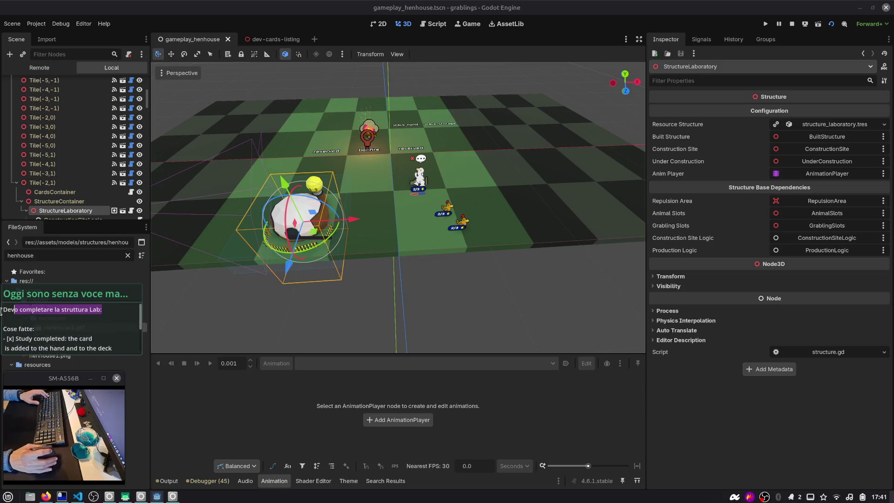
{"action": "type", "text": "Dai ta"}
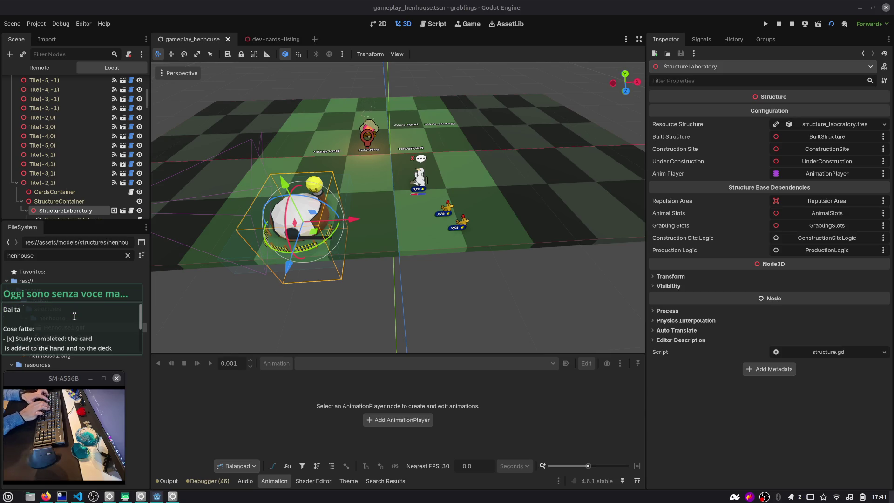
{"action": "key", "text": "Return"}
{"action": "key", "text": "Return"}
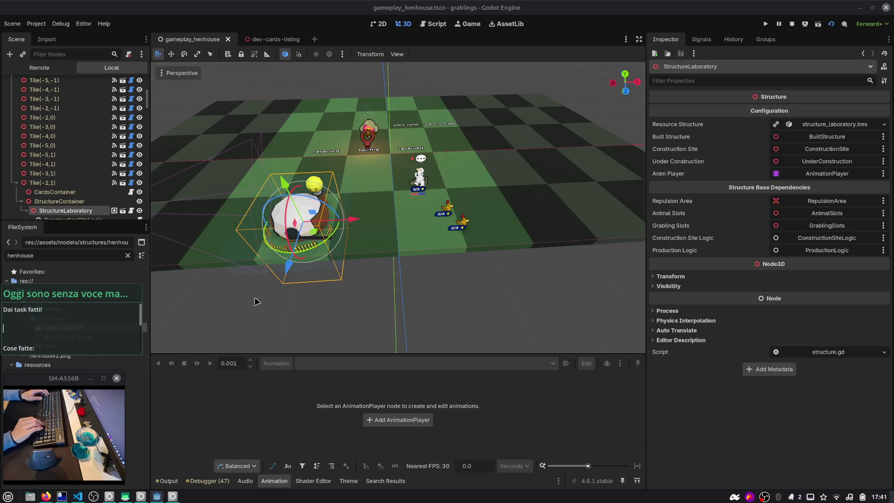
{"action": "key", "text": "Delete"}
{"action": "key", "text": "Delete"}
{"action": "key", "text": "Delete"}
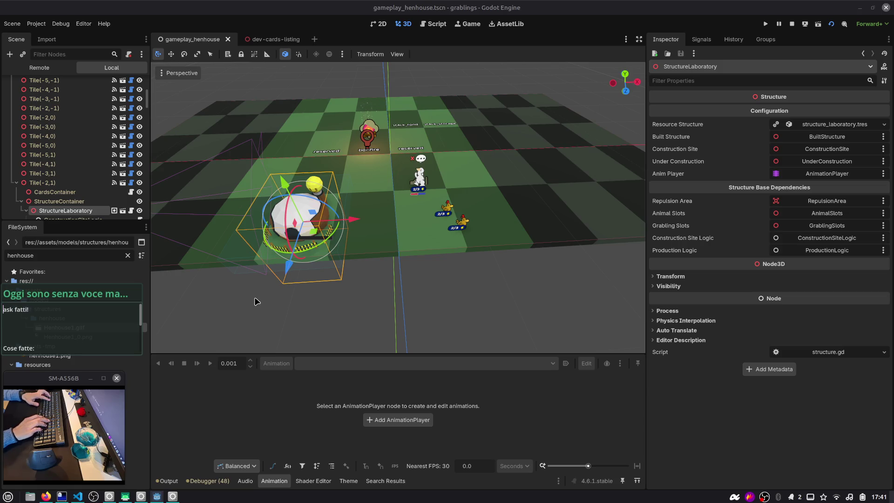
{"action": "key", "text": "alt+Tab"}
{"action": "key", "text": "alt+Tab"}
{"action": "key", "text": "alt+Tab"}
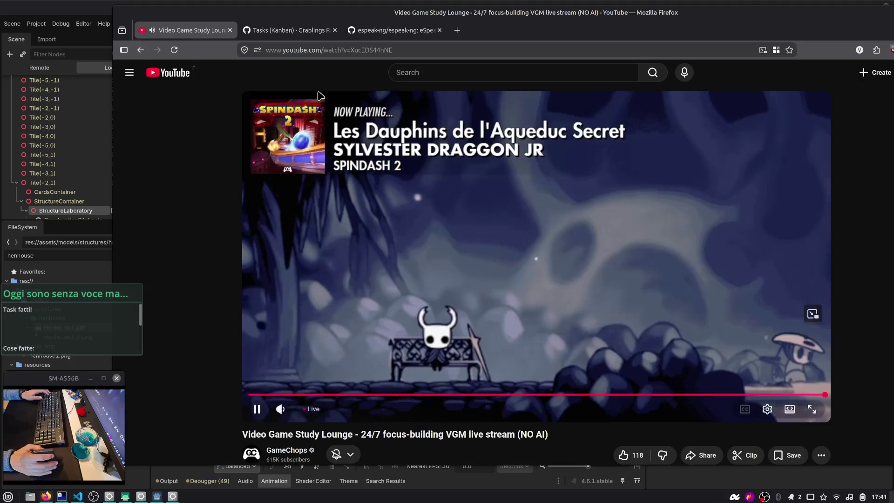
Step: Check off the completed VFX task boxes in the Structure: Lab #51 issue on the Kanban board
{"action": "left_click", "coordinate": [291, 33]}
{"action": "left_click", "coordinate": [330, 228]}
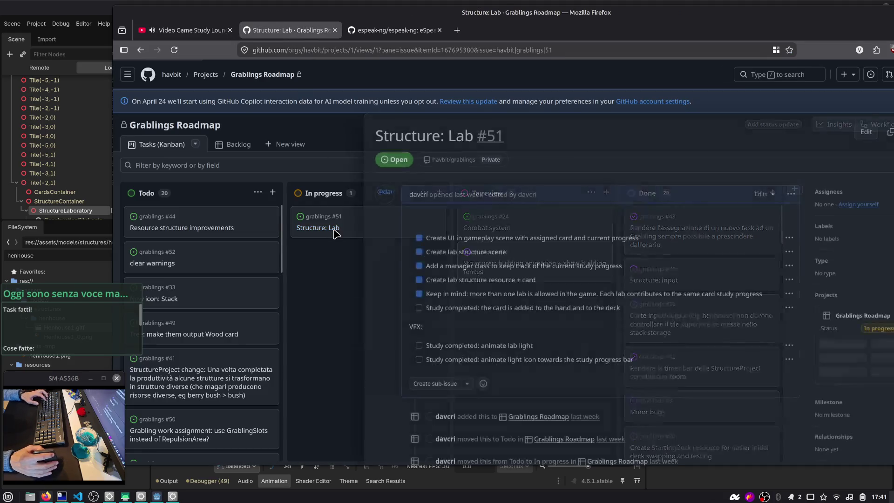
{"action": "scroll", "coordinate": [424, 326], "scroll_direction": "down", "scroll_amount": 5}
{"action": "left_click", "coordinate": [420, 206]}
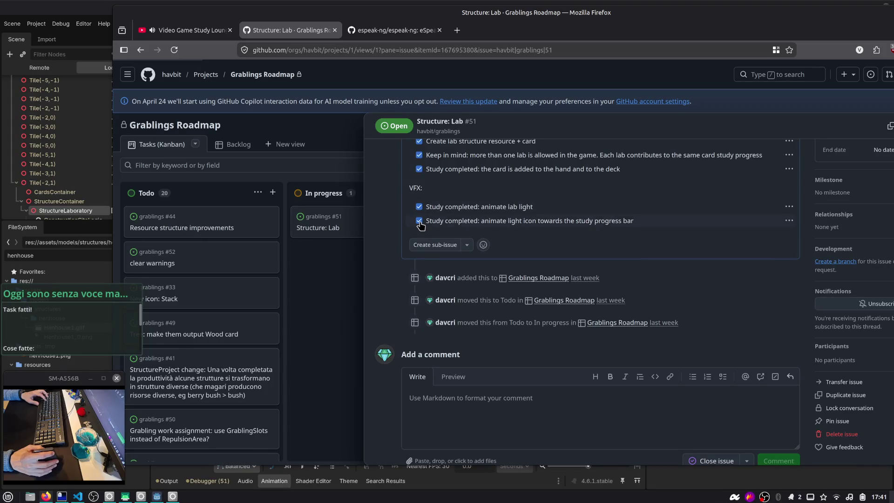
{"action": "left_click", "coordinate": [339, 258]}
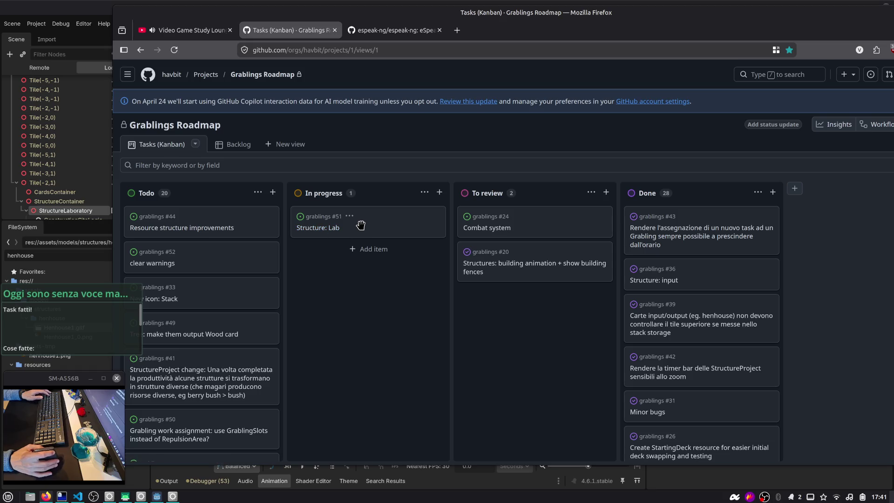
{"action": "key", "text": "alt+Tab"}
{"action": "key", "text": "alt+Tab"}
{"action": "scroll", "coordinate": [428, 203], "scroll_direction": "down", "scroll_amount": 5}
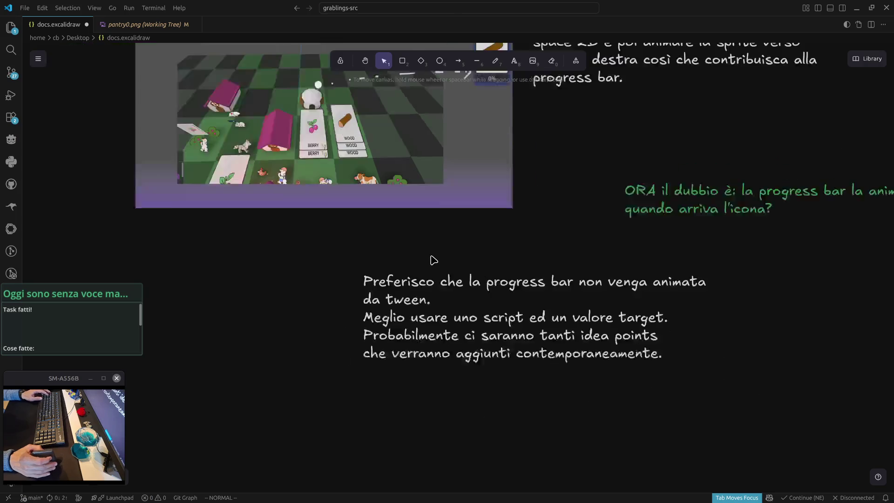
Step: Browse the Excalidraw notes and select the Dubbi heading with its questions
{"action": "scroll", "coordinate": [526, 214], "scroll_direction": "up", "scroll_amount": 3}
{"action": "left_click", "coordinate": [554, 147]}
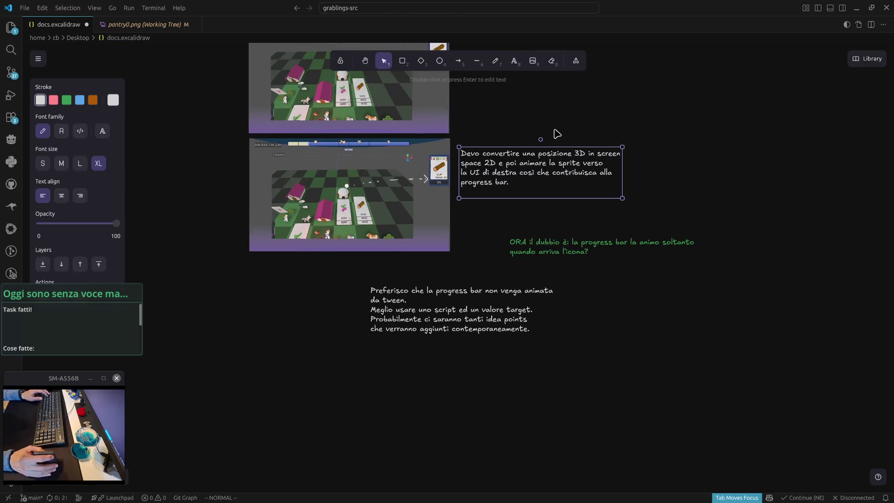
{"action": "scroll", "coordinate": [512, 130], "scroll_direction": "up", "scroll_amount": 5}
{"action": "left_click_drag", "start_coordinate": [465, 144], "coordinate": [481, 256]}
{"action": "scroll", "coordinate": [481, 256], "scroll_direction": "down", "scroll_amount": 5}
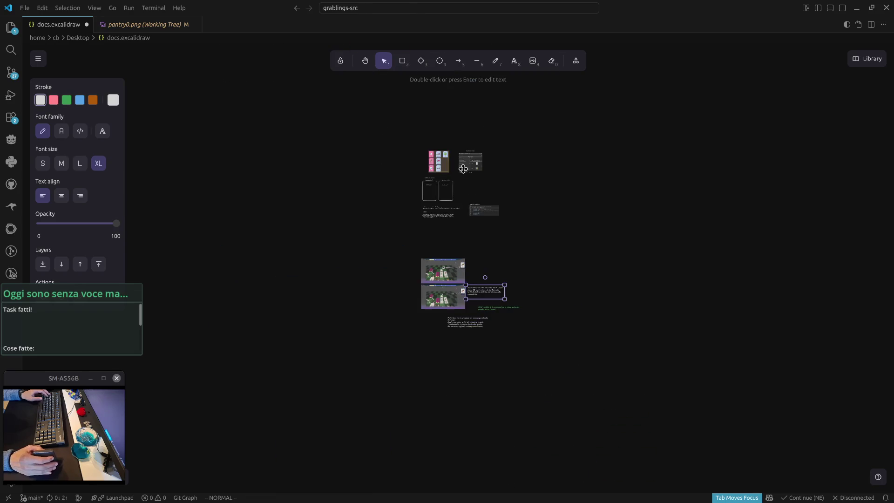
{"action": "scroll", "coordinate": [461, 196], "scroll_direction": "up", "scroll_amount": 5}
{"action": "left_click_drag", "start_coordinate": [461, 196], "coordinate": [464, 183]}
{"action": "scroll", "coordinate": [464, 183], "scroll_direction": "down", "scroll_amount": 3}
{"action": "scroll", "coordinate": [625, 210], "scroll_direction": "up", "scroll_amount": 2}
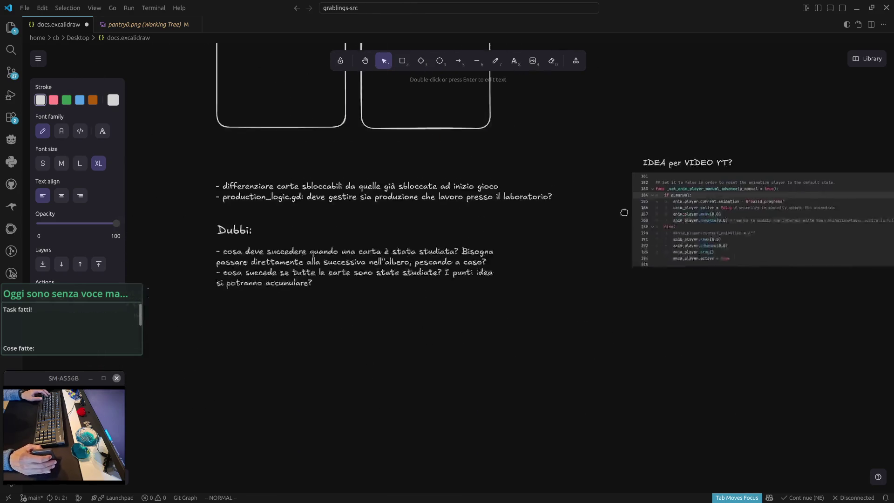
{"action": "scroll", "coordinate": [652, 209], "scroll_direction": "down", "scroll_amount": 2}
{"action": "left_click", "coordinate": [391, 243]}
{"action": "mouse_move", "coordinate": [270, 303]}
{"action": "left_mouse_down"}
{"action": "mouse_move", "coordinate": [633, 208]}
{"action": "mouse_move", "coordinate": [634, 196]}
{"action": "left_mouse_up"}
Step: Show the Source Control list of 27 changed files
{"action": "key", "text": "alt+Tab"}
{"action": "key", "text": "Escape"}
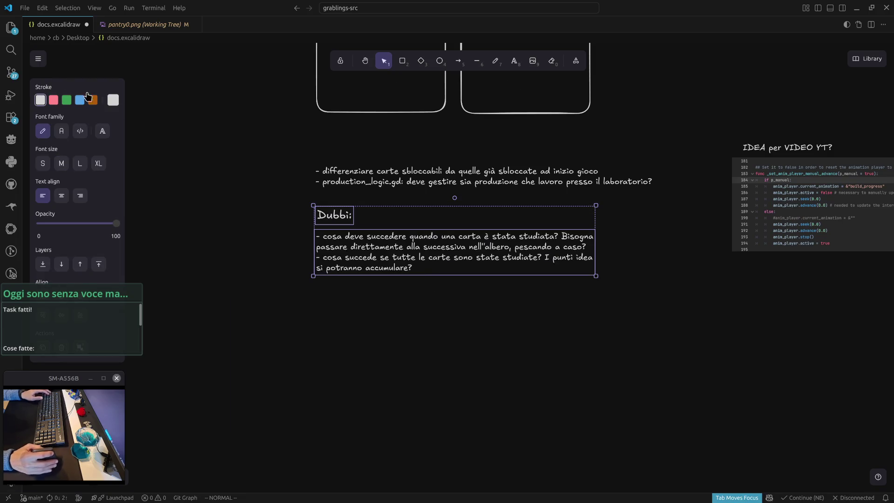
{"action": "left_click", "coordinate": [16, 35]}
{"action": "left_click", "coordinate": [11, 72]}
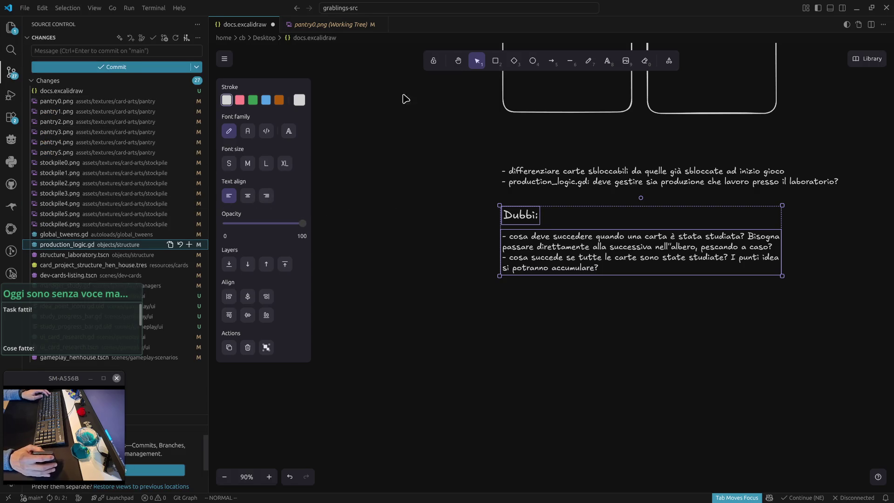
Step: Resize and reposition the VS Code window
{"action": "left_click", "coordinate": [332, 69]}
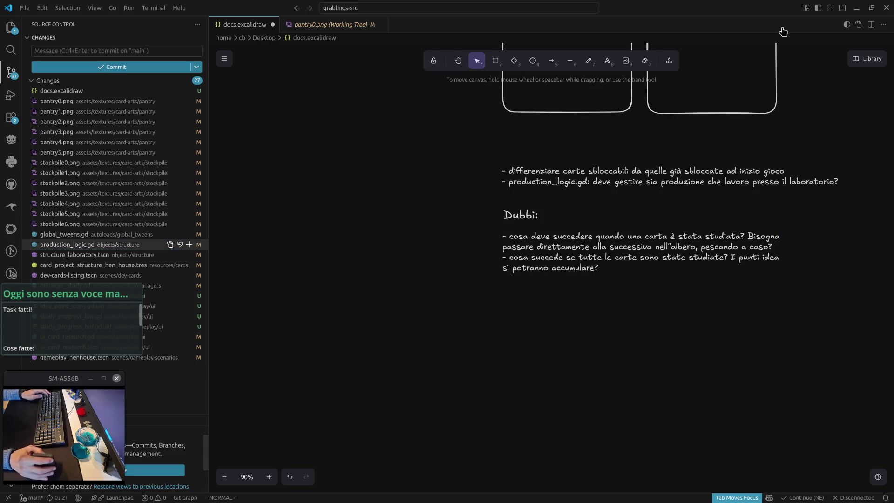
{"action": "key", "text": "F11"}
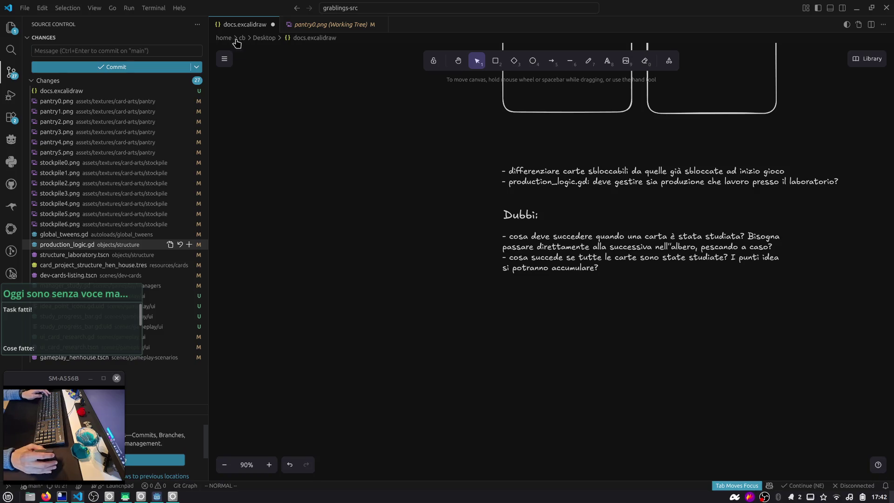
{"action": "double_click", "coordinate": [238, 7]}
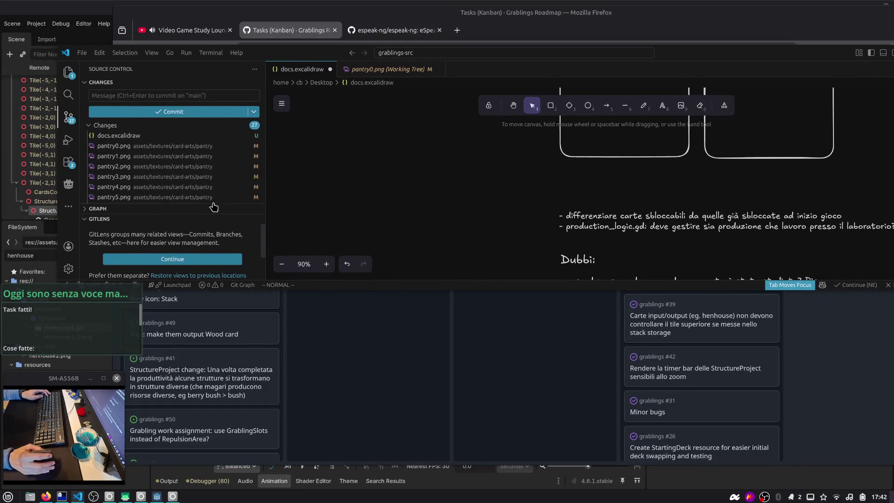
{"action": "mouse_move", "coordinate": [214, 207]}
{"action": "left_mouse_down"}
{"action": "mouse_move", "coordinate": [271, 209]}
{"action": "mouse_move", "coordinate": [280, 448]}
{"action": "left_mouse_up"}
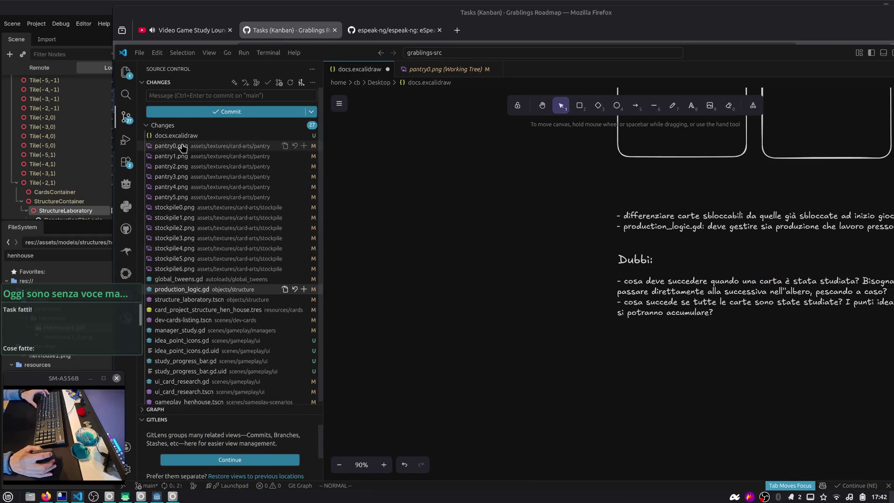
Step: Review and stage global_tweens.gd and production_logic.gd
{"action": "left_click", "coordinate": [186, 279]}
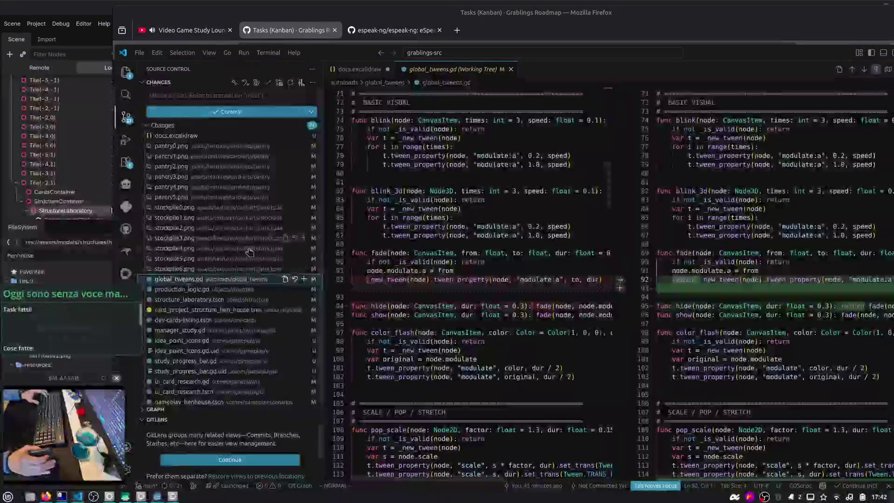
{"action": "left_click", "coordinate": [303, 279]}
{"action": "left_click", "coordinate": [204, 301]}
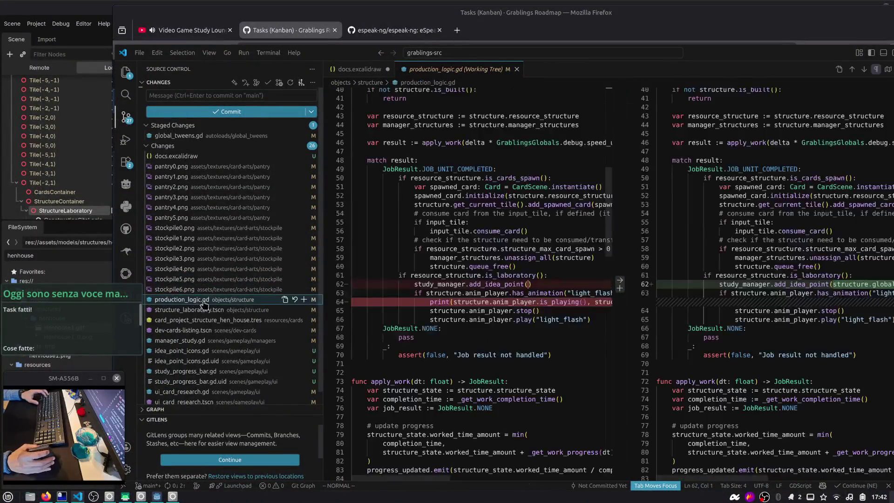
{"action": "key", "text": "super+Up"}
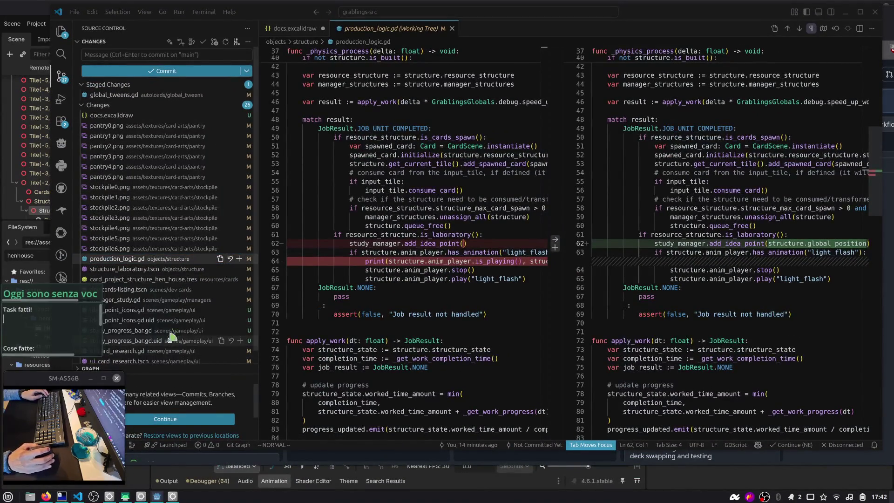
{"action": "key", "text": "super+Up"}
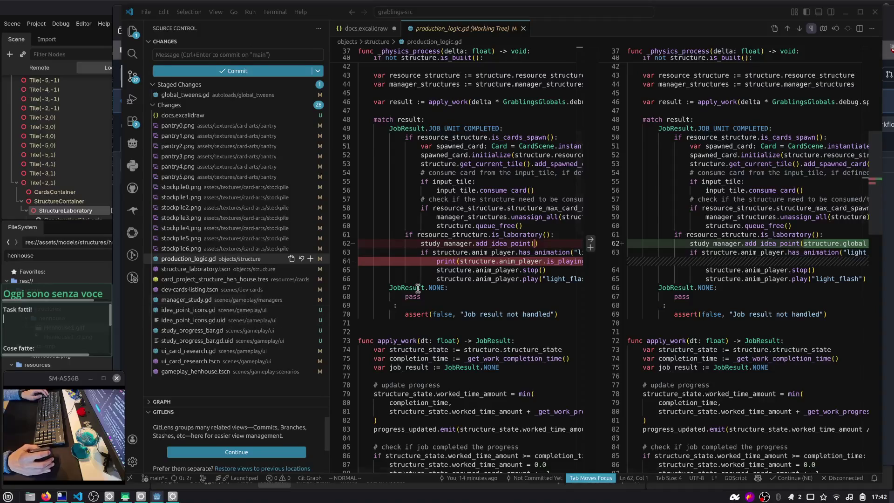
{"action": "left_click", "coordinate": [712, 243]}
{"action": "scroll", "coordinate": [645, 263], "scroll_direction": "down", "scroll_amount": 3}
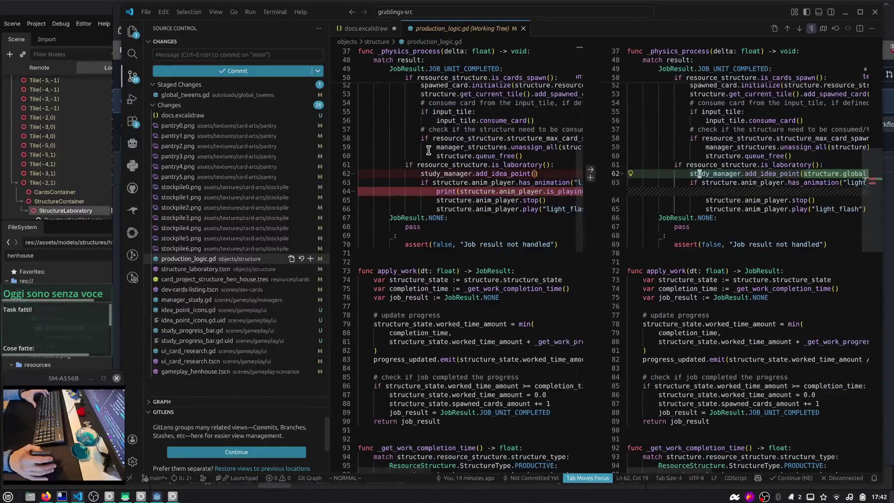
{"action": "left_click", "coordinate": [310, 258]}
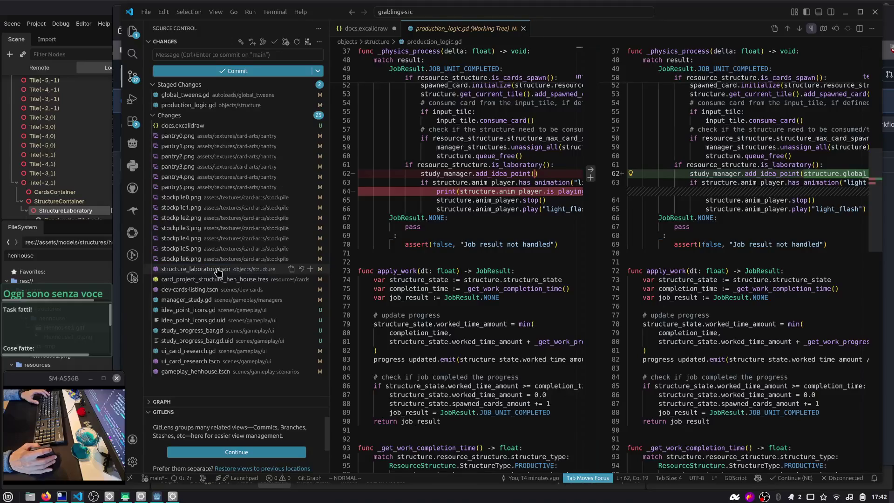
Step: Stage structure_laboratory.tscn after checking its diff, and paste the light-icon commit message
{"action": "left_click", "coordinate": [218, 270]}
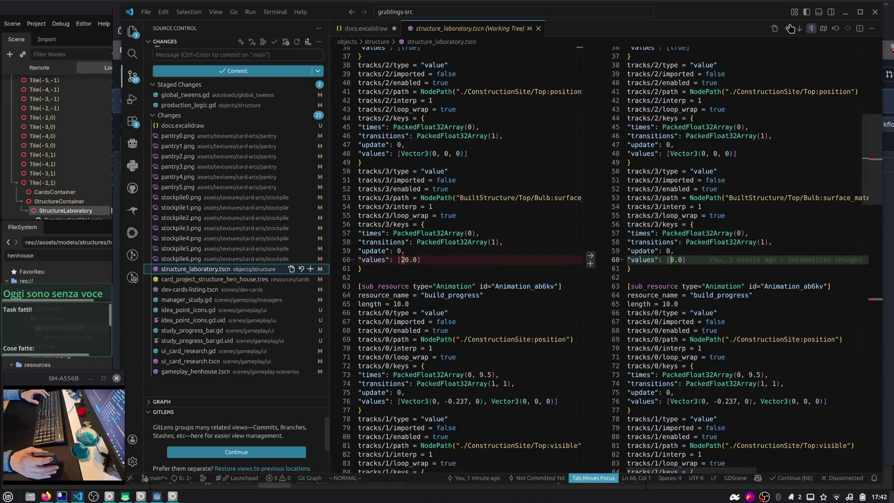
{"action": "left_click", "coordinate": [790, 29]}
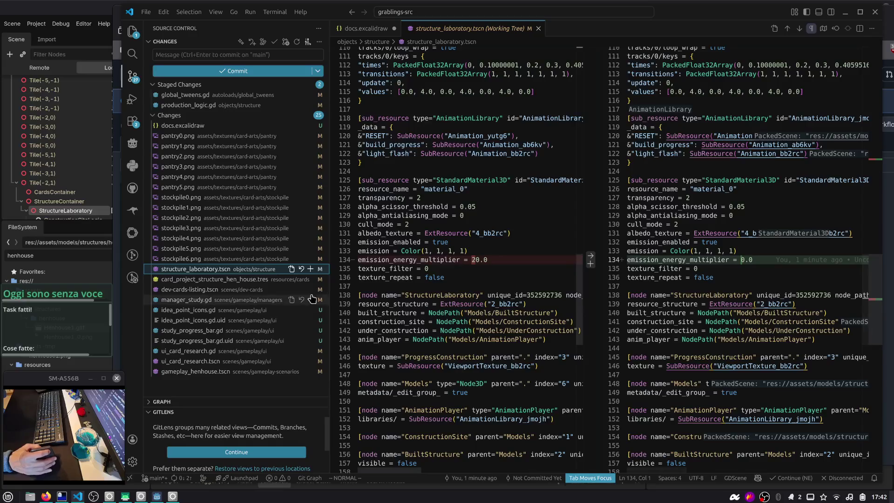
{"action": "left_click", "coordinate": [310, 269]}
{"action": "left_click", "coordinate": [228, 280]}
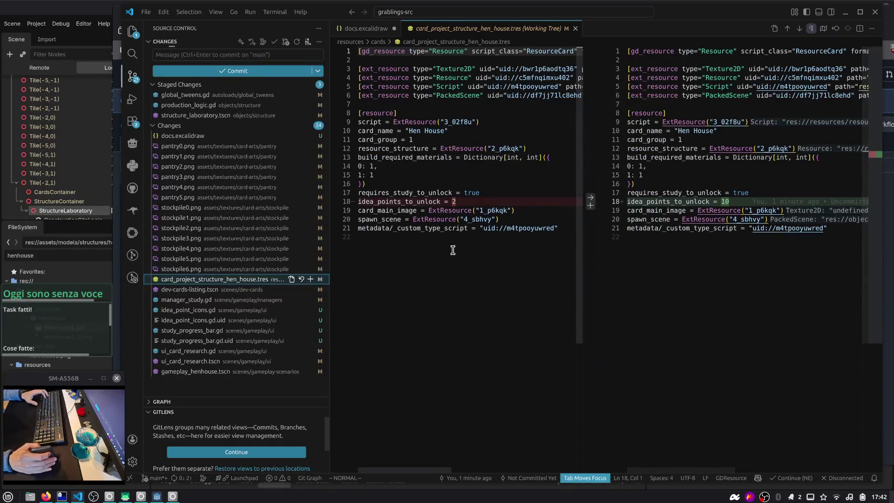
{"action": "left_click", "coordinate": [196, 55]}
{"action": "type", "text": "VFX/Study completed: animate light icon towards the study progress bar"}
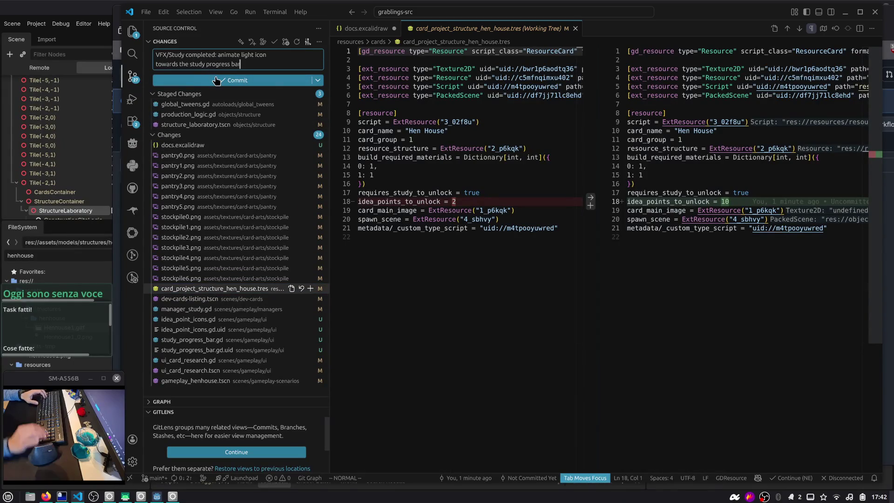
Step: Prefix the commit message with 'feat:' and stage the Hen House card and dev-cards-listing.tscn
{"action": "key", "text": "ctrl+Home"}
{"action": "type", "text": "feat:"}
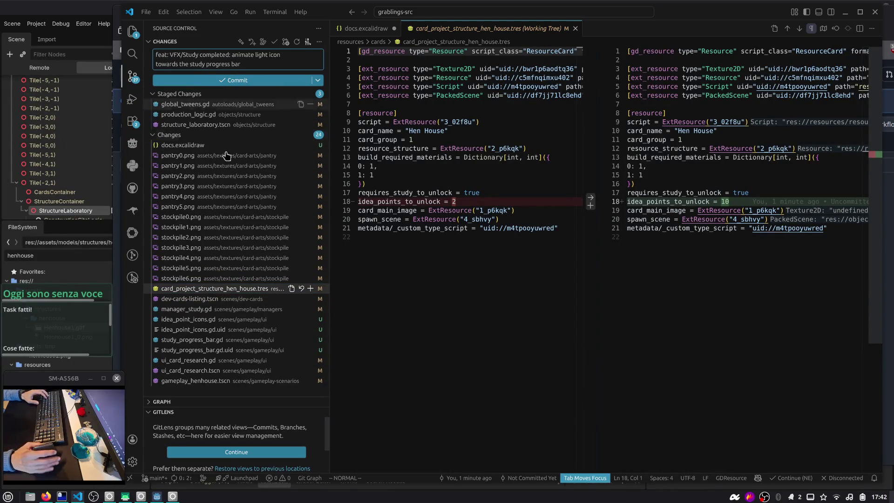
{"action": "left_click", "coordinate": [311, 289]}
{"action": "left_click", "coordinate": [265, 299]}
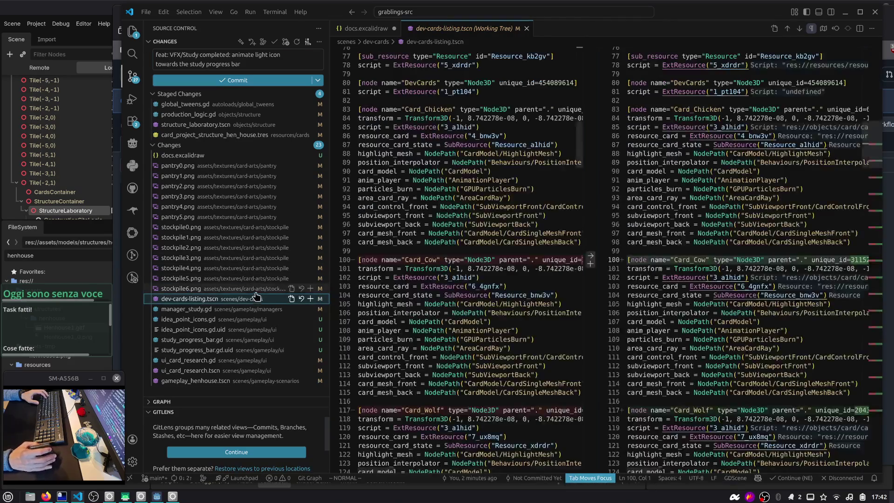
{"action": "left_click", "coordinate": [798, 31]}
{"action": "left_click", "coordinate": [798, 31]}
{"action": "left_click", "coordinate": [798, 31]}
{"action": "left_click", "coordinate": [798, 31]}
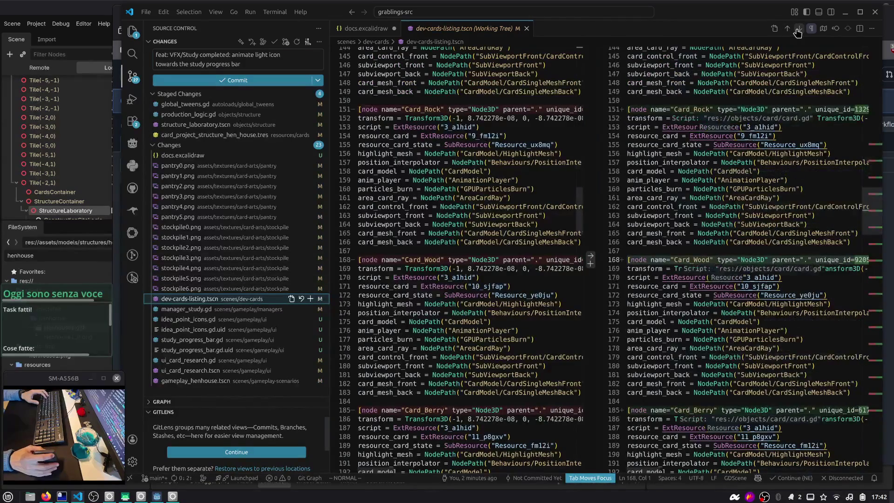
{"action": "left_click", "coordinate": [798, 32]}
{"action": "left_click", "coordinate": [798, 31]}
{"action": "left_click", "coordinate": [798, 31]}
{"action": "left_click", "coordinate": [798, 31]}
{"action": "left_click", "coordinate": [310, 299]}
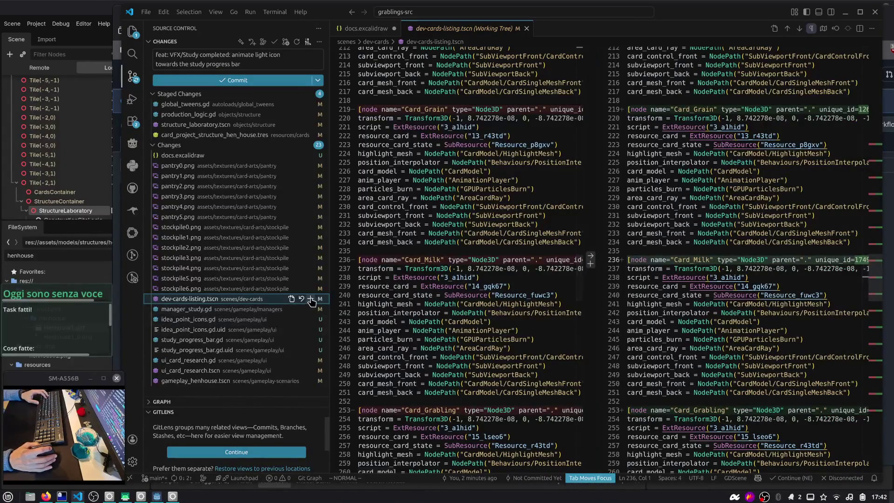
Step: Stage manager_study.gd, idea_point_icons.gd, study_progress_bar.gd and their uid files
{"action": "left_click", "coordinate": [228, 311]}
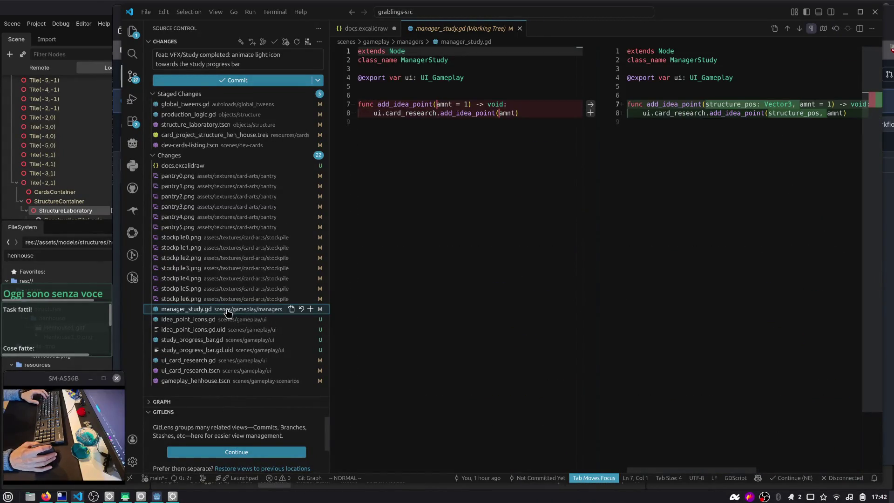
{"action": "left_click", "coordinate": [310, 308]}
{"action": "left_click", "coordinate": [253, 318]}
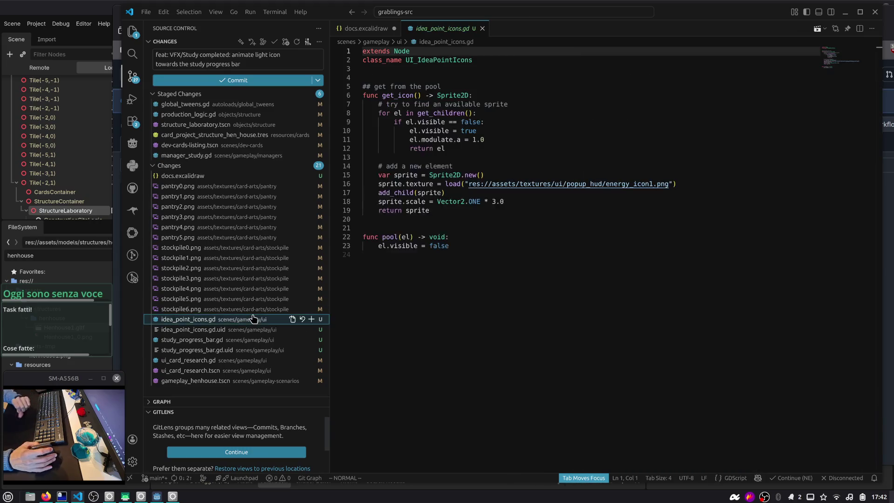
{"action": "left_click", "coordinate": [311, 319]}
{"action": "left_click", "coordinate": [259, 339]}
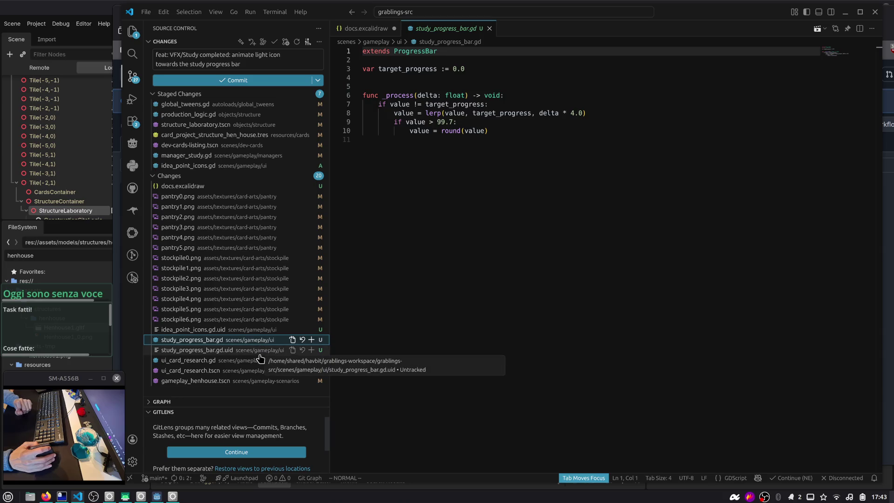
{"action": "left_click", "coordinate": [253, 329]}
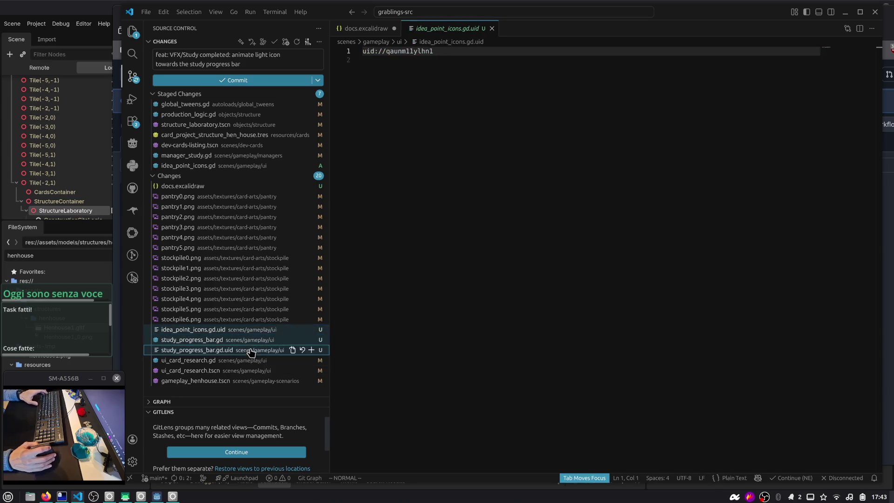
{"action": "right_click", "coordinate": [252, 350]}
{"action": "left_click", "coordinate": [285, 246]}
{"action": "left_click", "coordinate": [200, 360]}
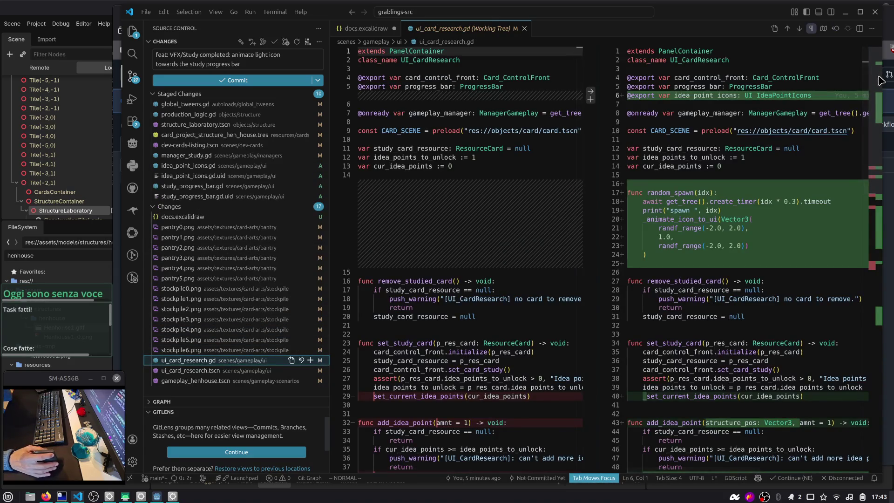
Step: Review the ui_card_research.gd diff and save the file
{"action": "scroll", "coordinate": [864, 208], "scroll_direction": "down", "scroll_amount": 10}
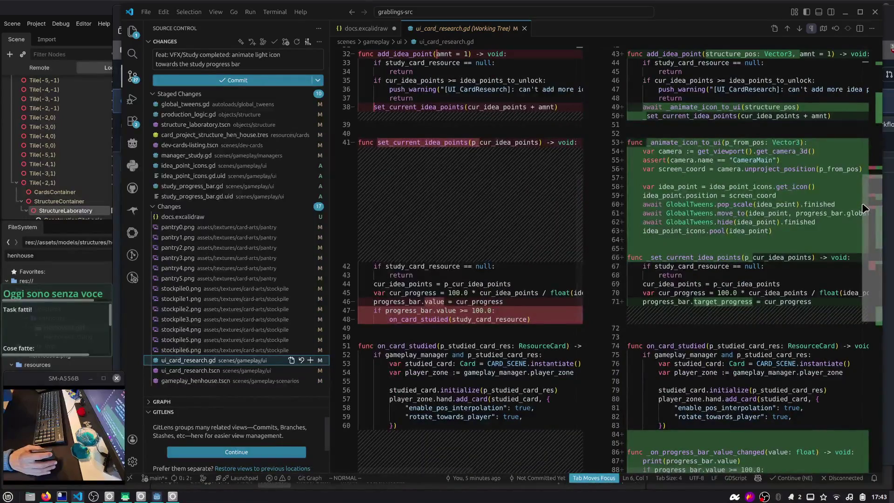
{"action": "scroll", "coordinate": [864, 208], "scroll_direction": "down", "scroll_amount": 3}
{"action": "scroll", "coordinate": [860, 187], "scroll_direction": "up", "scroll_amount": 8}
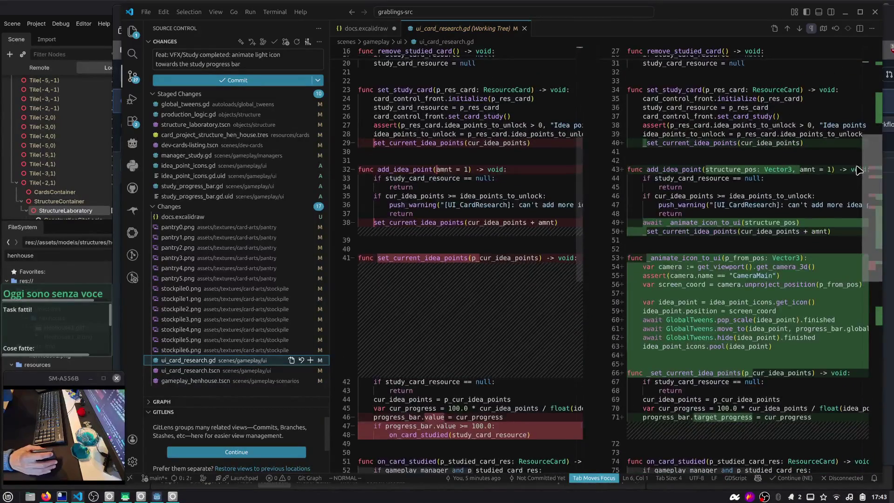
{"action": "scroll", "coordinate": [859, 170], "scroll_direction": "down", "scroll_amount": 8}
{"action": "left_click", "coordinate": [737, 326]}
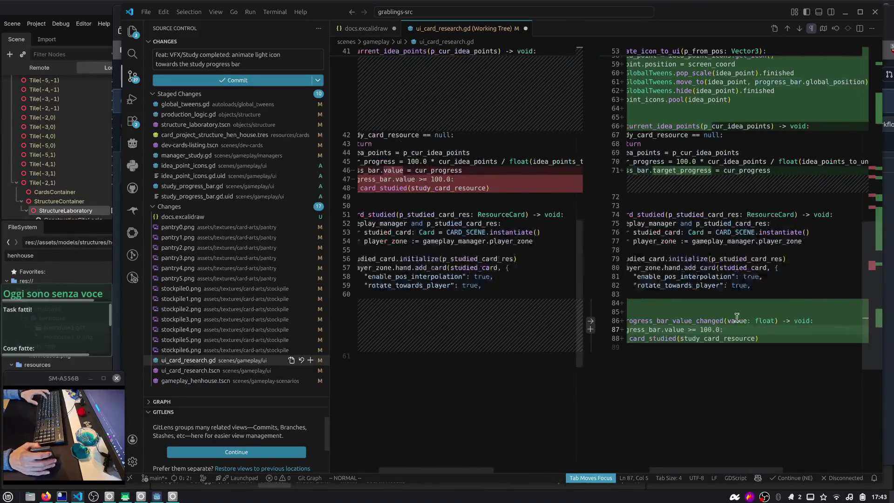
{"action": "scroll", "coordinate": [736, 298], "scroll_direction": "up", "scroll_amount": 4}
{"action": "scroll", "coordinate": [735, 270], "scroll_direction": "left", "scroll_amount": 3}
{"action": "key", "text": "ctrl+s"}
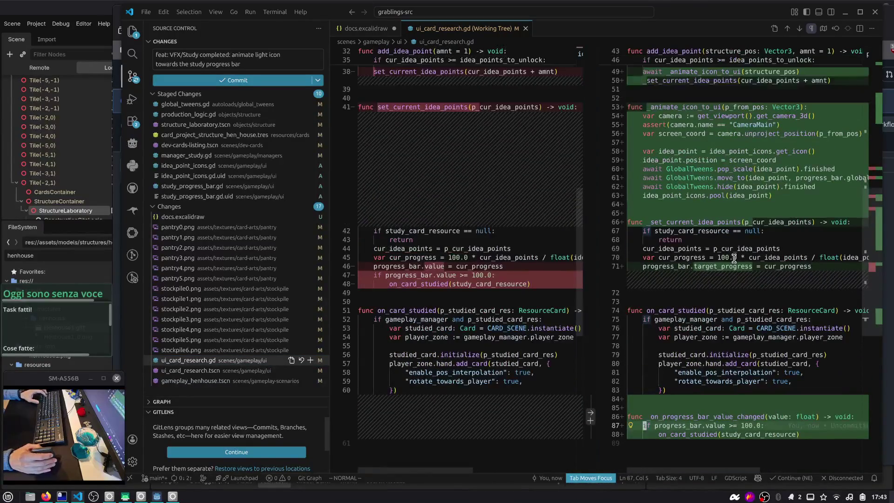
{"action": "scroll", "coordinate": [665, 174], "scroll_direction": "up", "scroll_amount": 10}
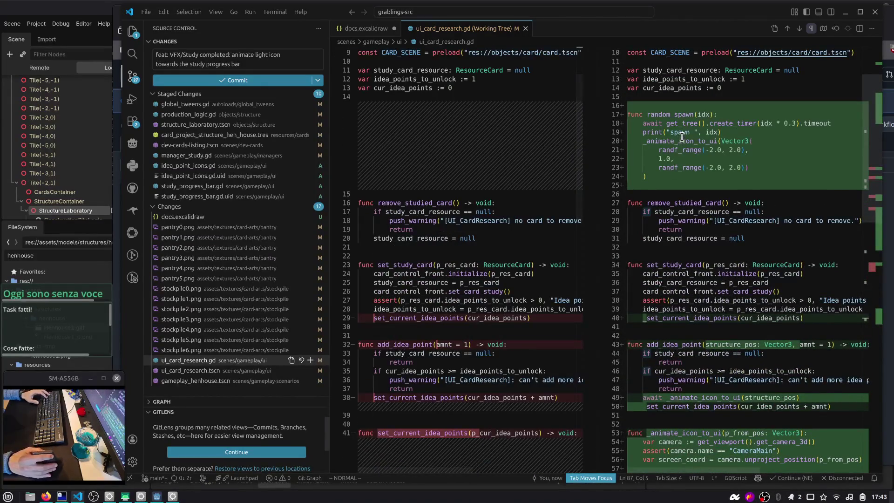
Step: Delete the random_spawn debug function (lines 17–24), save, and stage ui_card_research.gd
{"action": "left_click", "coordinate": [659, 177]}
{"action": "left_click_drag", "start_coordinate": [641, 149], "coordinate": [627, 116]}
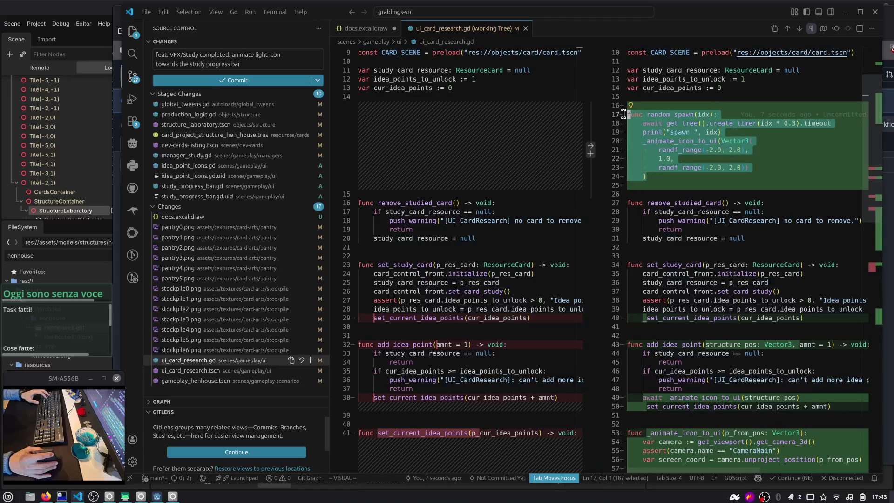
{"action": "key", "text": "d"}
{"action": "key", "text": "ctrl+s"}
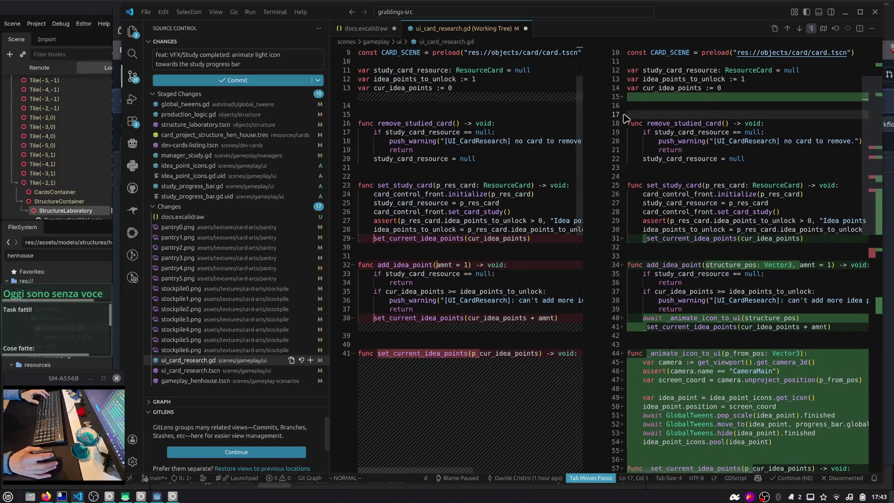
{"action": "scroll", "coordinate": [681, 133], "scroll_direction": "up", "scroll_amount": 3}
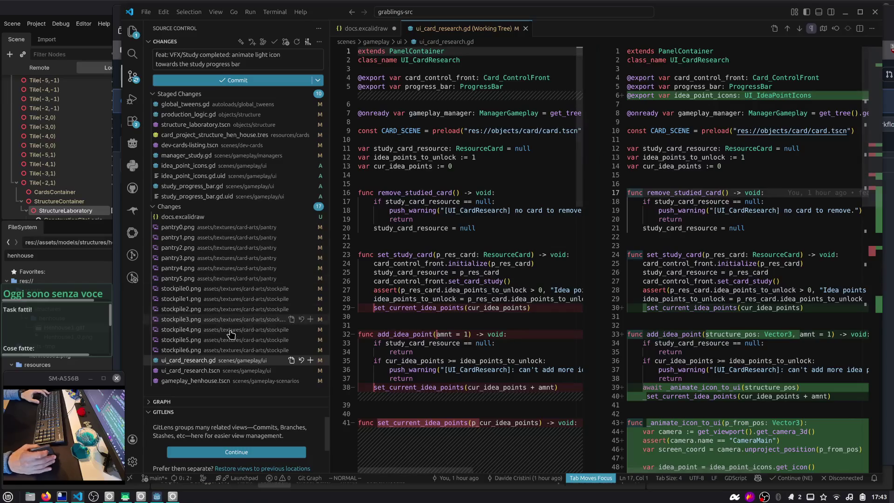
{"action": "left_click", "coordinate": [310, 360]}
{"action": "left_click", "coordinate": [230, 370]}
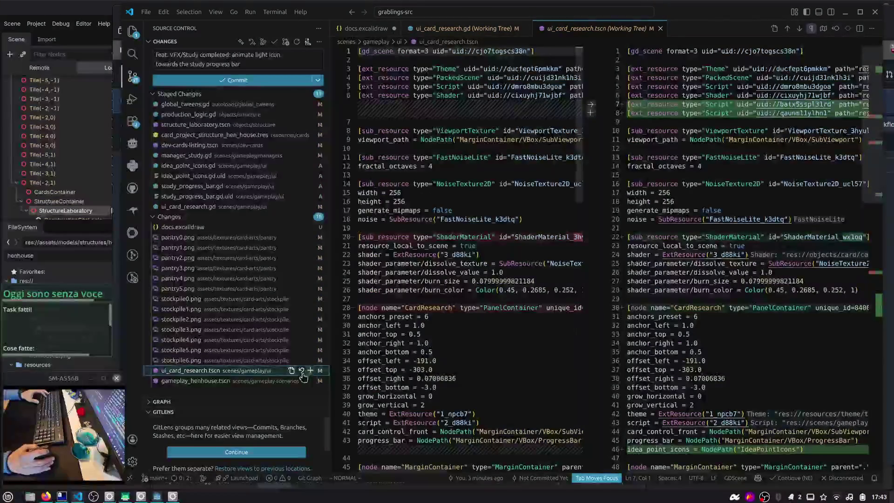
Step: Stage ui_card_research.tscn and gameplay_henhouse.tscn, bringing the staged files to 13
{"action": "left_click", "coordinate": [310, 370]}
{"action": "left_click", "coordinate": [298, 380]}
{"action": "left_click", "coordinate": [310, 380]}
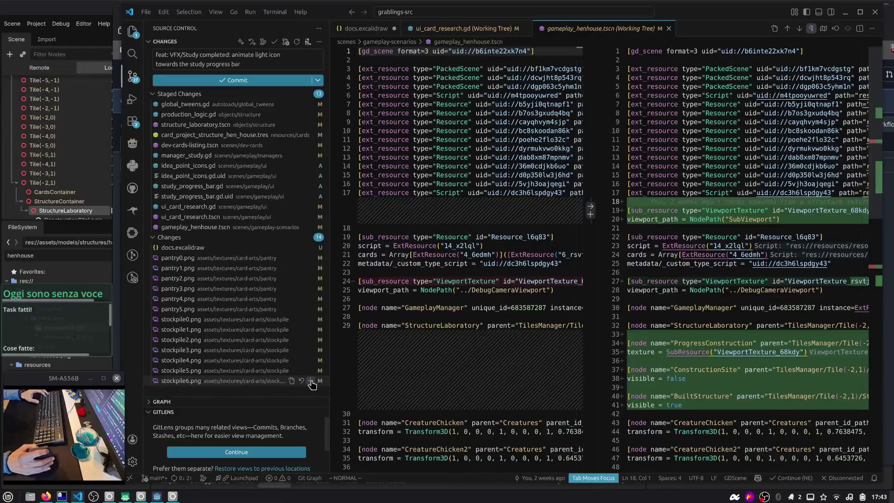
Step: Collapse the Changes list and review the staged gameplay_henhouse.tscn diff
{"action": "left_click", "coordinate": [200, 235]}
{"action": "left_click", "coordinate": [201, 227]}
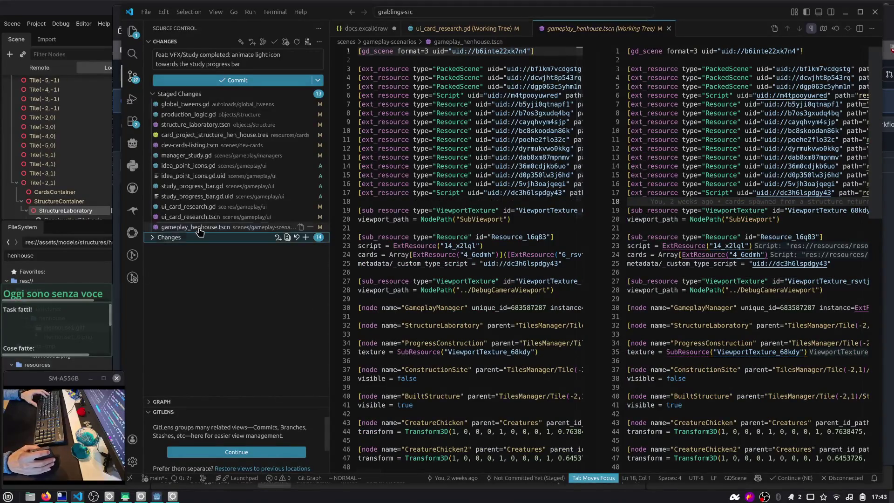
{"action": "scroll", "coordinate": [870, 183], "scroll_direction": "down", "scroll_amount": 5}
{"action": "scroll", "coordinate": [869, 183], "scroll_direction": "down", "scroll_amount": 5}
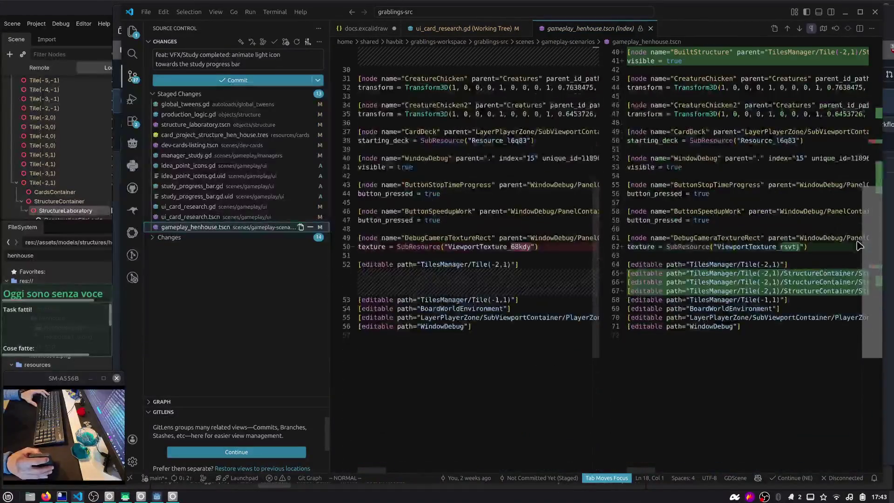
{"action": "scroll", "coordinate": [853, 263], "scroll_direction": "up", "scroll_amount": 10}
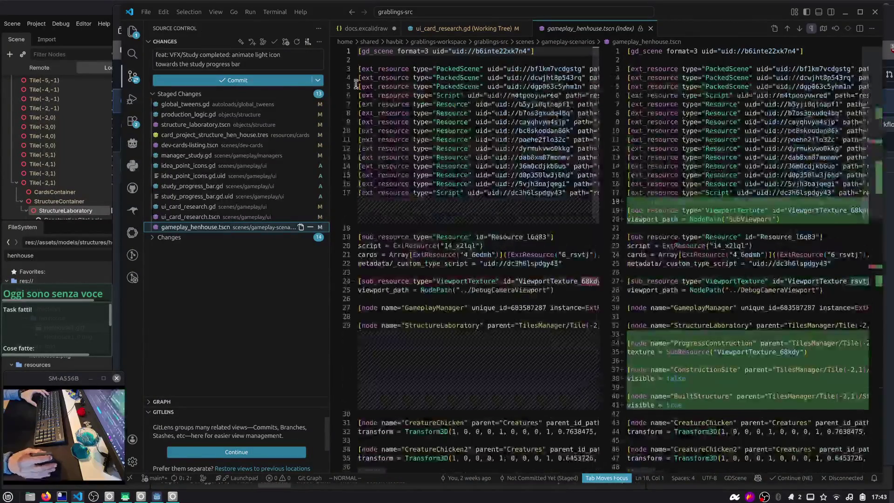
{"action": "left_click", "coordinate": [185, 54]}
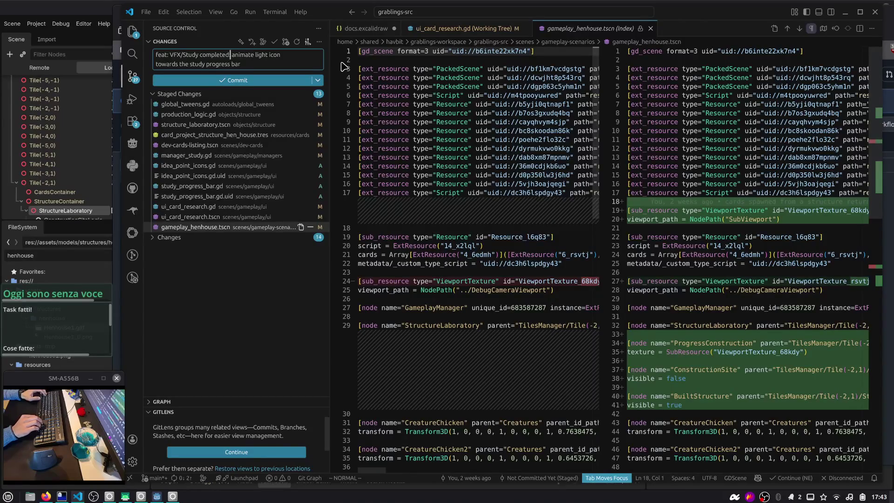
Step: Reword the commit summary to 'feat: animate laboratory light icon'
{"action": "key", "text": "ctrl+BackSpace"}
{"action": "key", "text": "ctrl+BackSpace"}
{"action": "key", "text": "ctrl+BackSpace"}
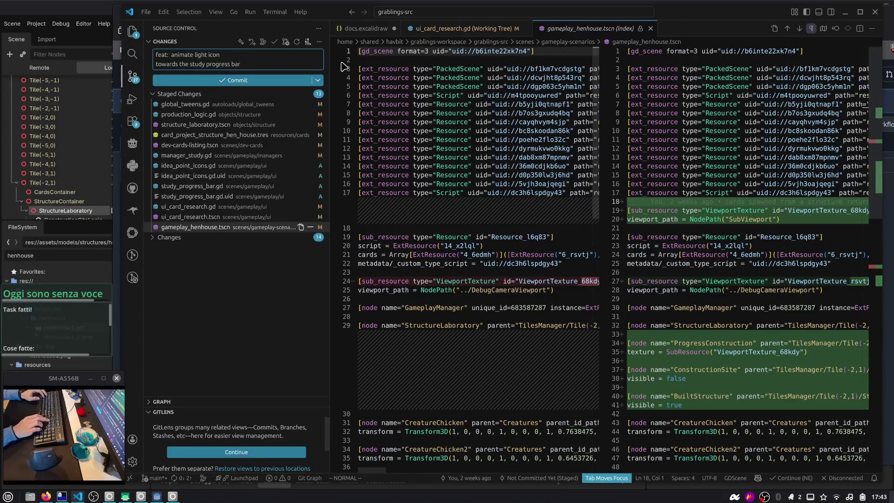
{"action": "key", "text": "BackSpace"}
{"action": "type", "text": "laboratoy"}
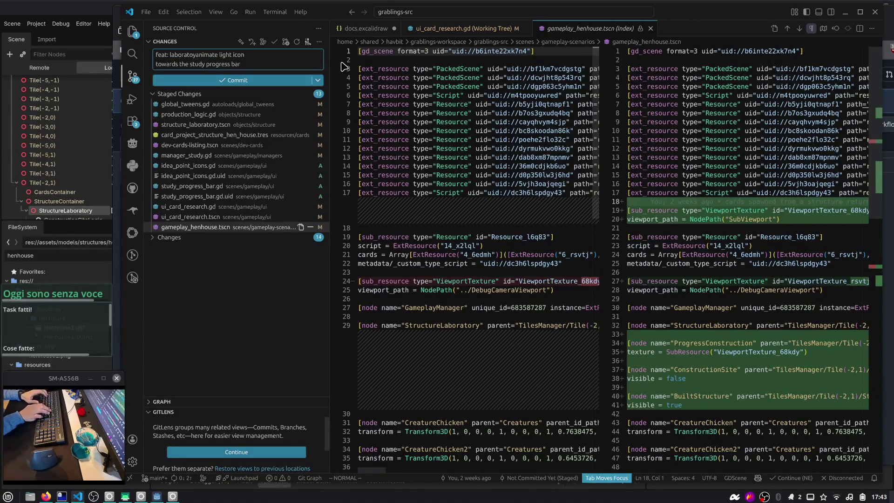
{"action": "key", "text": "ctrl+BackSpace"}
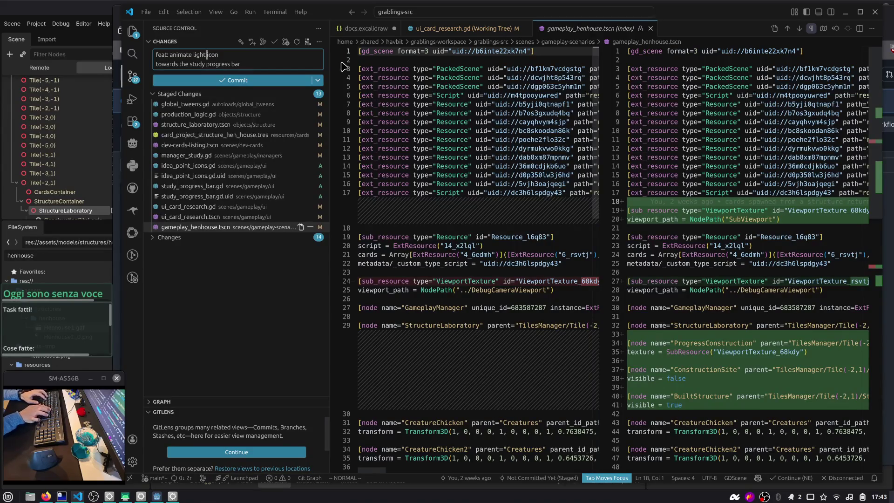
{"action": "type", "text": "laborat"}
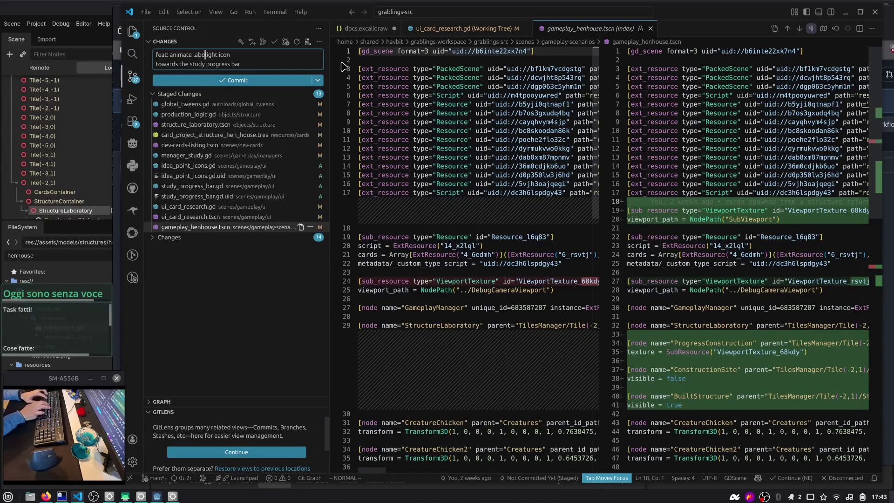
{"action": "type", "text": "ory"}
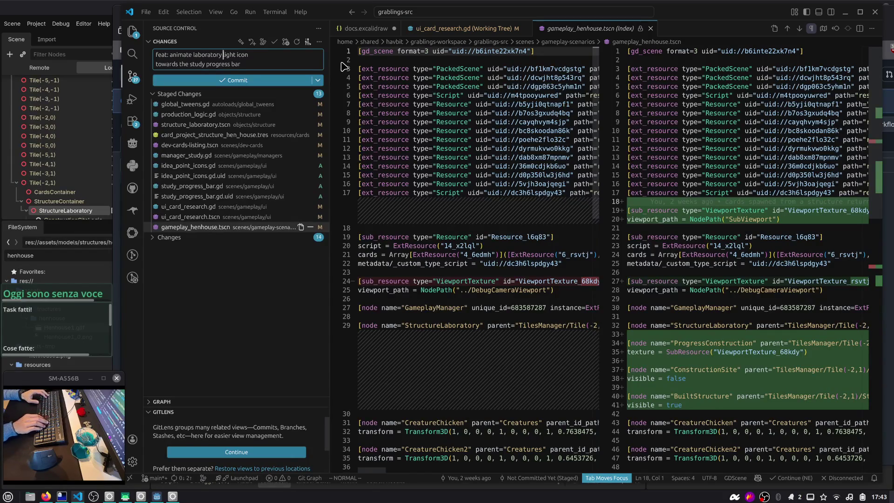
{"action": "key", "text": "ctrl+shift+Left"}
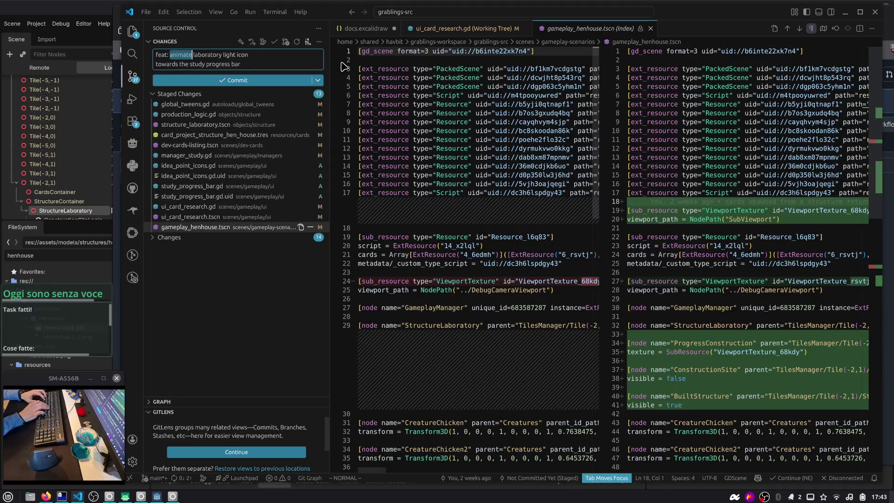
{"action": "type", "text": "anima"}
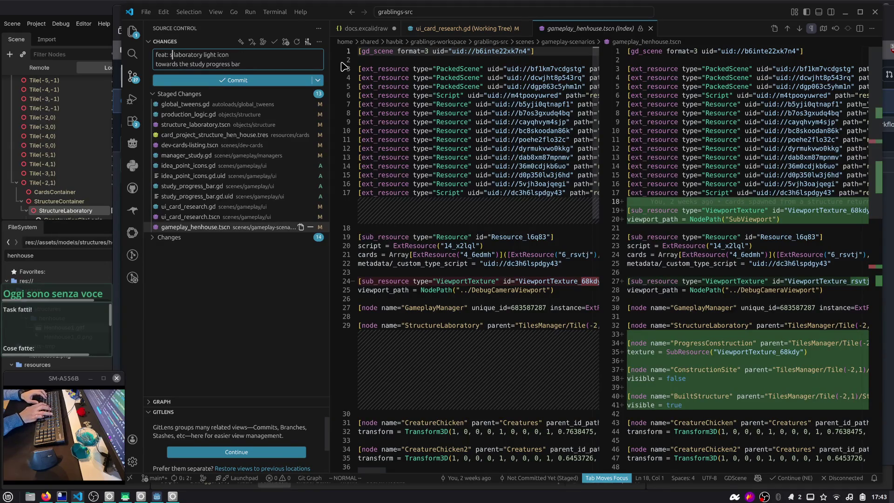
{"action": "type", "text": "te"}
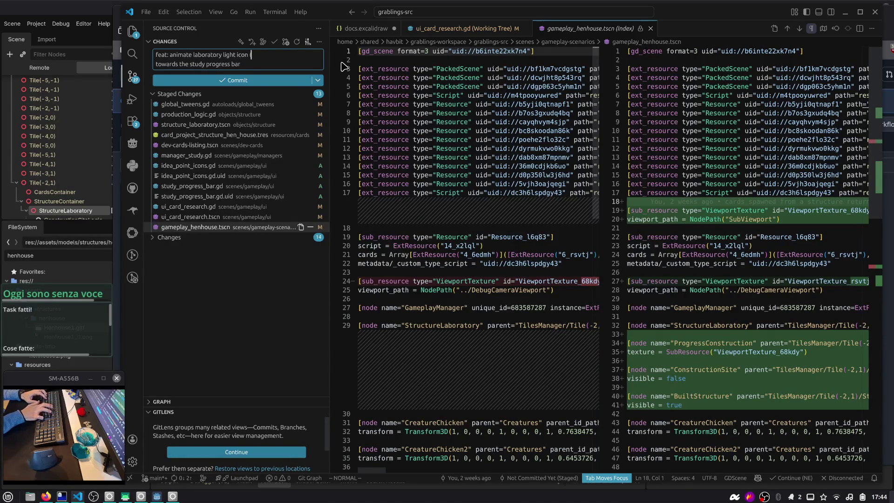
Step: Add a commit-message bullet noting the progress bar fill is now lerped
{"action": "key", "text": "Down"}
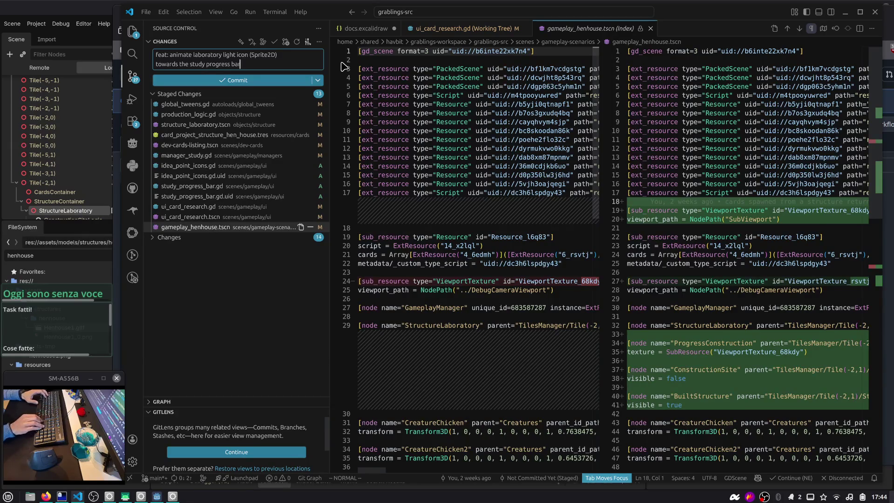
{"action": "type", "text": "an"}
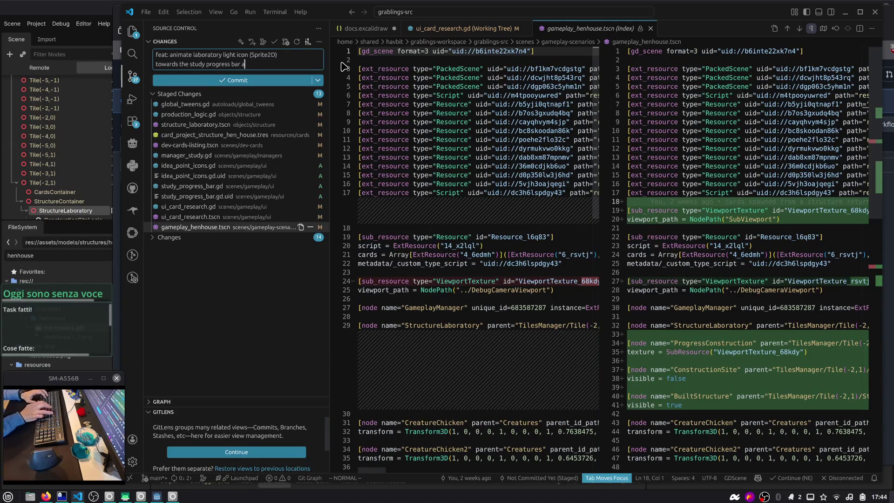
{"action": "key", "text": "BackSpace"}
{"action": "key", "text": "BackSpace"}
{"action": "type", "text": "."}
{"action": "key", "text": "Return"}
{"action": "key", "text": "Return"}
{"action": "type", "text": "- progres"}
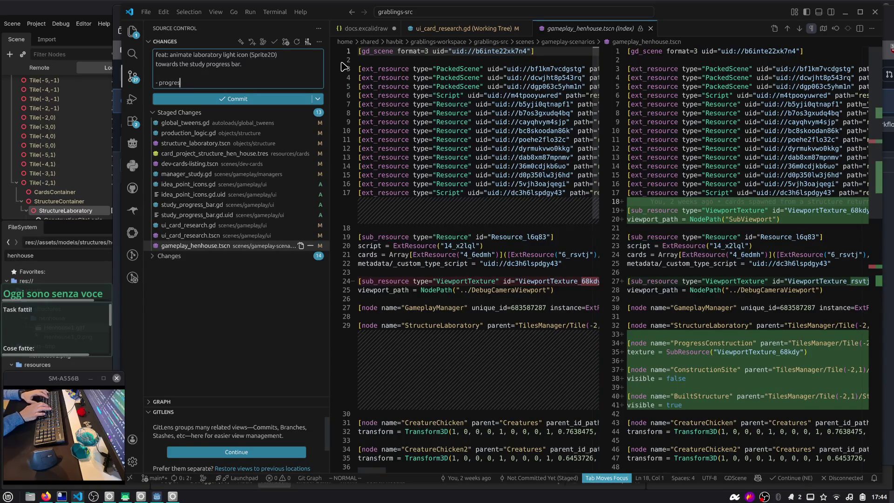
{"action": "type", "text": " bar is animated"}
{"action": "key", "text": "Return"}
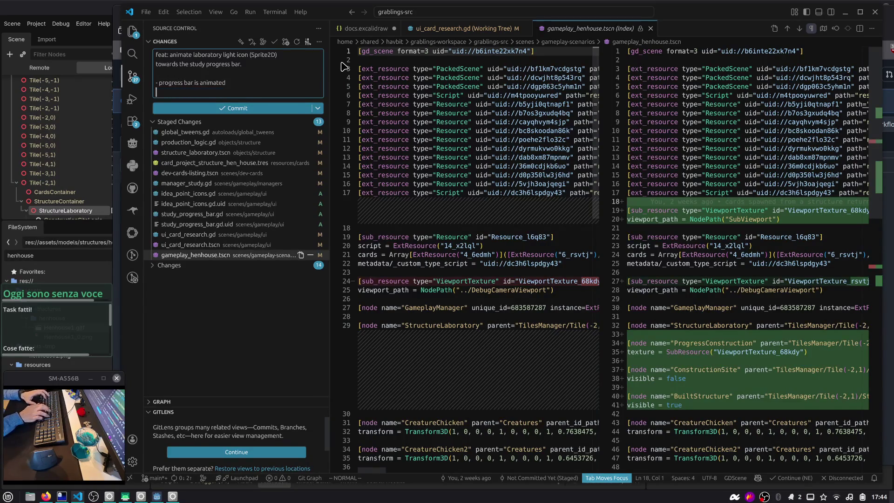
{"action": "type", "text": "-"}
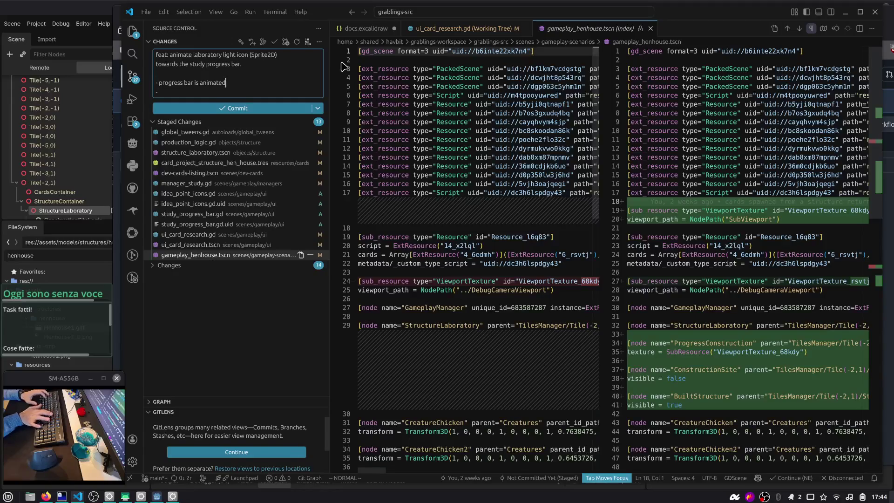
{"action": "key", "text": "ctrl+Left"}
{"action": "key", "text": "ctrl+Left"}
{"action": "key", "text": "Delete"}
{"action": "type", "text": "fill"}
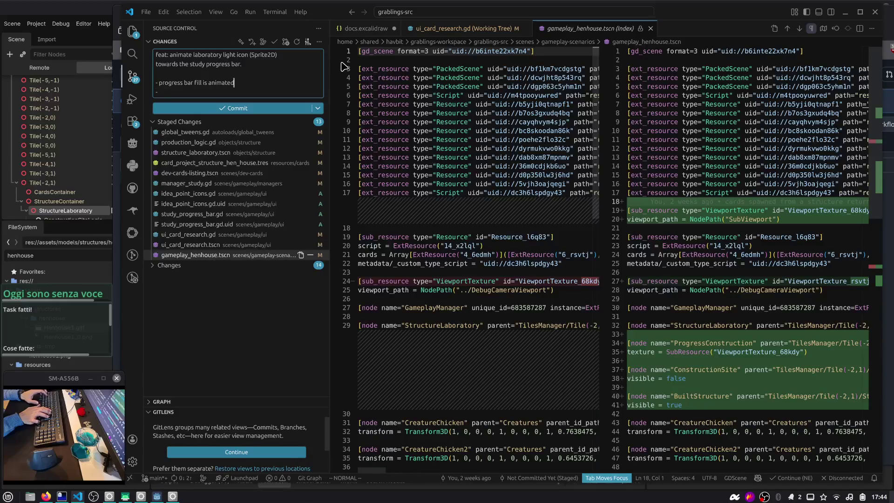
{"action": "key", "text": "ctrl+BackSpace"}
{"action": "type", "text": "lerp"}
{"action": "key", "text": "BackSpace"}
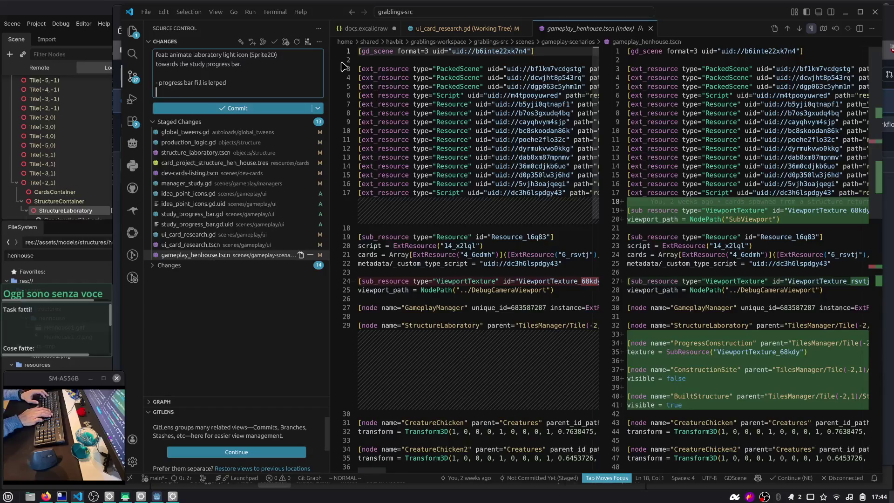
Step: Review the staged production_logic.gd and manager_study.gd diffs, then commit
{"action": "left_click", "coordinate": [216, 145]}
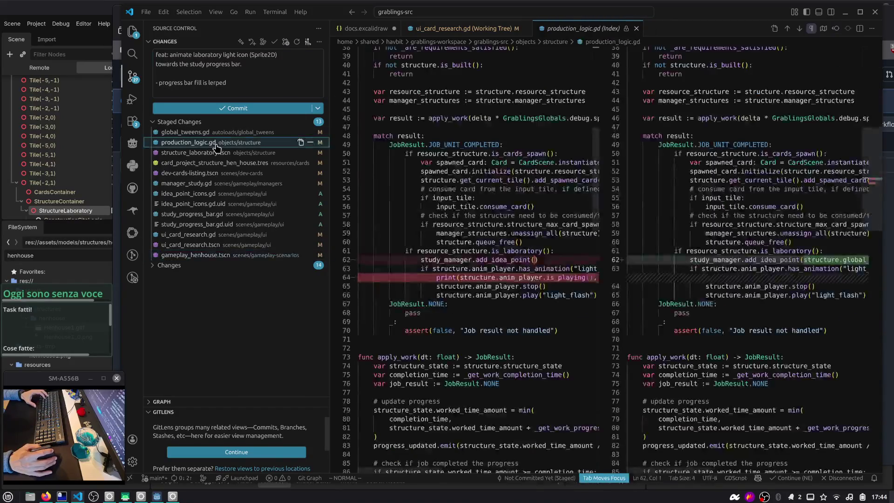
{"action": "left_click", "coordinate": [200, 184]}
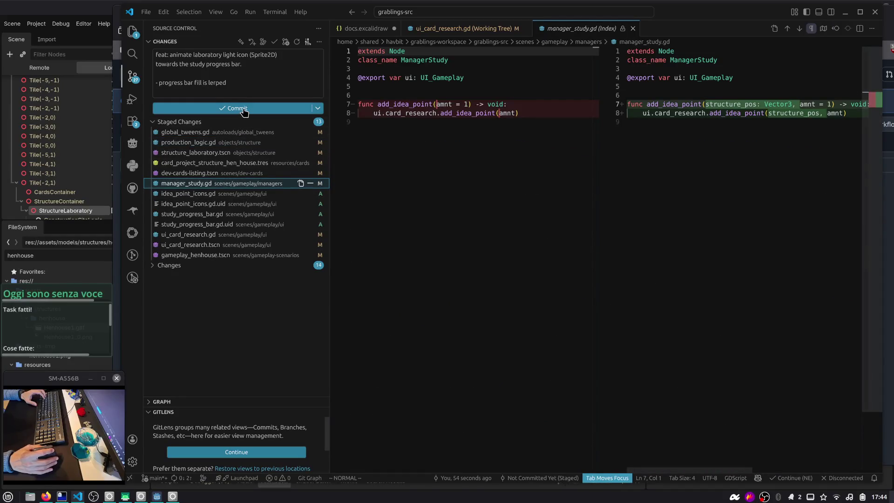
{"action": "left_click", "coordinate": [222, 108]}
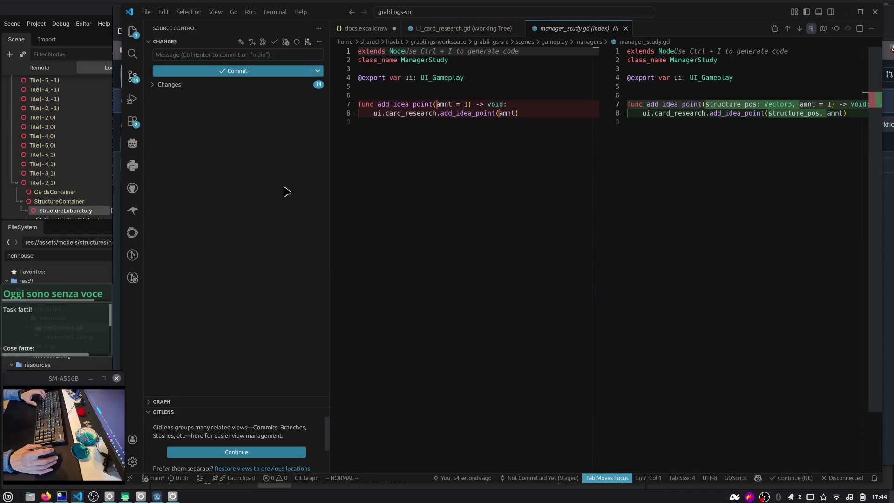
Step: Push the commit with gp from the VS Code terminal, then switch to Firefox's Kanban board
{"action": "key", "text": "ctrl+grave"}
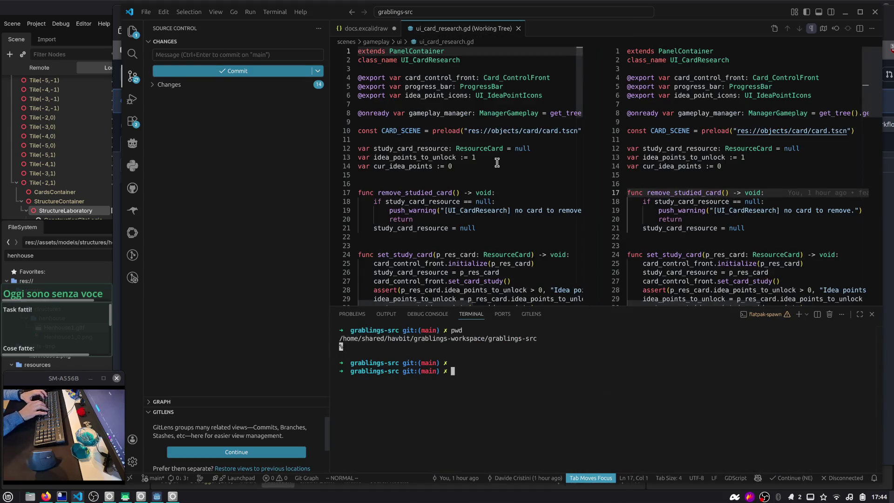
{"action": "key", "text": "ctrl+l"}
{"action": "type", "text": "gp"}
{"action": "key", "text": "Return"}
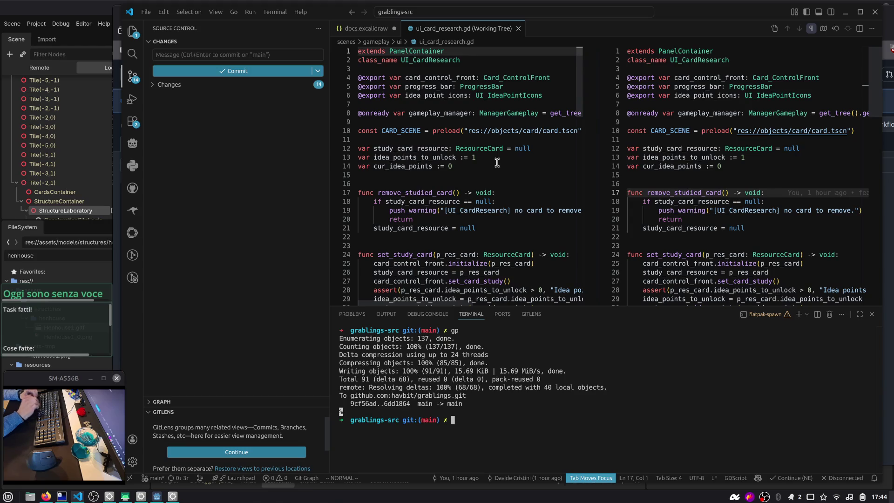
{"action": "key", "text": "ctrl+grave"}
{"action": "key", "text": "alt+Tab"}
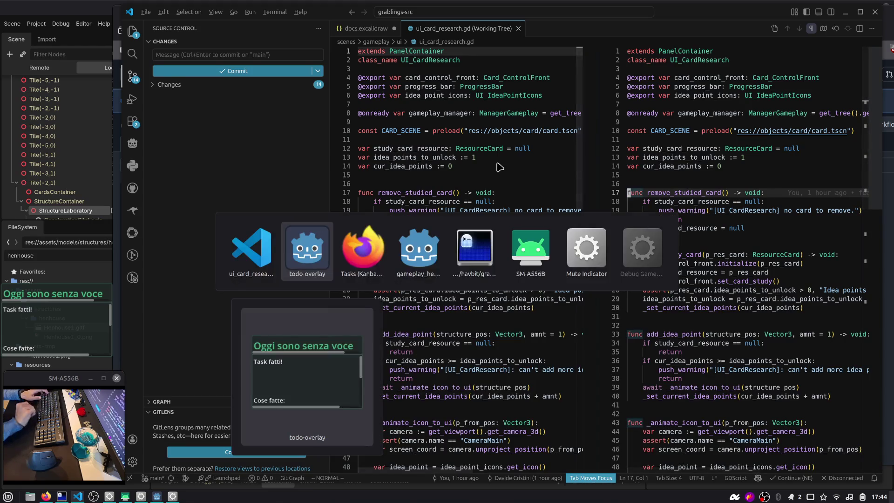
{"action": "key", "text": "Tab"}
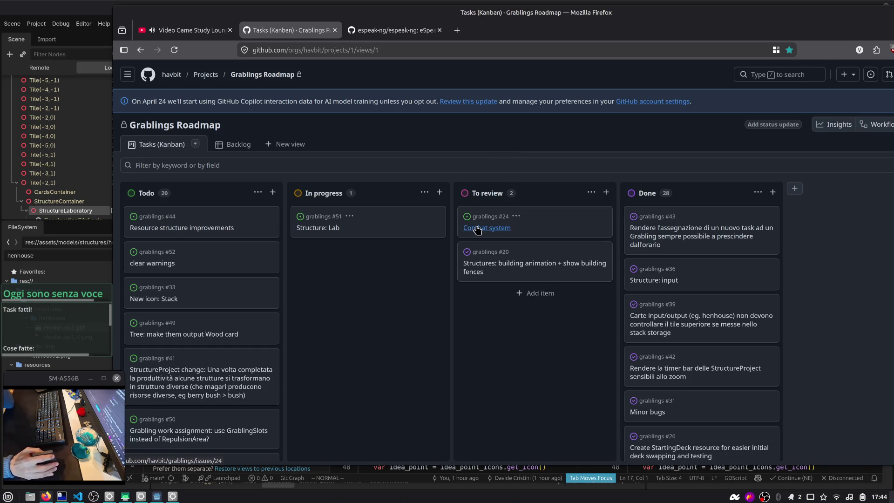
Step: Check issue #51's checklist and move the Structure: Lab card to To review
{"action": "left_click", "coordinate": [329, 228]}
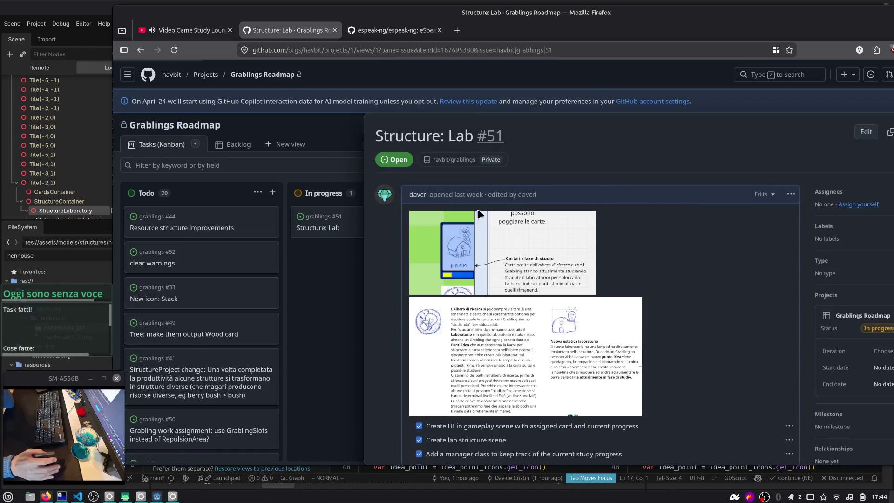
{"action": "scroll", "coordinate": [479, 223], "scroll_direction": "down", "scroll_amount": 5}
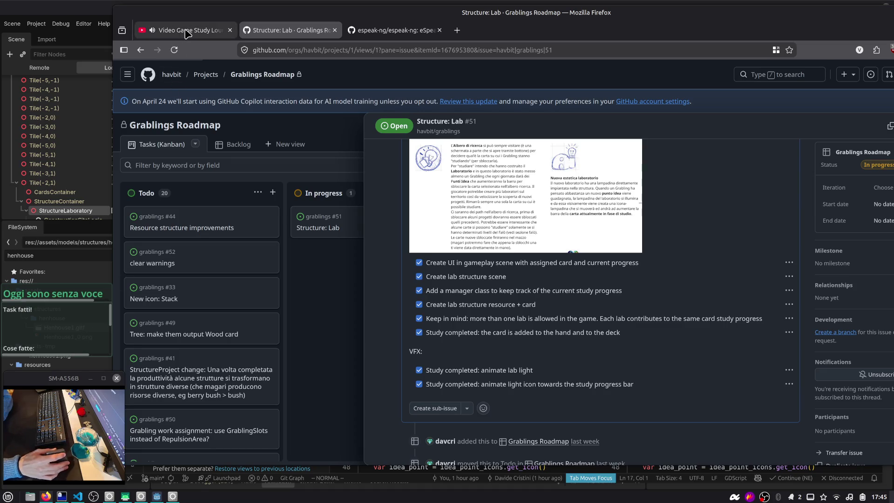
{"action": "mouse_move", "coordinate": [185, 33]}
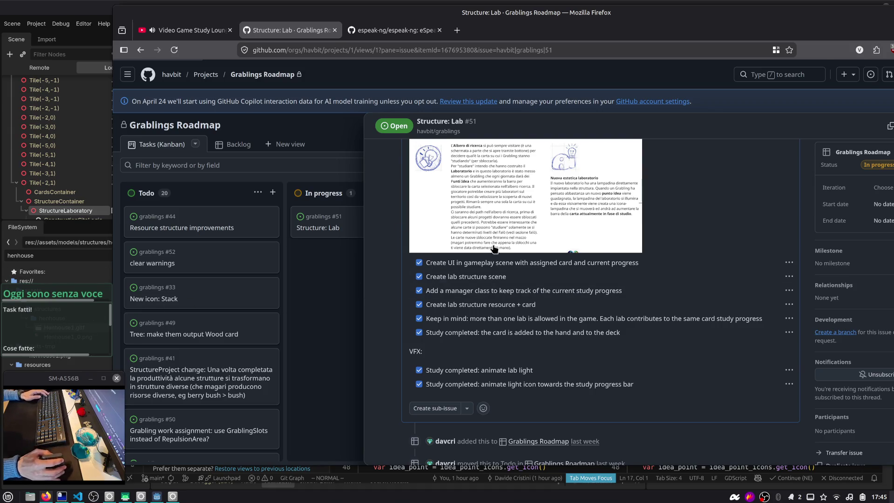
{"action": "scroll", "coordinate": [494, 248], "scroll_direction": "up", "scroll_amount": 10}
{"action": "key", "text": "Escape"}
{"action": "left_click_drag", "start_coordinate": [354, 223], "coordinate": [483, 209]}
Step: Copy the Dubbi questions from docs.excalidraw and reopen issue #51 in Firefox
{"action": "key", "text": "alt+Tab"}
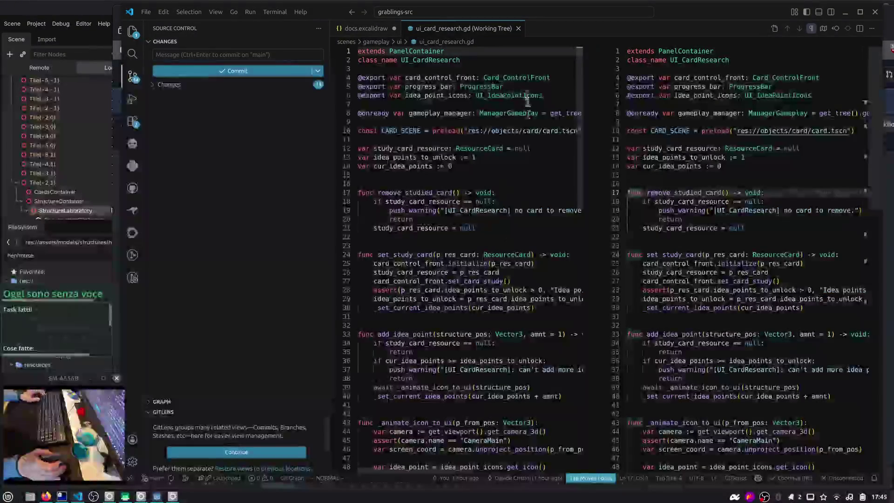
{"action": "key", "text": "ctrl+w"}
{"action": "left_click", "coordinate": [485, 258]}
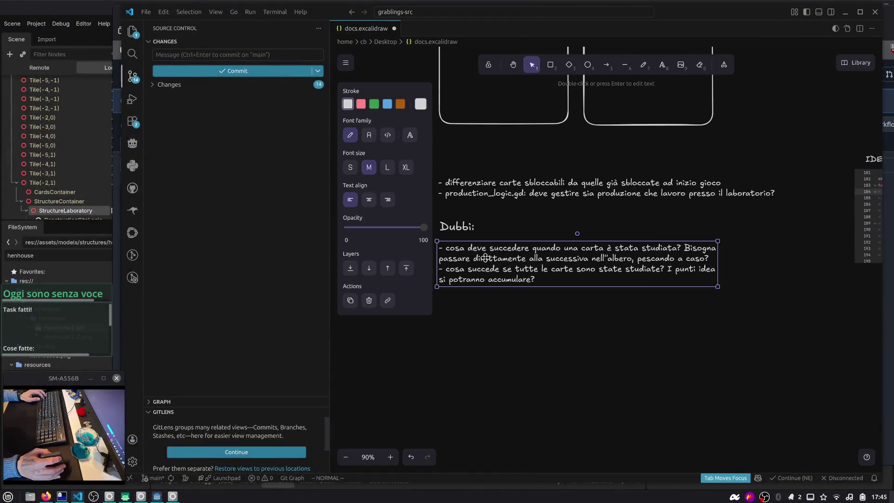
{"action": "double_click", "coordinate": [604, 265]}
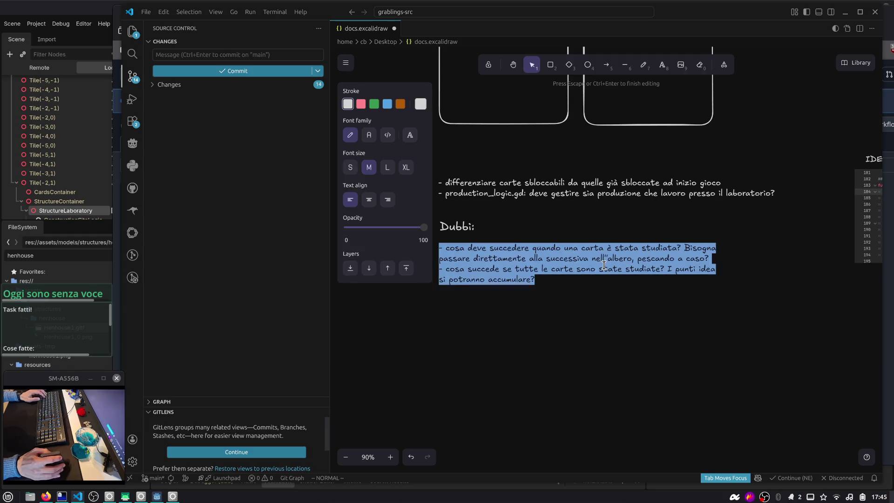
{"action": "left_click", "coordinate": [586, 302]}
{"action": "key", "text": "alt+Tab"}
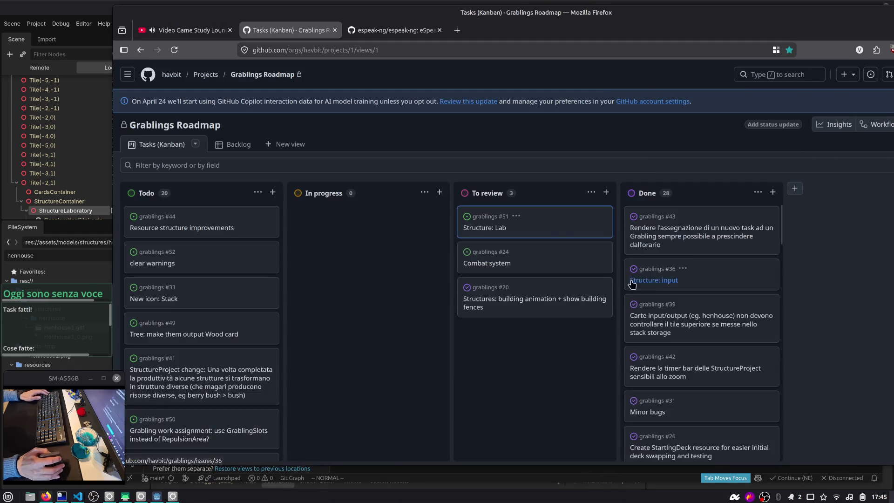
{"action": "left_click", "coordinate": [511, 231]}
Step: Start a comment on issue #51 with the pasted Dubbi questions and a collaborator mention
{"action": "scroll", "coordinate": [467, 326], "scroll_direction": "down", "scroll_amount": 10}
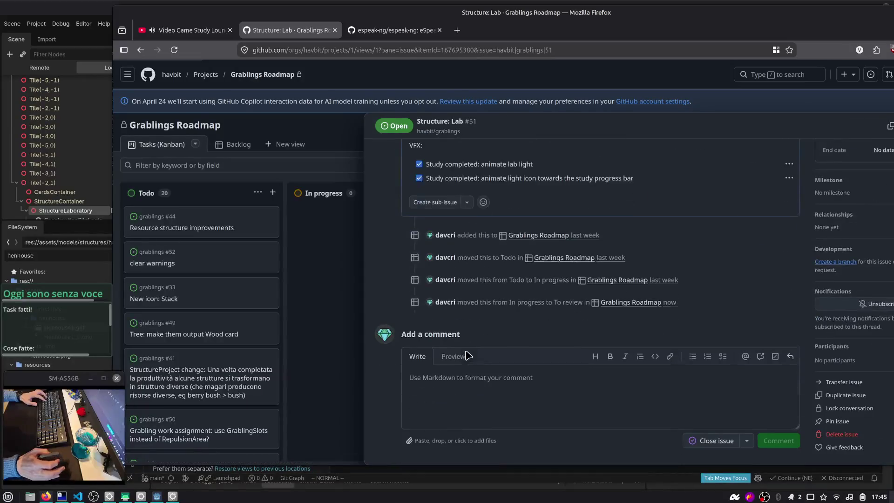
{"action": "left_click", "coordinate": [471, 378]}
{"action": "type", "text": "- cosa deve succedere quando una carta è stata studiata? Bisogna passare direttamente alla successiva nell''albero, pescando a caso? - cosa succede se tutte le carte sono state studiate? I punti idea si potranno accumulare?"}
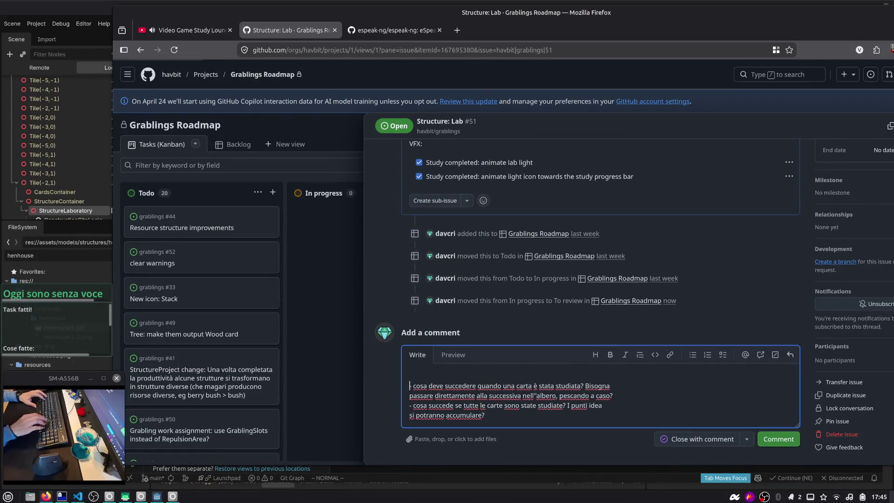
{"action": "left_click", "coordinate": [409, 376]}
{"action": "type", "text": "@"}
{"action": "key", "text": "Down"}
{"action": "key", "text": "Return"}
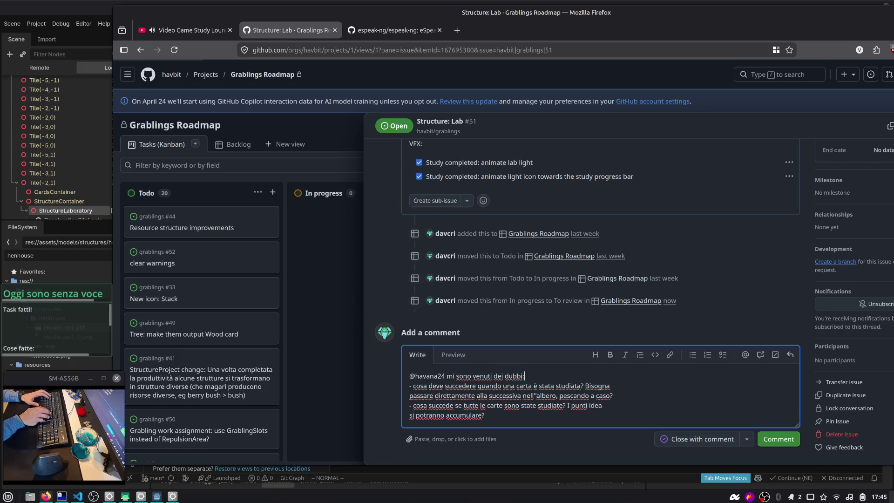
{"action": "key", "text": "Return"}
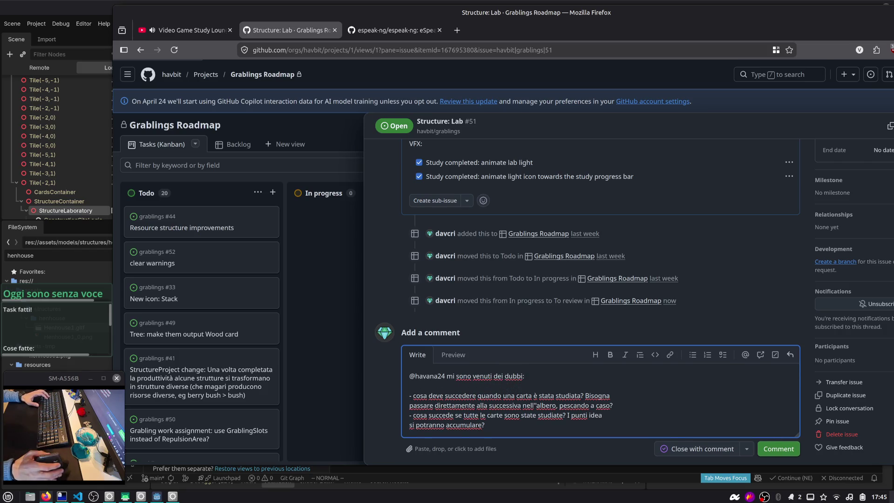
Step: Add 'condo te come è meglio affrontarli?', fix the broken line, preview and post the comment
{"action": "left_click", "coordinate": [454, 355]}
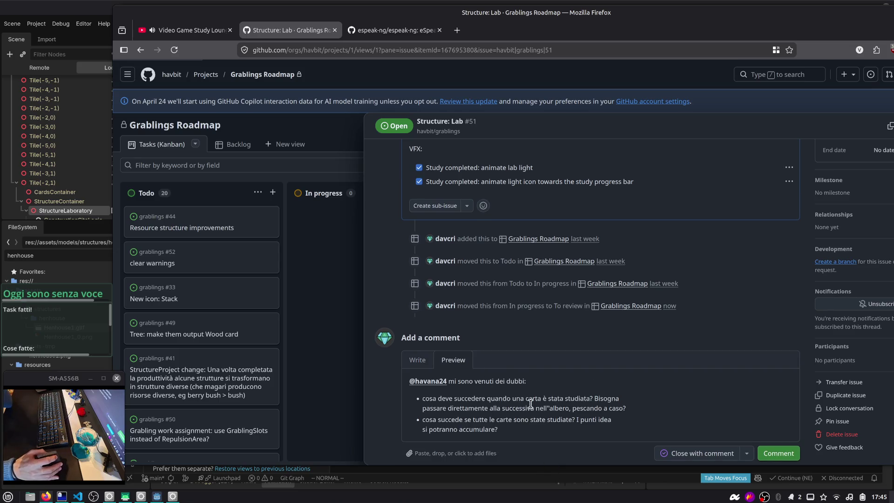
{"action": "left_click", "coordinate": [416, 358]}
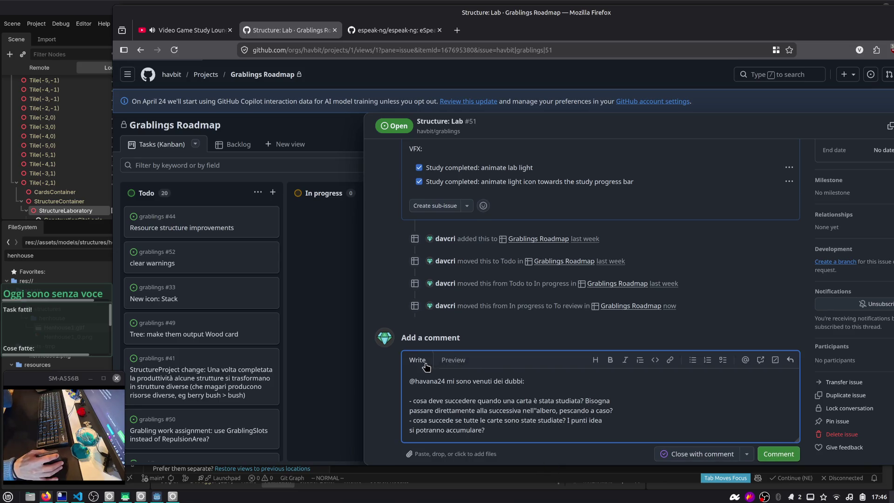
{"action": "left_click", "coordinate": [606, 400]}
{"action": "key", "text": "Delete"}
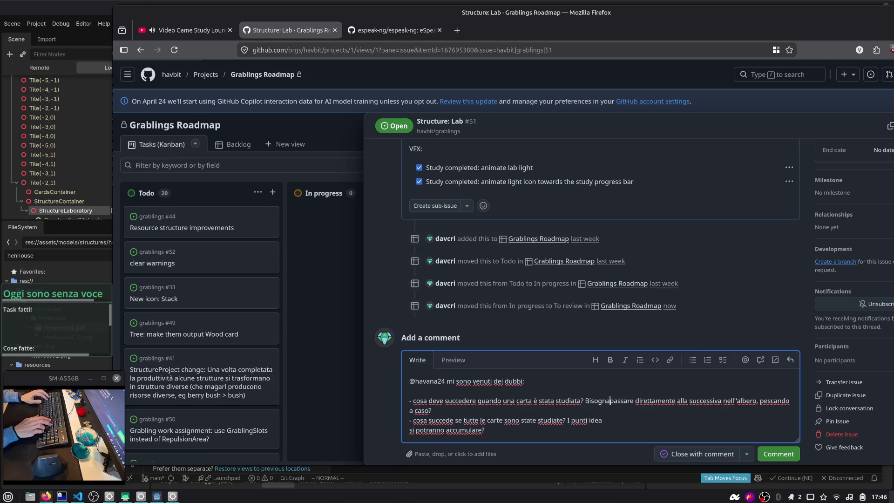
{"action": "key", "text": "Up"}
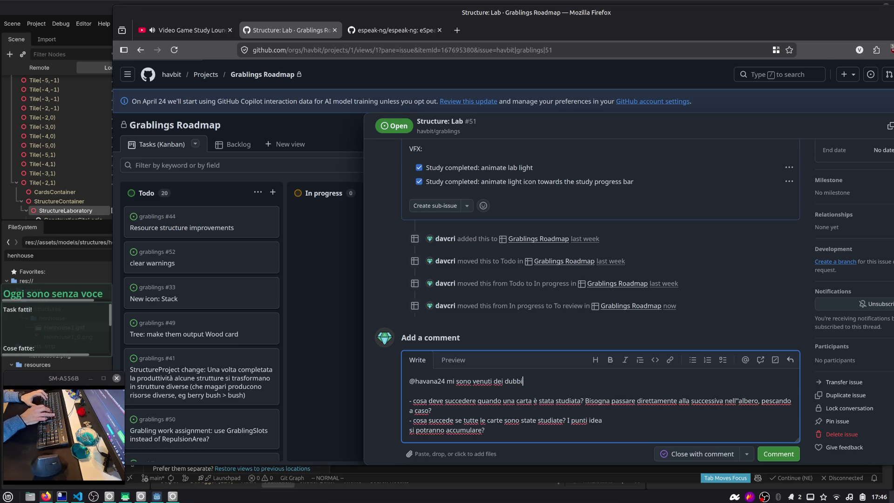
{"action": "type", "text": "condo te come"}
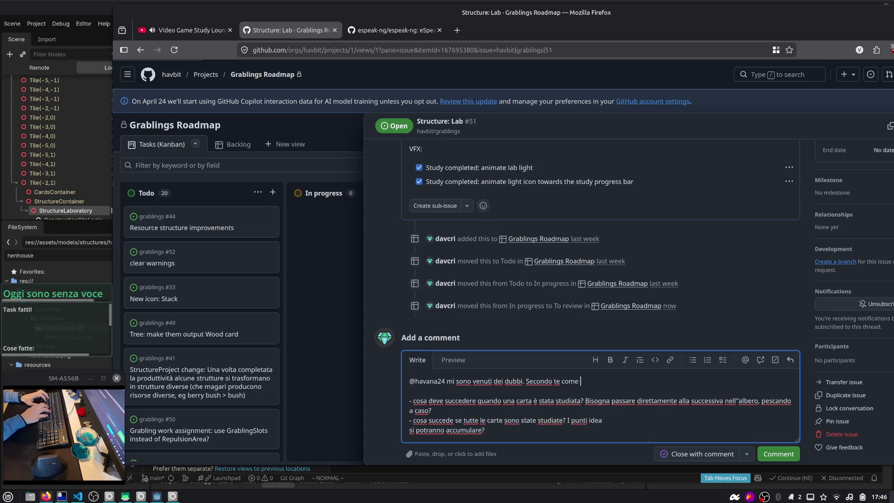
{"action": "type", "text": " è meglio affro"}
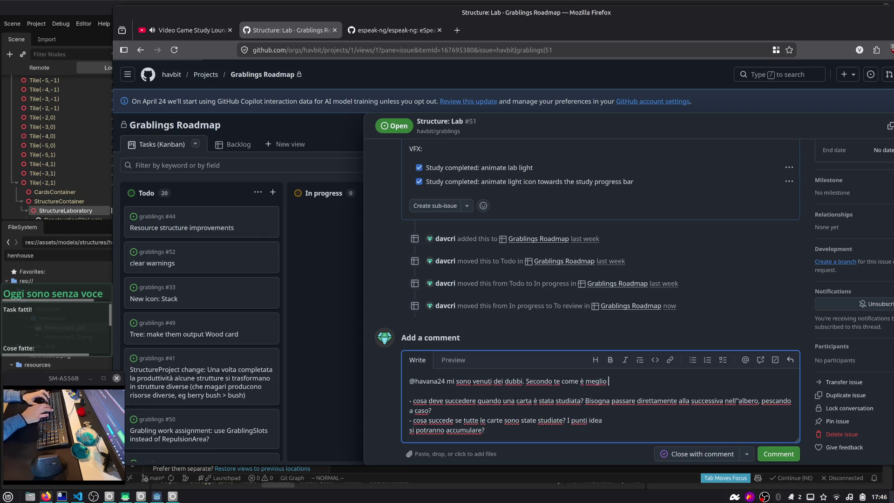
{"action": "type", "text": "ntarli?"}
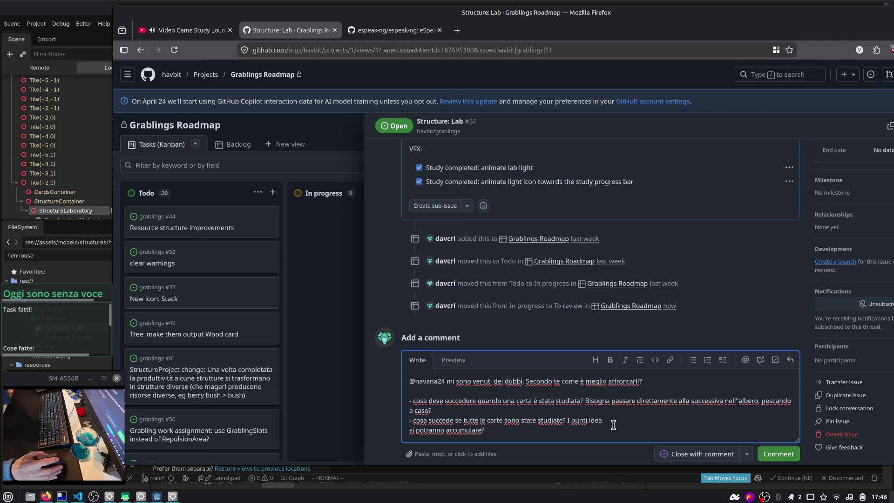
{"action": "key", "text": "ctrl+shift+p"}
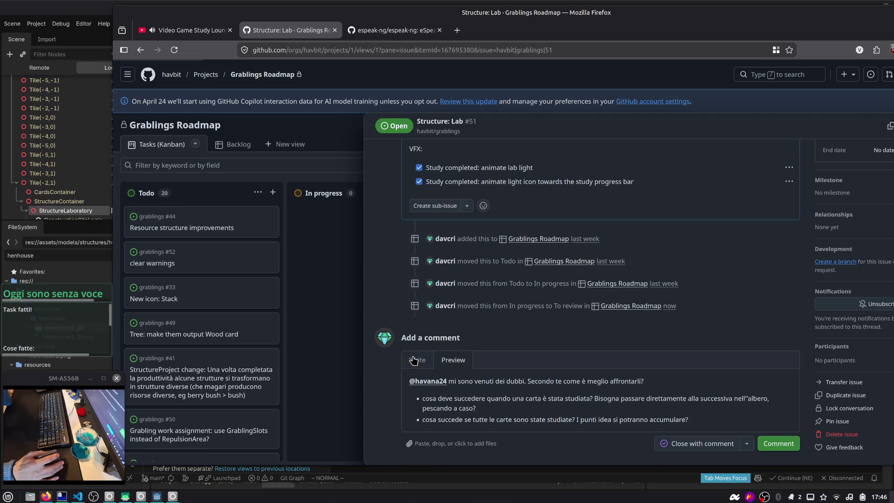
{"action": "left_click", "coordinate": [773, 445]}
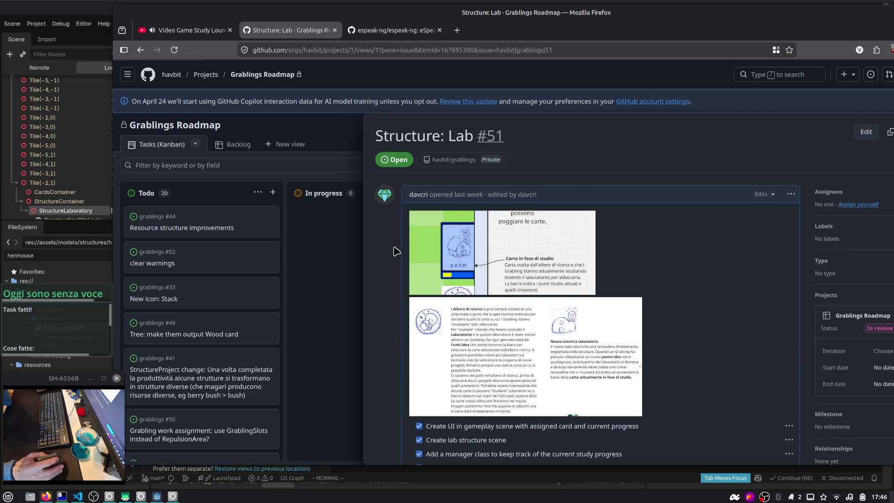
Step: Move the Resource structure improvements card #44 to In progress and open its issue
{"action": "key", "text": "Escape"}
{"action": "left_click_drag", "start_coordinate": [229, 225], "coordinate": [350, 222]}
{"action": "left_click", "coordinate": [334, 227]}
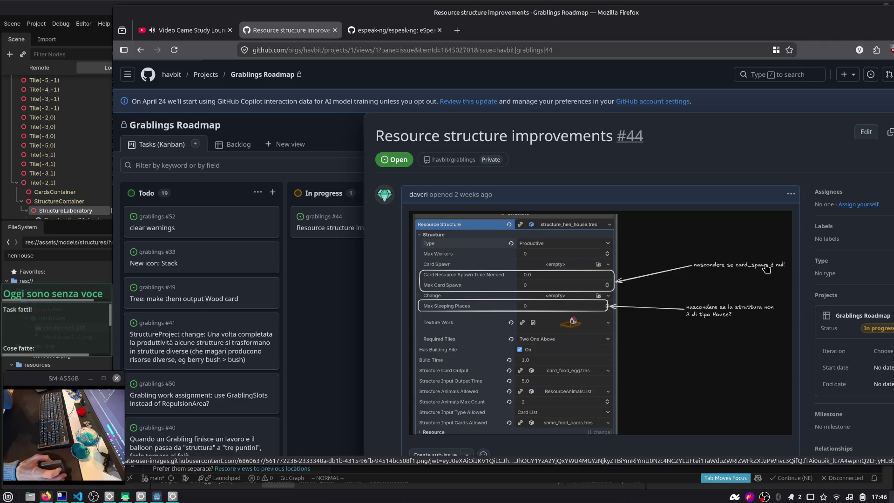
Step: Select the todo-overlay notes and drag the widget toward the screen centre
{"action": "key", "text": "alt"}
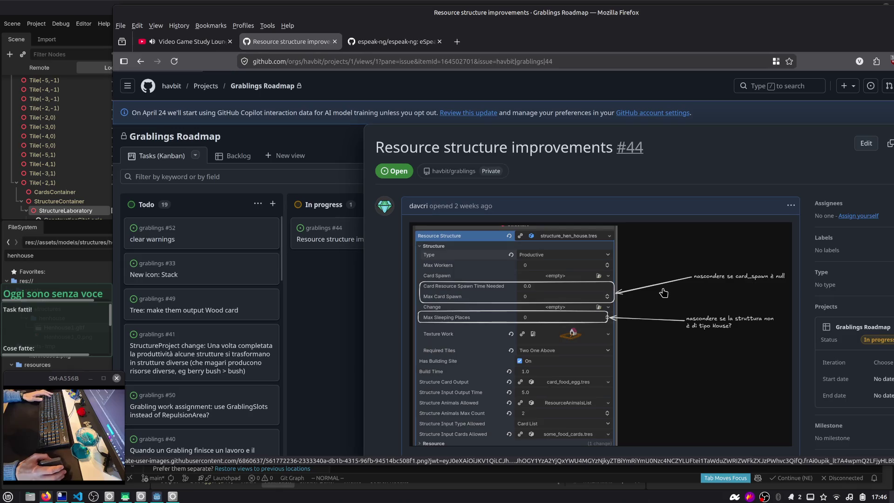
{"action": "key", "text": "alt"}
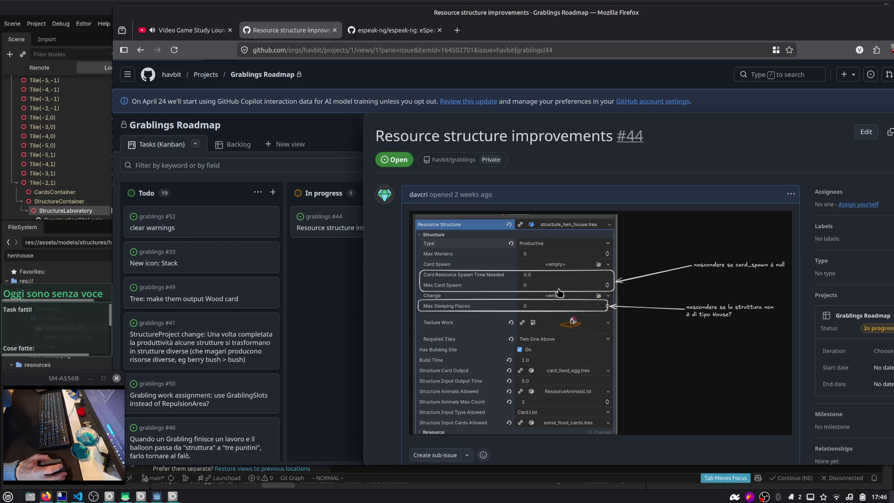
{"action": "left_click", "coordinate": [57, 313]}
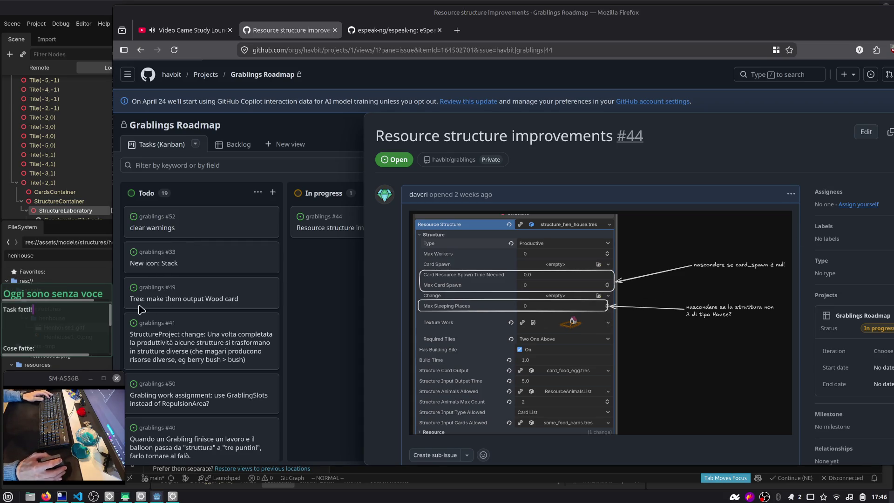
{"action": "mouse_move", "coordinate": [58, 318]}
{"action": "left_mouse_down"}
{"action": "mouse_move", "coordinate": [101, 325]}
{"action": "mouse_move", "coordinate": [468, 263]}
{"action": "mouse_move", "coordinate": [538, 138]}
{"action": "mouse_move", "coordinate": [503, 222]}
{"action": "left_mouse_up"}
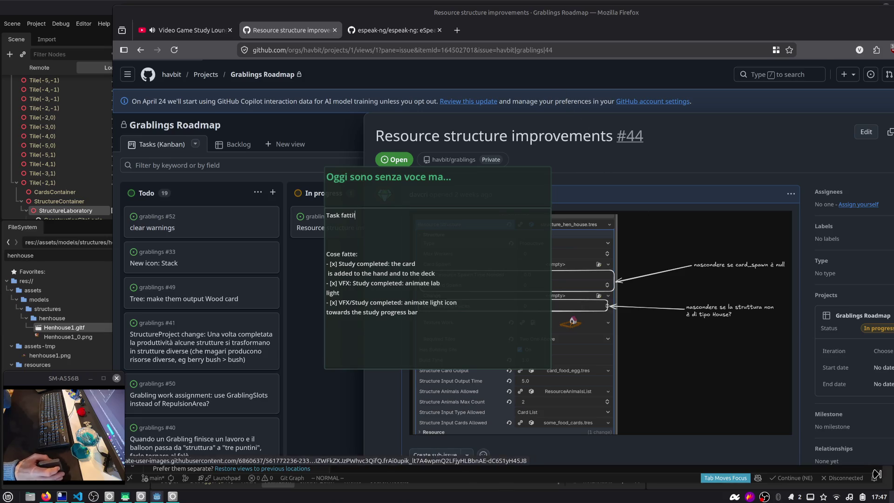
Step: Replace the done-tasks list with the 18:00 stopping note and 'Vi piace?'
{"action": "mouse_move", "coordinate": [879, 500]}
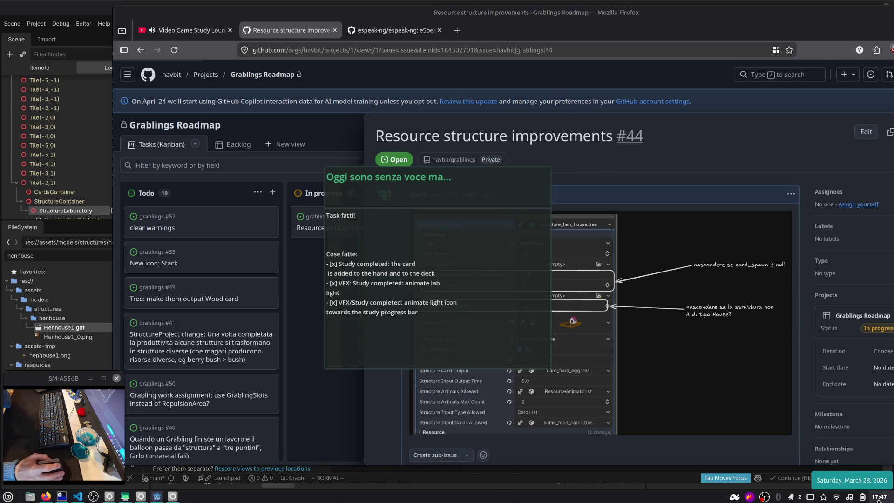
{"action": "left_click_drag", "start_coordinate": [340, 292], "coordinate": [498, 309]}
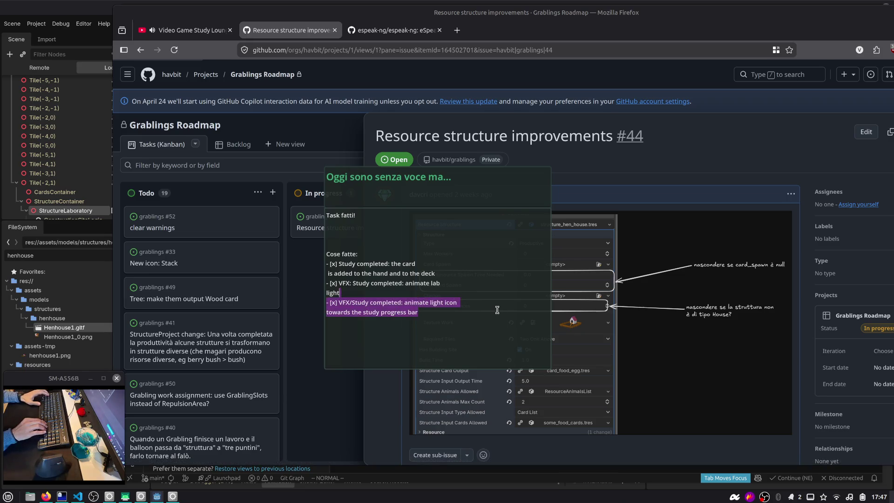
{"action": "key", "text": "shift+Up"}
{"action": "key", "text": "shift+Up"}
{"action": "key", "text": "shift+Up"}
{"action": "key", "text": "BackSpace"}
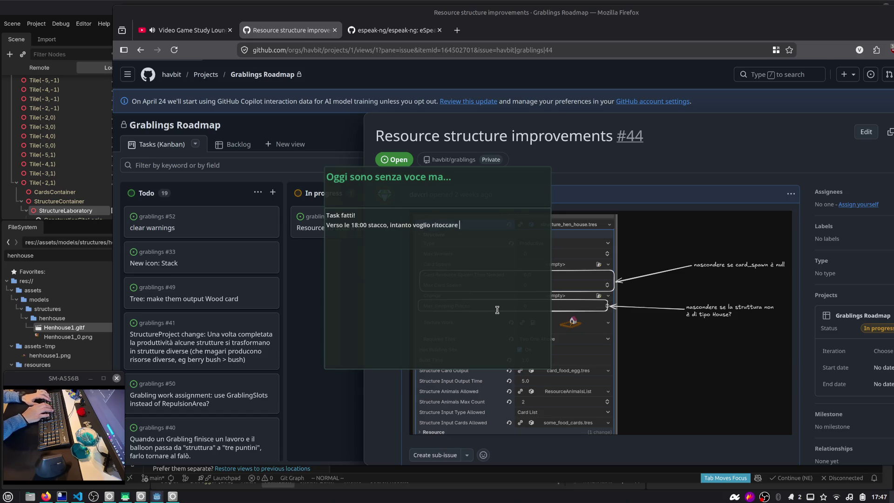
{"action": "type", "text": ".  Vi "}
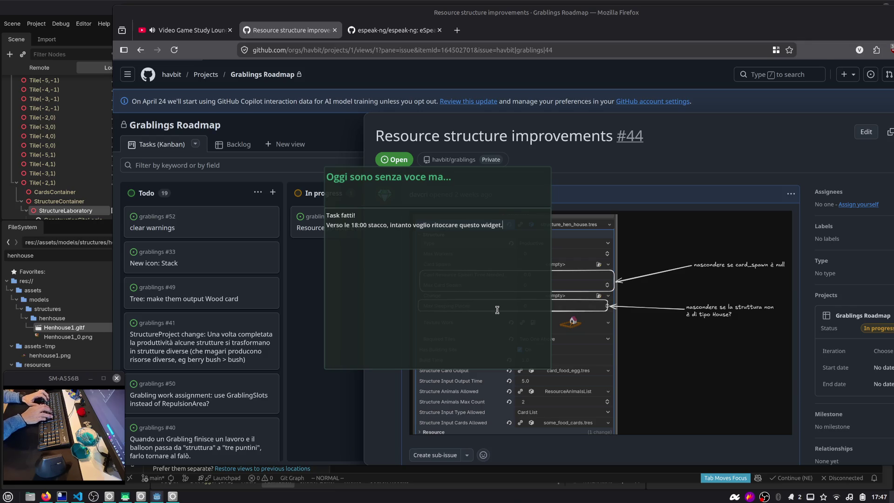
{"action": "type", "text": "piace?"}
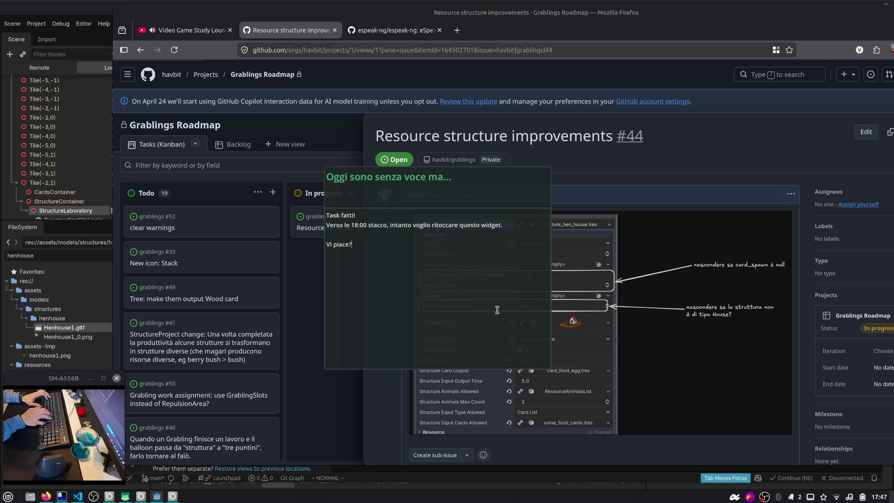
{"action": "key", "text": "shift+Home"}
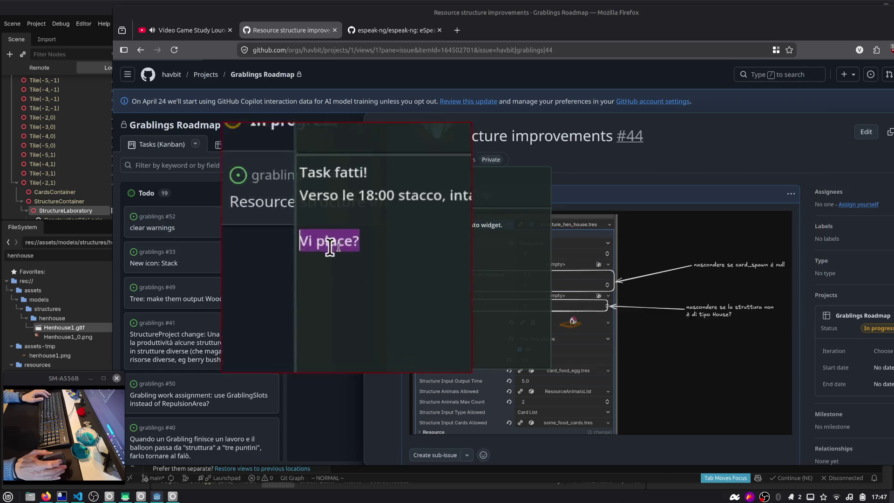
{"action": "left_click", "coordinate": [365, 256]}
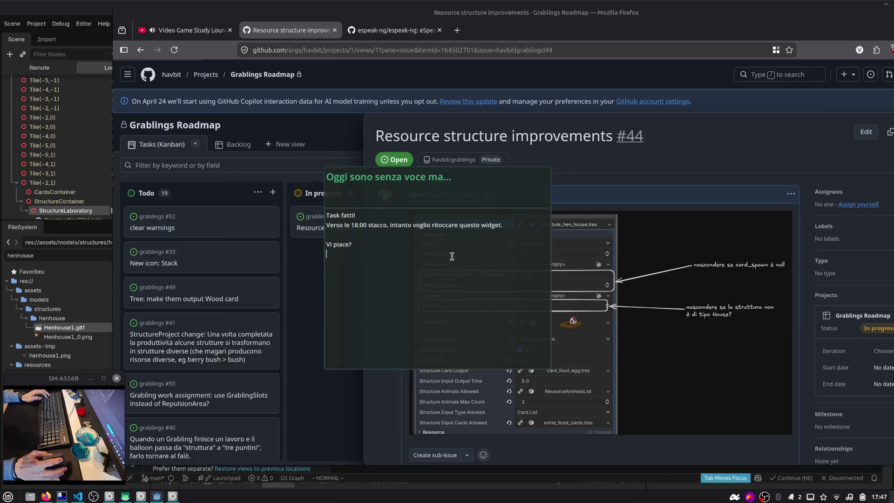
Step: Park the notes widget at the left edge below the Todo header and close the issue details
{"action": "left_click_drag", "start_coordinate": [452, 256], "coordinate": [131, 269]}
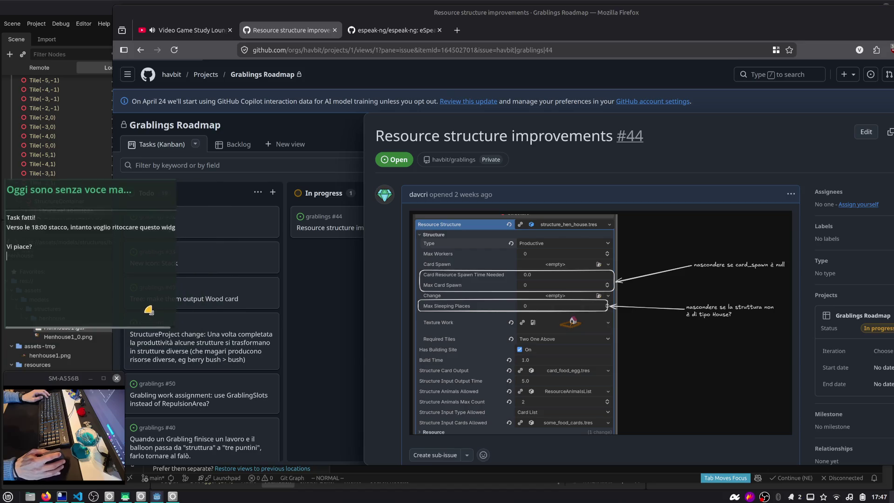
{"action": "left_click_drag", "start_coordinate": [149, 310], "coordinate": [146, 352]}
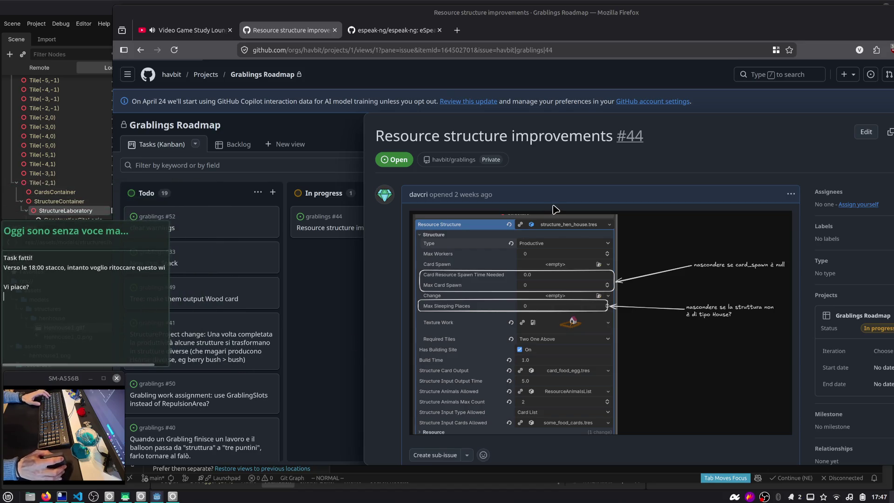
{"action": "scroll", "coordinate": [556, 209], "scroll_direction": "down", "scroll_amount": 5}
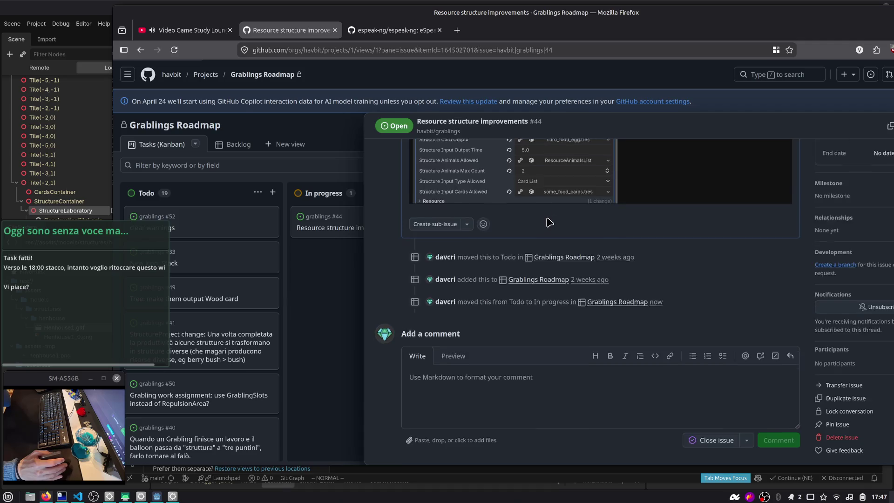
{"action": "scroll", "coordinate": [550, 223], "scroll_direction": "up", "scroll_amount": 5}
{"action": "left_click", "coordinate": [347, 275]}
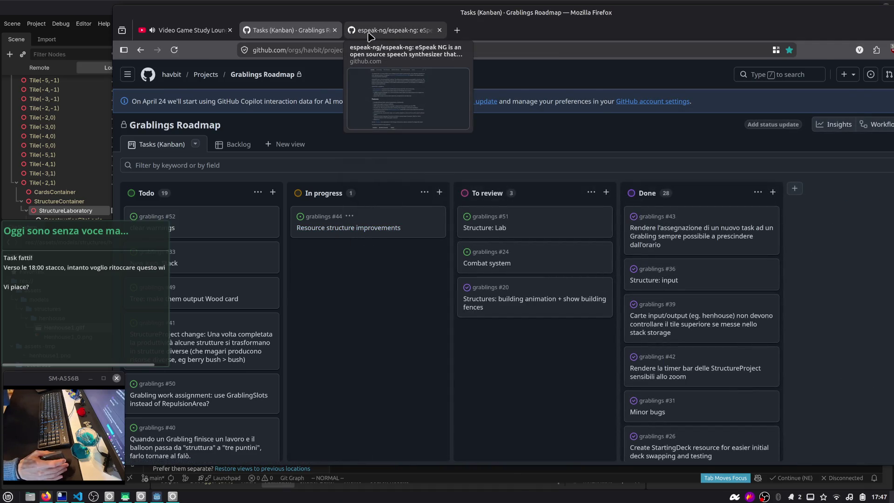
Step: Focus the camera terminal on the terminals workspace, then return to the Godot workspace
{"action": "key", "text": "ctrl+alt+Right"}
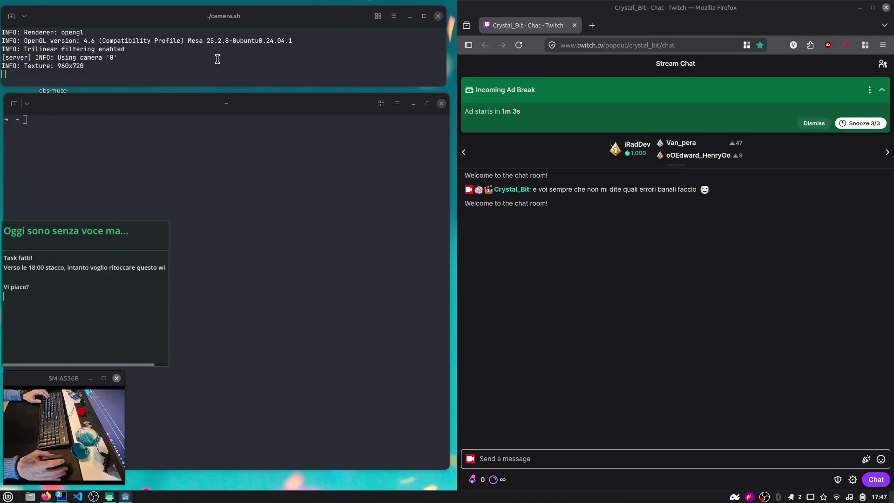
{"action": "left_click", "coordinate": [101, 42]}
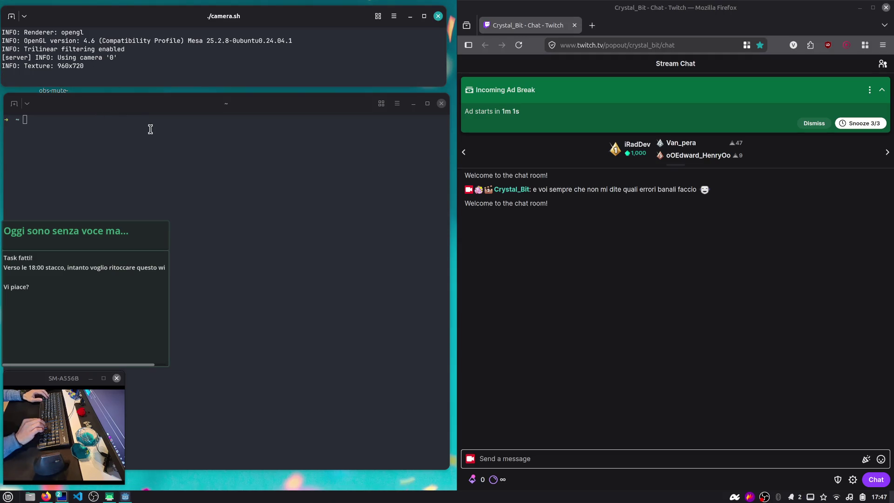
{"action": "key", "text": "ctrl+alt+Left"}
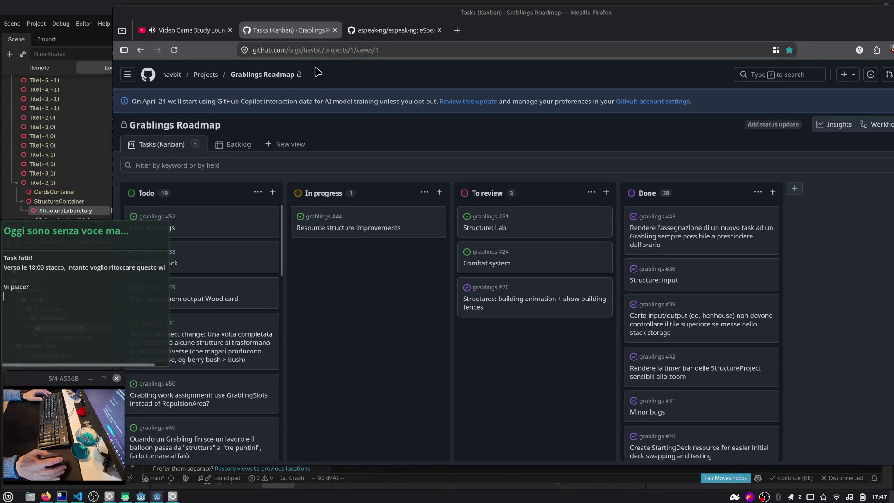
Step: Quit the Godot editor and relaunch Godot from the launcher to reach the Project Manager
{"action": "left_click", "coordinate": [86, 18]}
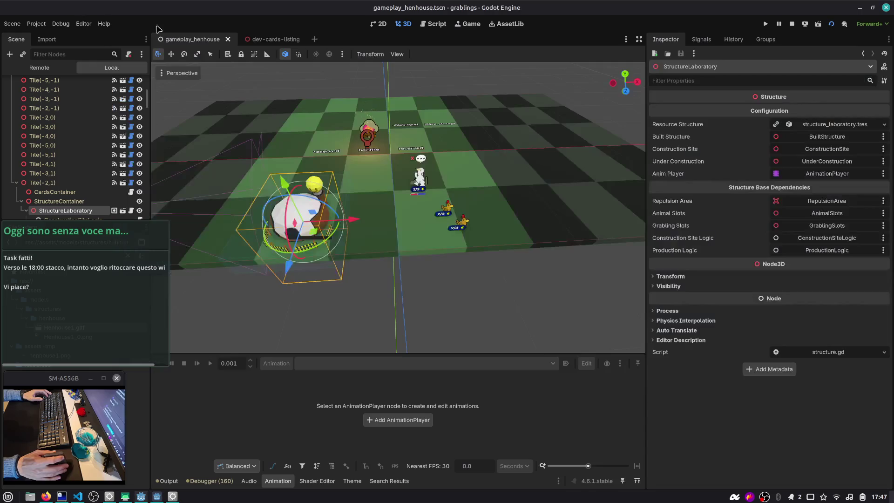
{"action": "left_click", "coordinate": [885, 12]}
{"action": "left_click", "coordinate": [477, 258]}
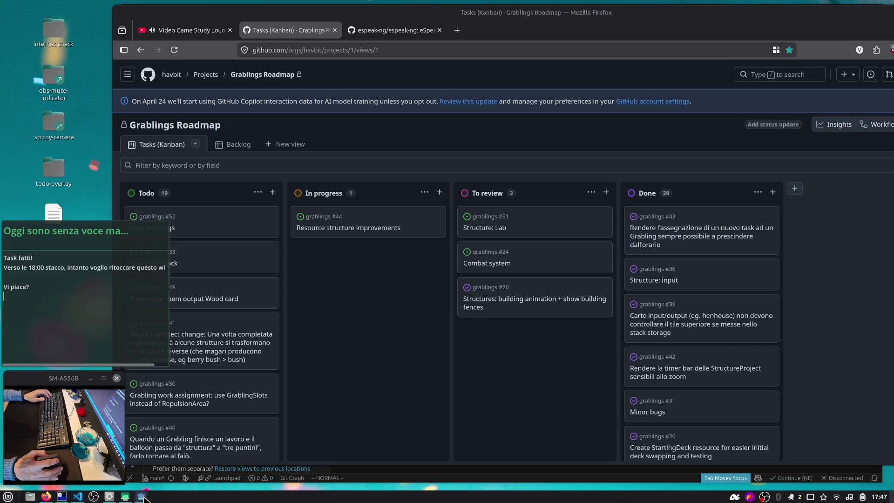
{"action": "key", "text": "alt+space"}
{"action": "type", "text": "godo"}
{"action": "key", "text": "Return"}
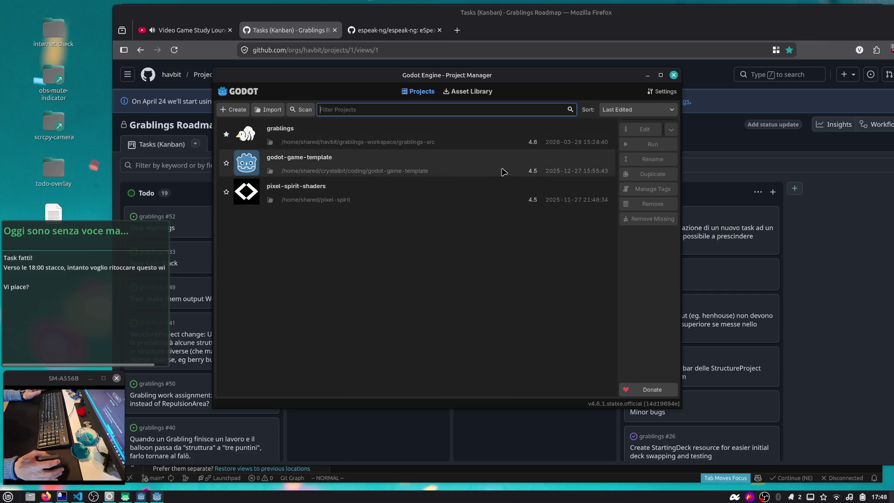
Step: Select godot-game-template, then open a fresh terminal, accept the Oh My Zsh update and clear it
{"action": "left_click", "coordinate": [401, 150]}
{"action": "left_click", "coordinate": [61, 272]}
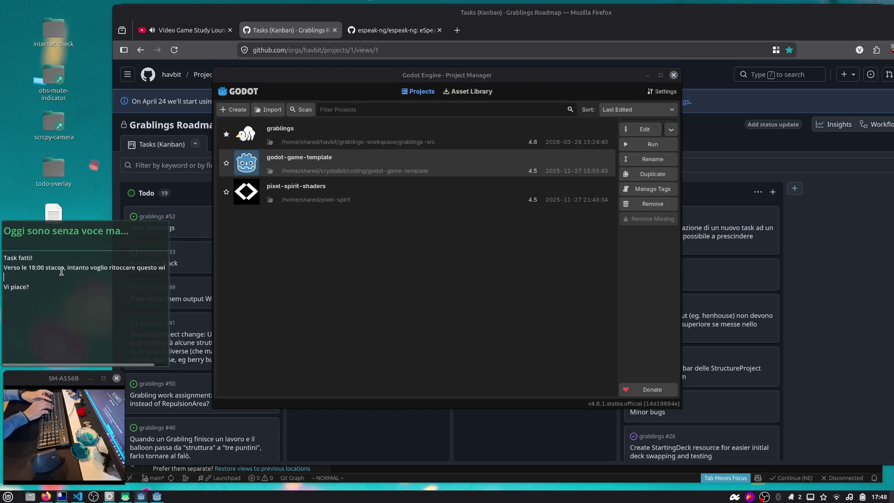
{"action": "key", "text": "ctrl+alt+t"}
{"action": "key", "text": "Return"}
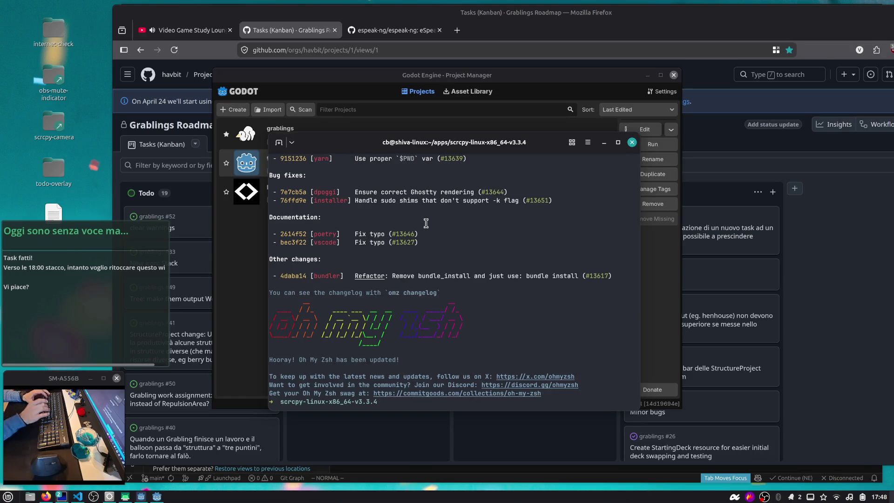
{"action": "key", "text": "ctrl+l"}
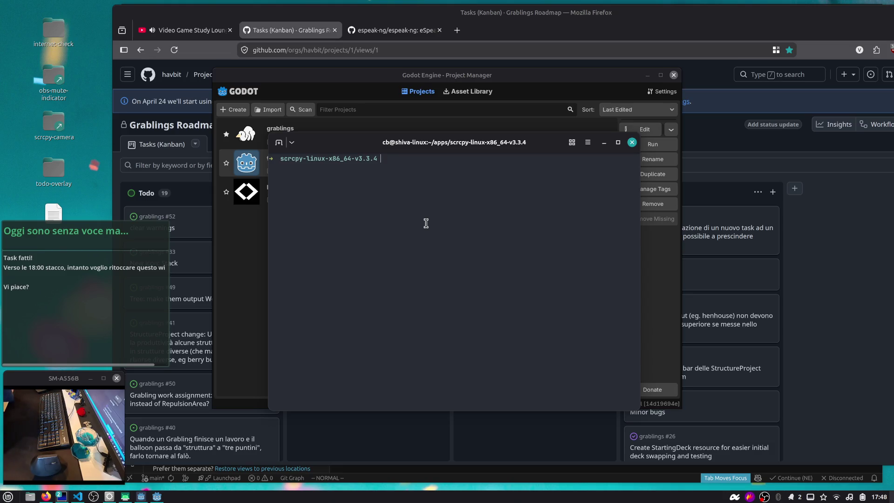
Step: cd into ~/../shared/crystalbit/todo-overlay and list its contents, finding it empty
{"action": "type", "text": "cd ~/.."}
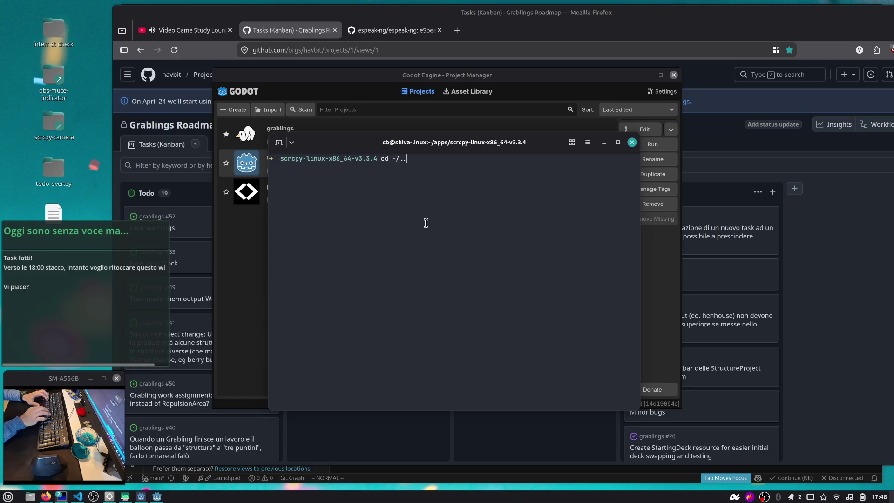
{"action": "type", "text": "/shared/"}
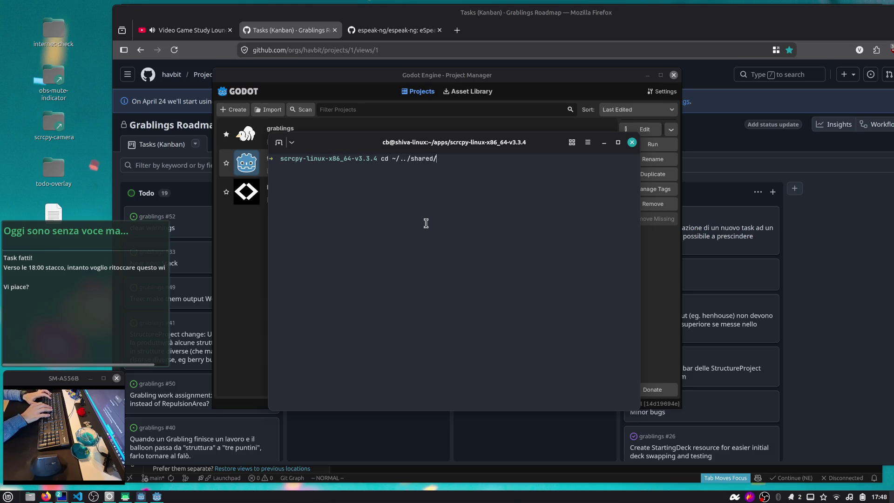
{"action": "key", "text": "Tab"}
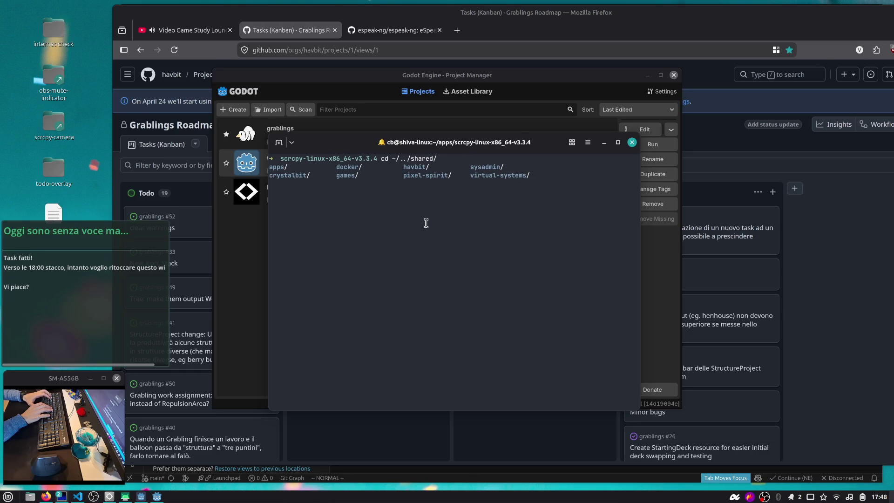
{"action": "type", "text": "c"}
{"action": "key", "text": "Tab"}
{"action": "key", "text": "Tab"}
{"action": "key", "text": "Tab"}
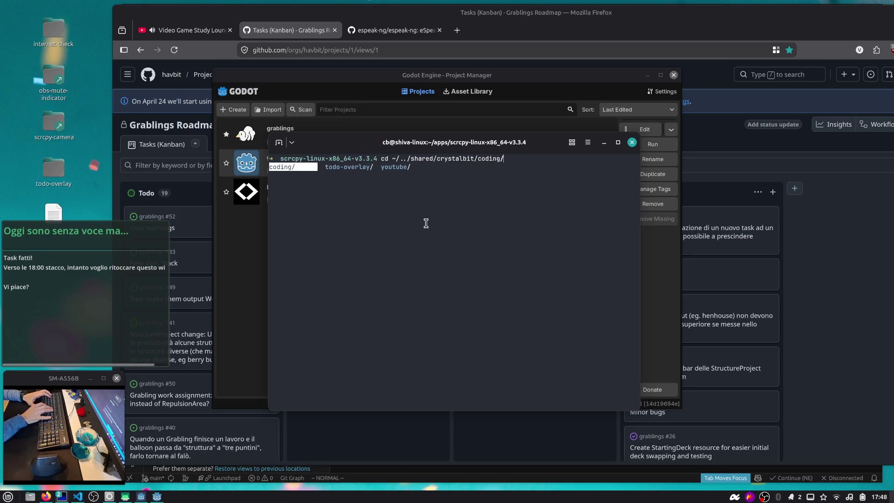
{"action": "key", "text": "Tab"}
{"action": "key", "text": "Return"}
{"action": "key", "text": "Return"}
{"action": "key", "text": "ctrl+l"}
{"action": "type", "text": "ls"}
{"action": "key", "text": "Return"}
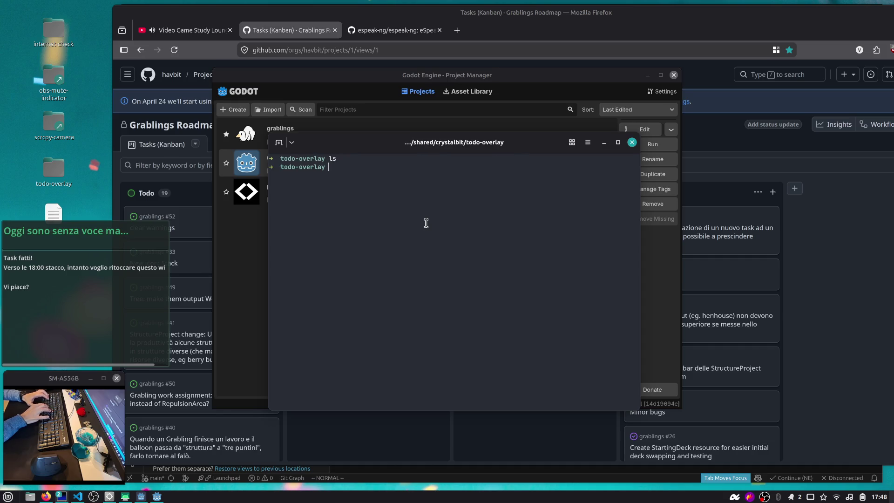
{"action": "key", "text": "Return"}
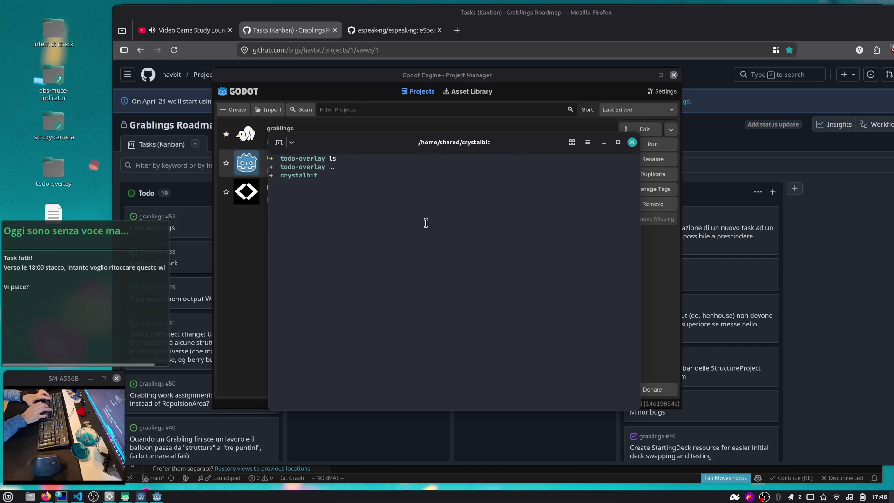
Step: Remove the empty todo-overlay folder with rmdir, then enlarge and clear the terminal
{"action": "type", "text": "todo-overlay/"}
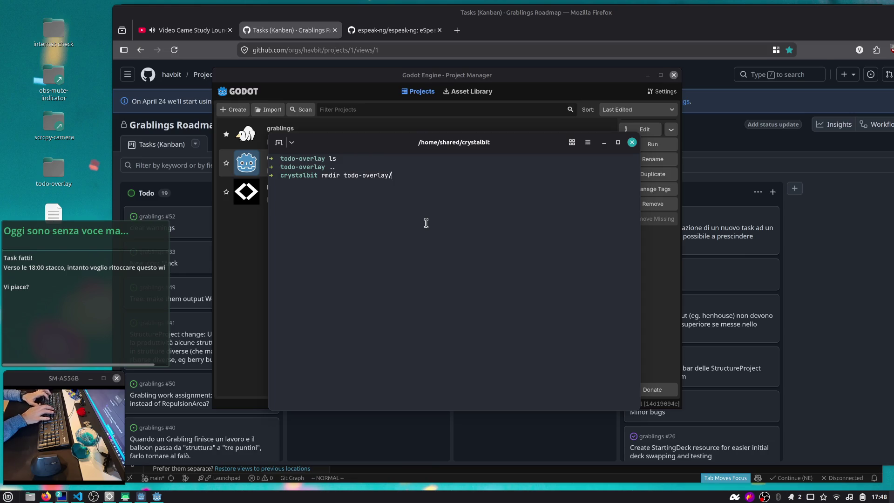
{"action": "key", "text": "Return"}
{"action": "key", "text": "ctrl+plus"}
{"action": "key", "text": "ctrl+plus"}
{"action": "key", "text": "ctrl+l"}
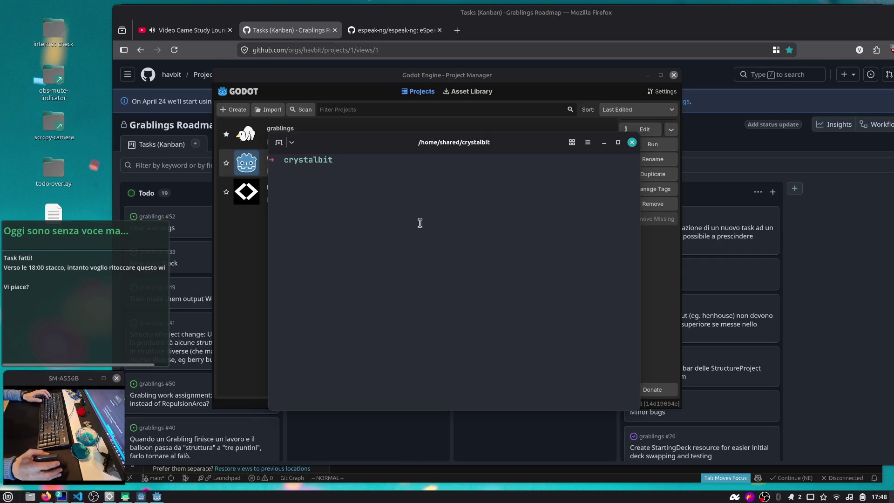
{"action": "double_click", "coordinate": [489, 45]}
{"action": "key", "text": "alt+Tab"}
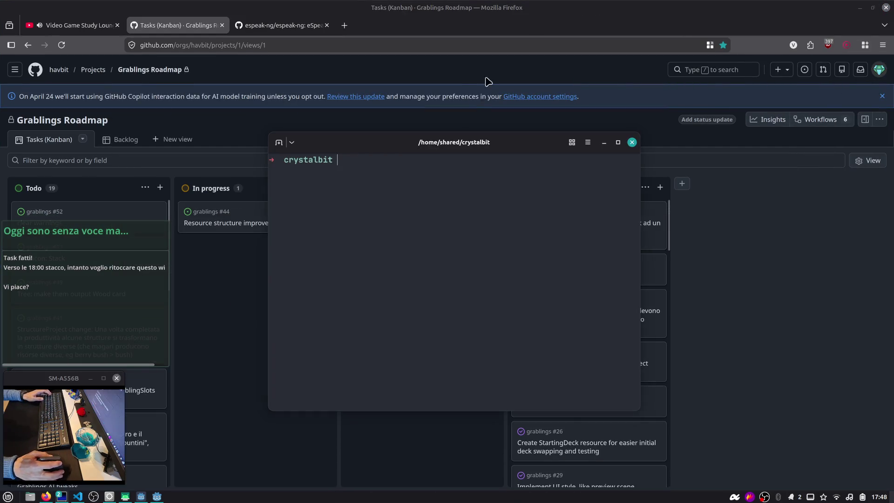
Step: Move the terminal window up and left, then list the home folder contents
{"action": "left_click_drag", "start_coordinate": [381, 238], "coordinate": [352, 224]}
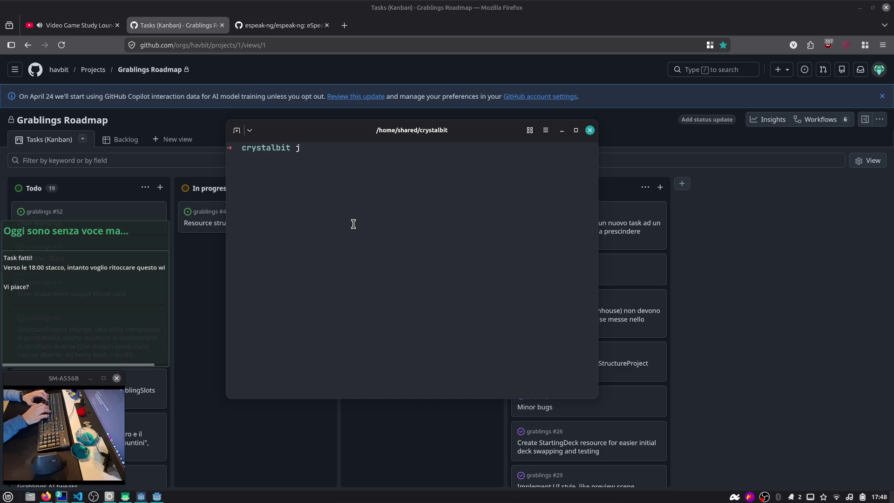
{"action": "key", "text": "Return"}
{"action": "type", "text": "l"}
{"action": "key", "text": "Return"}
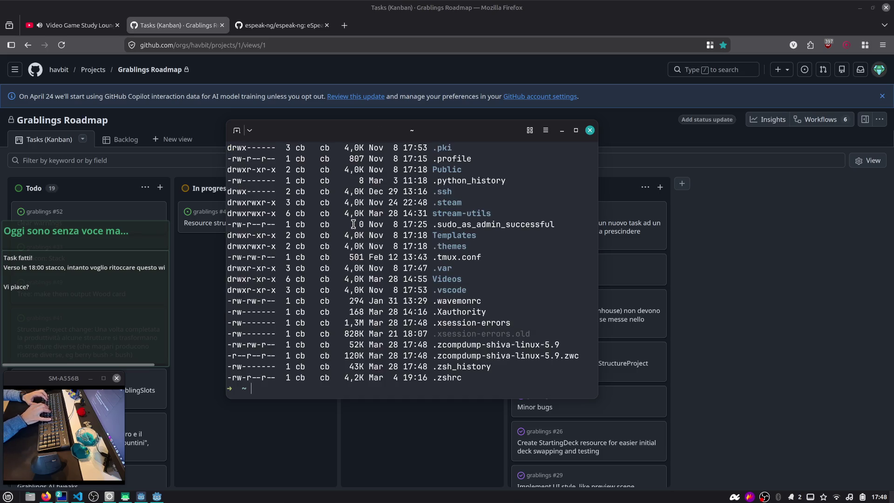
{"action": "key", "text": "ctrl+l"}
{"action": "key", "text": "Return"}
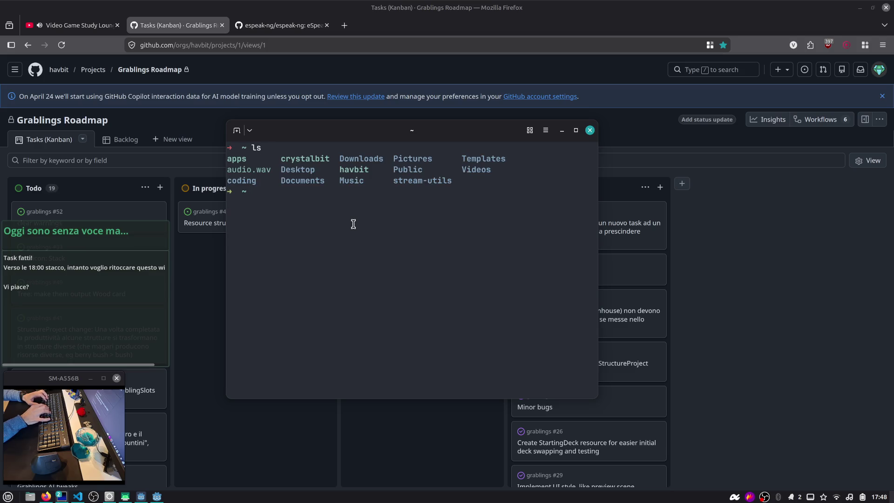
Step: Browse into the crystalbit folder and its coding folder, listing their contents
{"action": "type", "text": "cdc"}
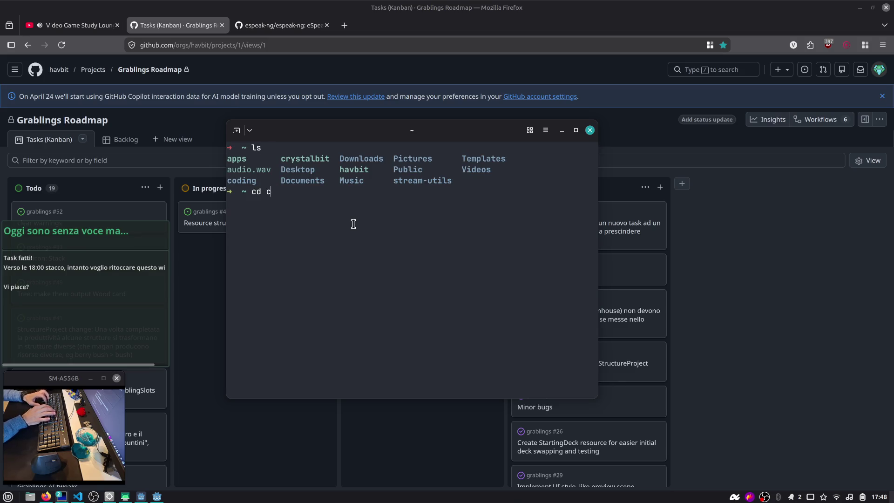
{"action": "key", "text": "Tab"}
{"action": "key", "text": "Return"}
{"action": "type", "text": "ls"}
{"action": "key", "text": "Return"}
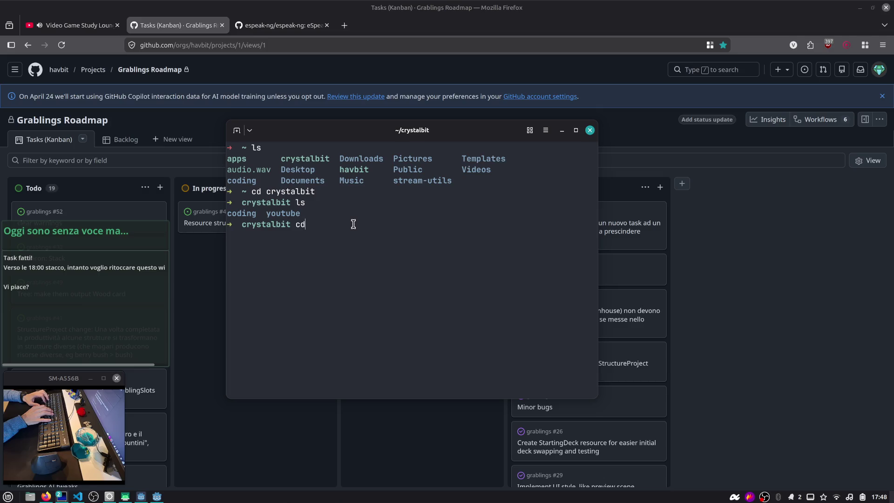
{"action": "type", "text": "c"}
{"action": "key", "text": "Tab"}
{"action": "key", "text": "Return"}
{"action": "type", "text": "ls"}
{"action": "key", "text": "Return"}
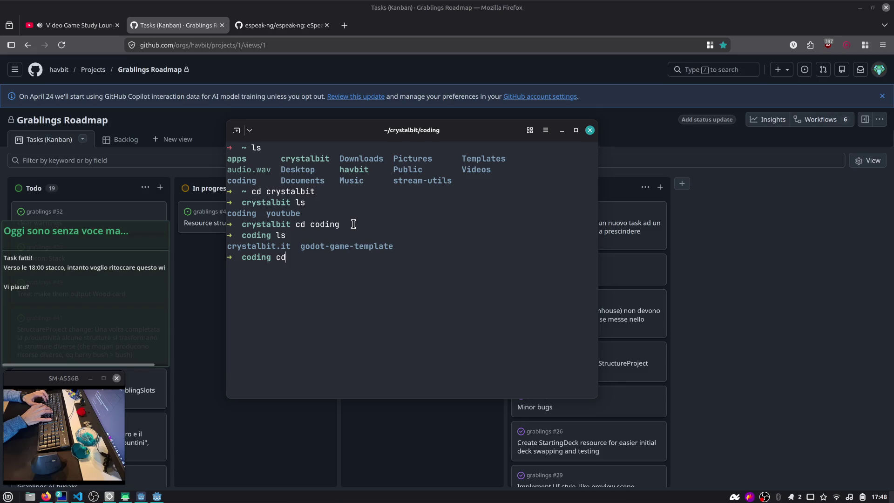
Step: Go to ~/Desktop/todo-overlay, list its files, and run nvim todo
{"action": "key", "text": "Return"}
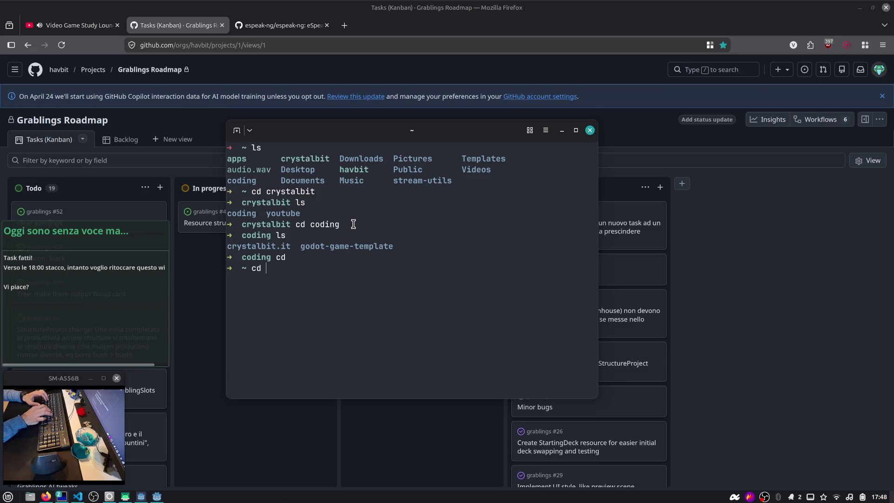
{"action": "key", "text": "Tab"}
{"action": "key", "text": "Return"}
{"action": "key", "text": "ctrl+l"}
{"action": "type", "text": "ls"}
{"action": "key", "text": "Return"}
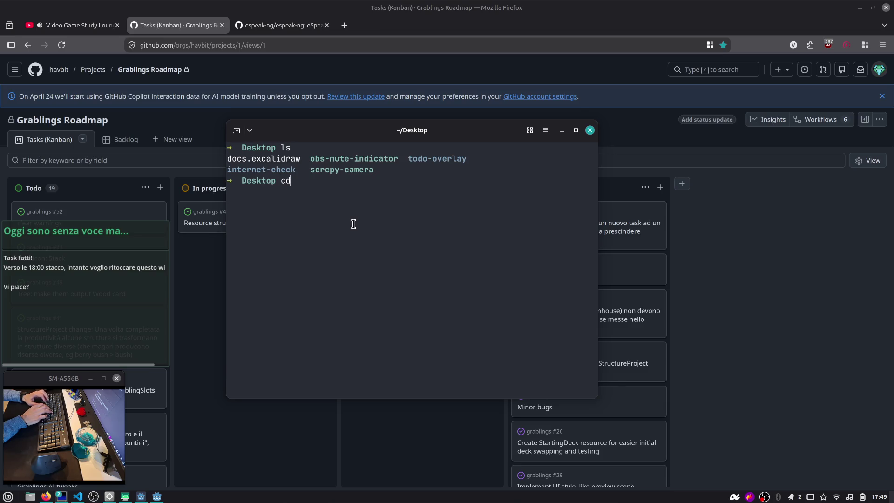
{"action": "key", "text": "Tab"}
{"action": "key", "text": "Return"}
{"action": "key", "text": "ctrl+l"}
{"action": "type", "text": "ls"}
{"action": "key", "text": "Return"}
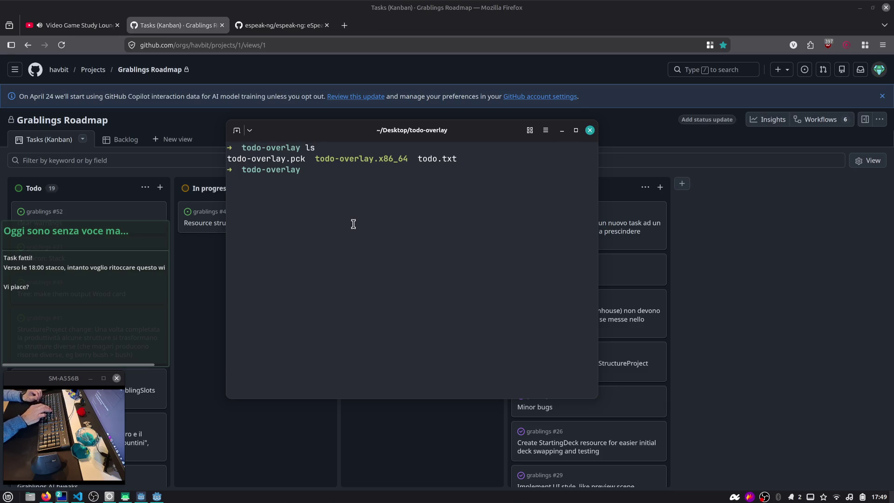
{"action": "type", "text": "do"}
{"action": "key", "text": "Return"}
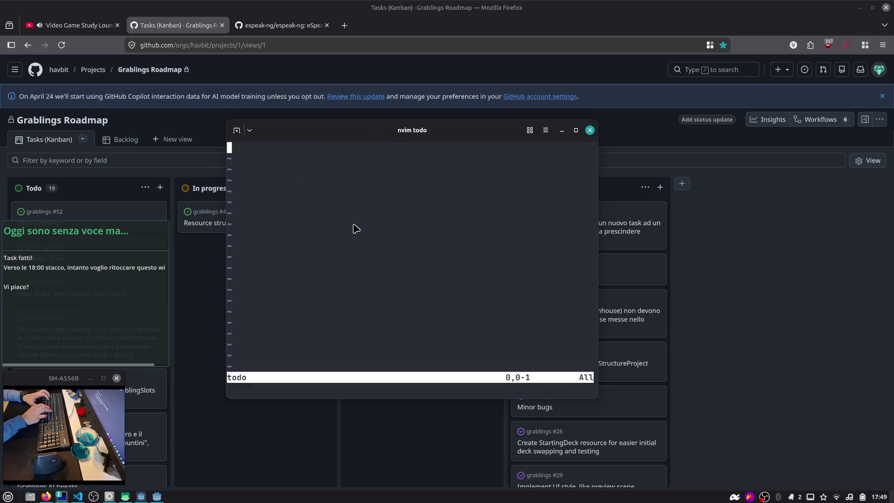
Step: Quit the empty buffer, open todo.txt, change the scale to 1.5 and save
{"action": "type", "text": ":q"}
{"action": "key", "text": "Return"}
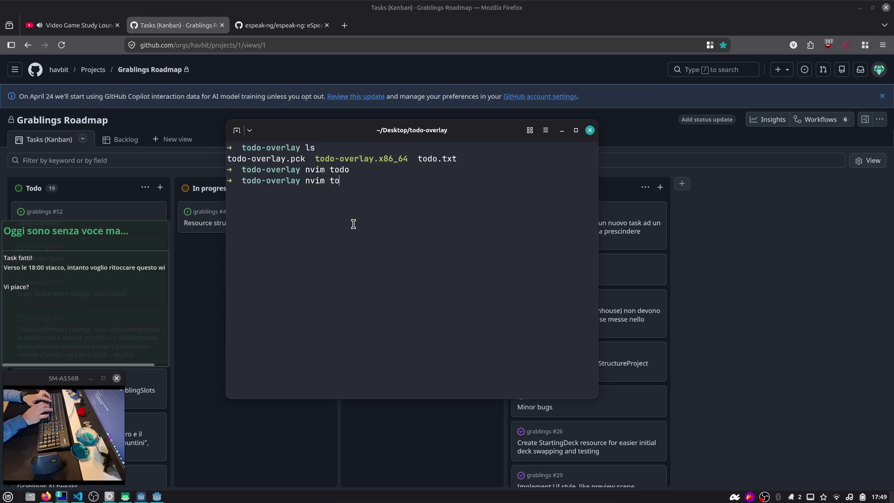
{"action": "key", "text": "Tab"}
{"action": "type", "text": ".txt"}
{"action": "key", "text": "Return"}
{"action": "key", "text": "shift+g"}
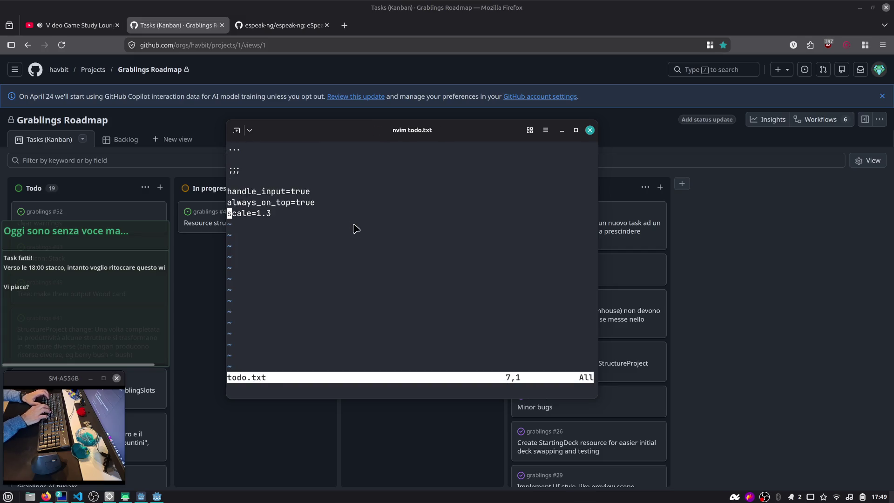
{"action": "key", "text": "A"}
{"action": "key", "text": "BackSpace"}
{"action": "type", "text": "5"}
{"action": "key", "text": "Escape"}
{"action": "type", "text": ":w"}
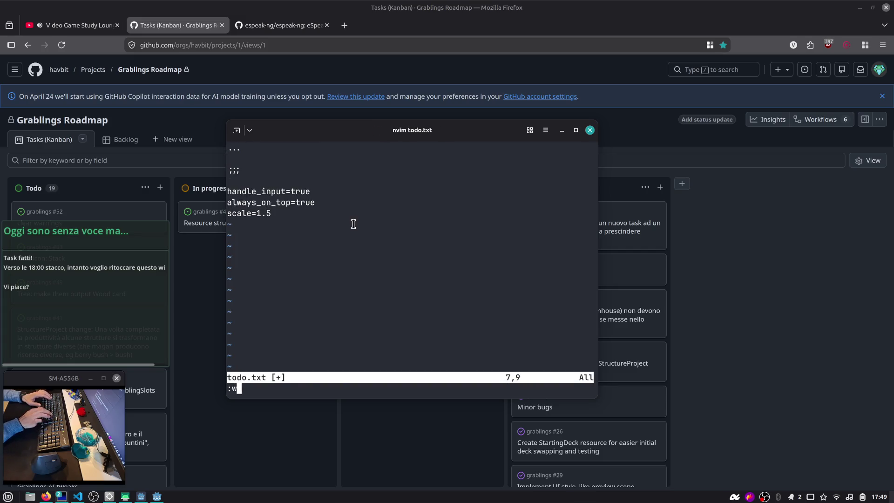
{"action": "key", "text": "Return"}
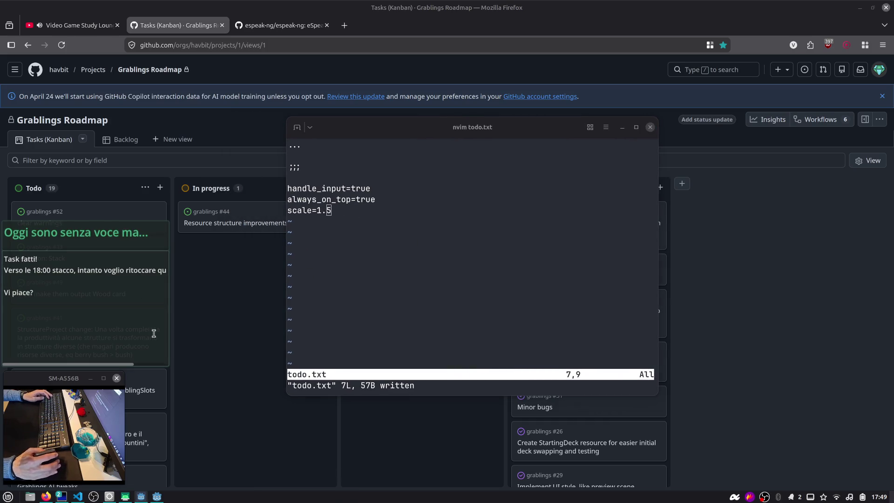
Step: Change the todo.txt scale value to 2.0 and save the file
{"action": "key", "text": "super"}
{"action": "left_click", "coordinate": [371, 200]}
{"action": "left_click", "coordinate": [375, 212]}
{"action": "key", "text": "A"}
{"action": "key", "text": "BackSpace"}
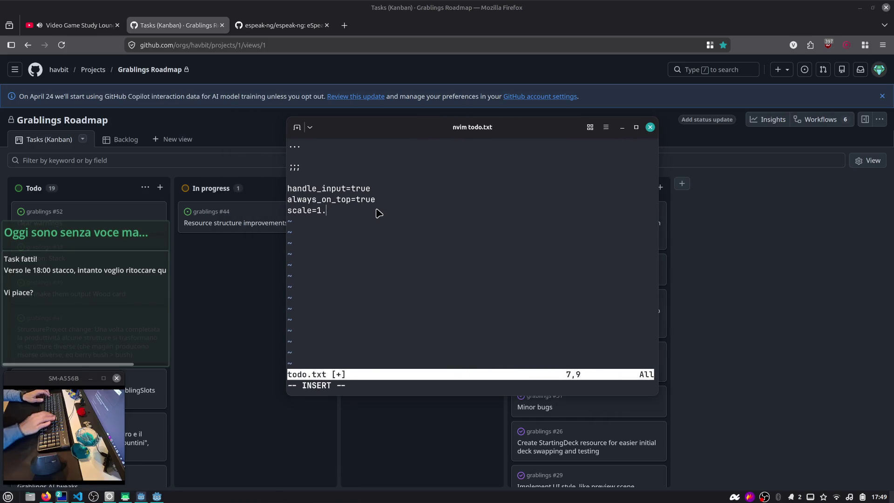
{"action": "key", "text": "BackSpace"}
{"action": "key", "text": "BackSpace"}
{"action": "type", "text": "2.0"}
{"action": "key", "text": "Escape"}
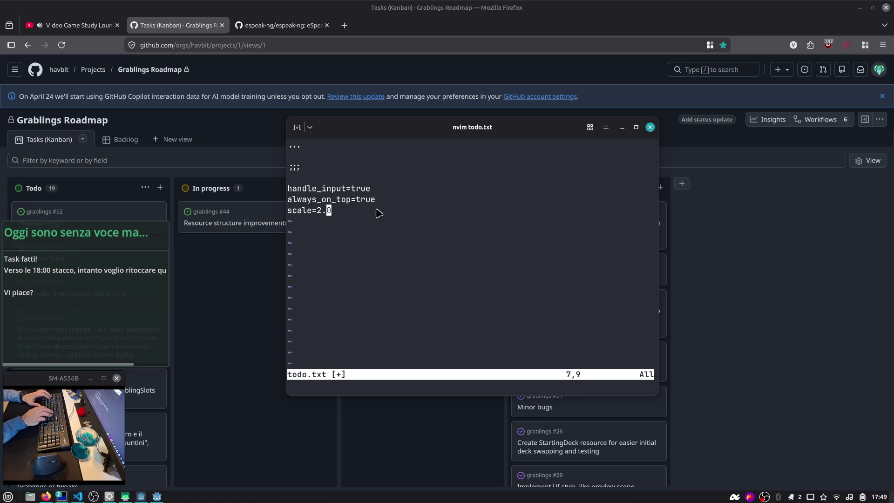
{"action": "type", "text": ":w"}
{"action": "key", "text": "Return"}
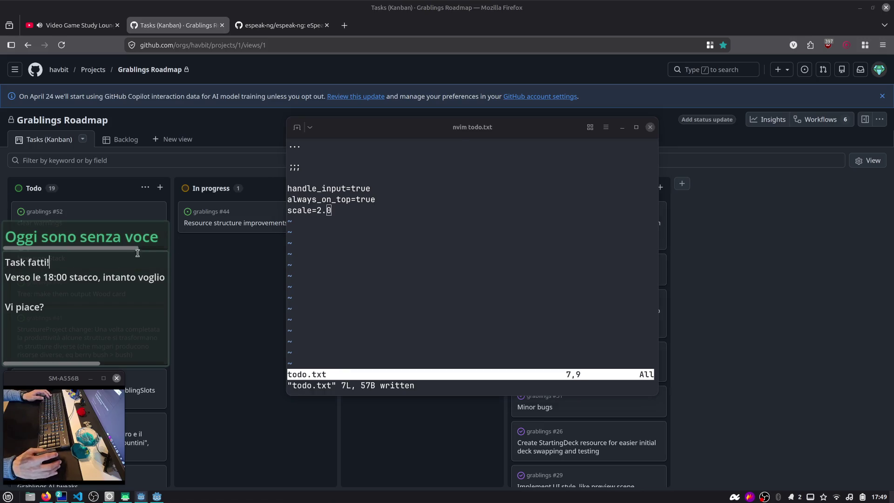
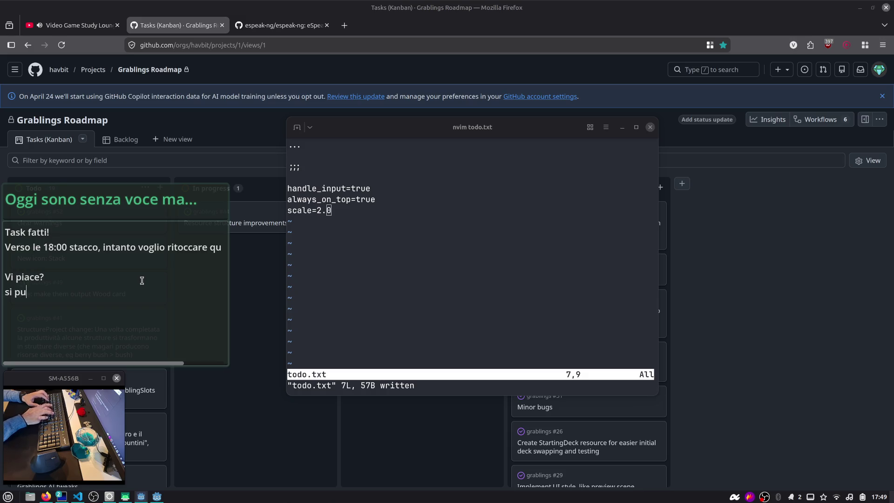
Step: Type the overlay note 'configurare un fattore di scala in un file di testo che viene letto ad ogni modifica (in realtà'
{"action": "type", "text": "configurare un fa"}
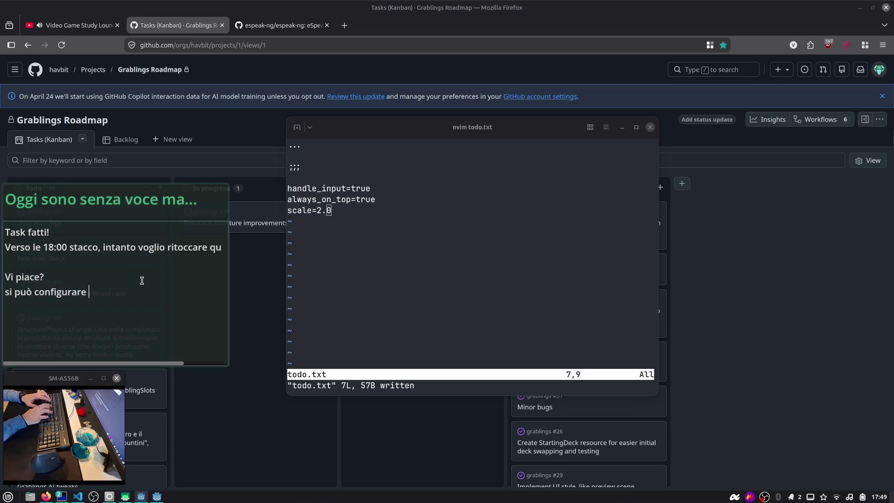
{"action": "type", "text": "ttore di sc"}
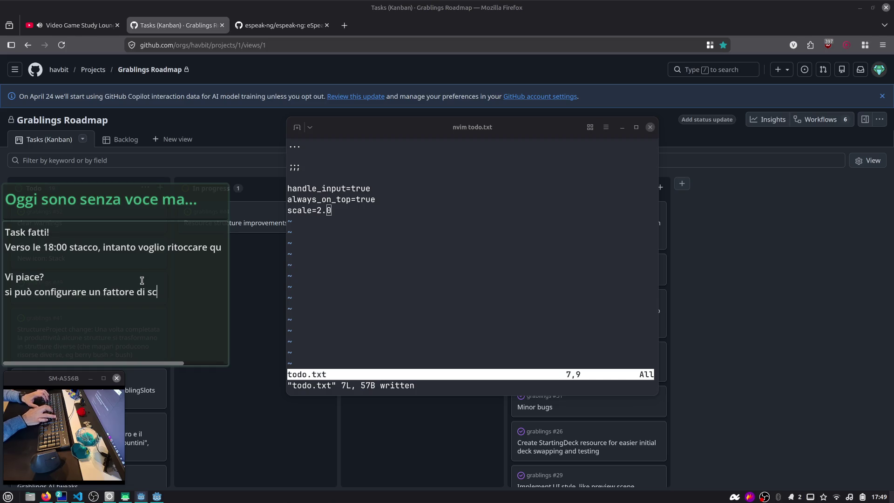
{"action": "type", "text": "ala in un "}
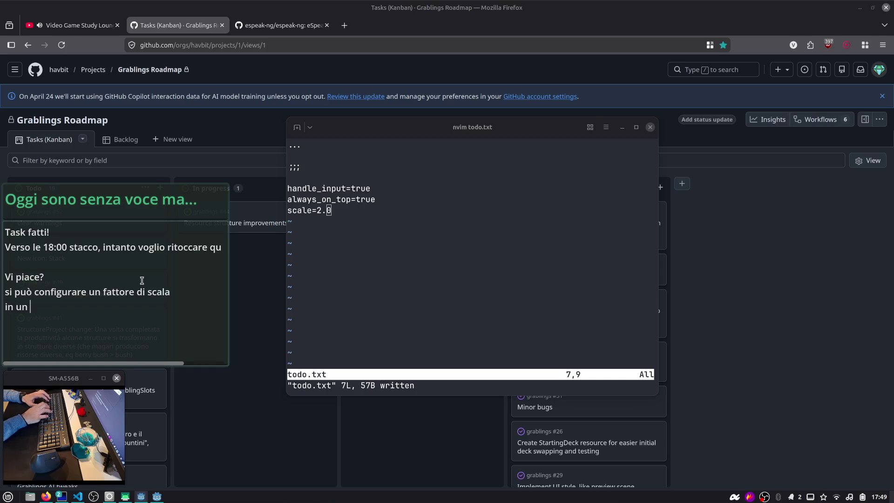
{"action": "type", "text": "file di testo che viene letto"}
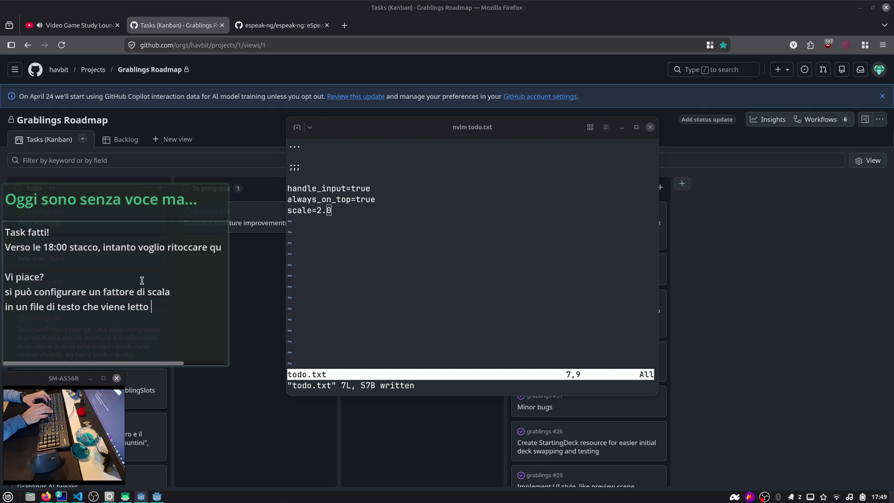
{"action": "type", "text": "ad ogni modificoa"}
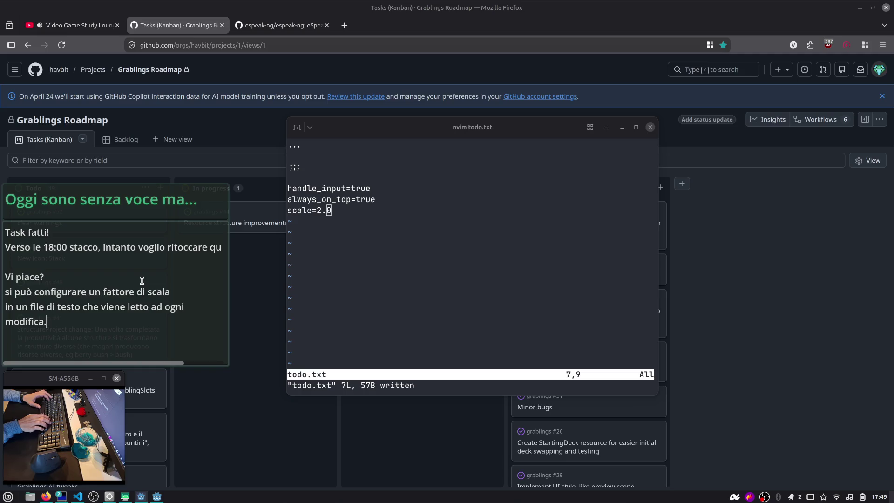
{"action": "type", "text": " ("}
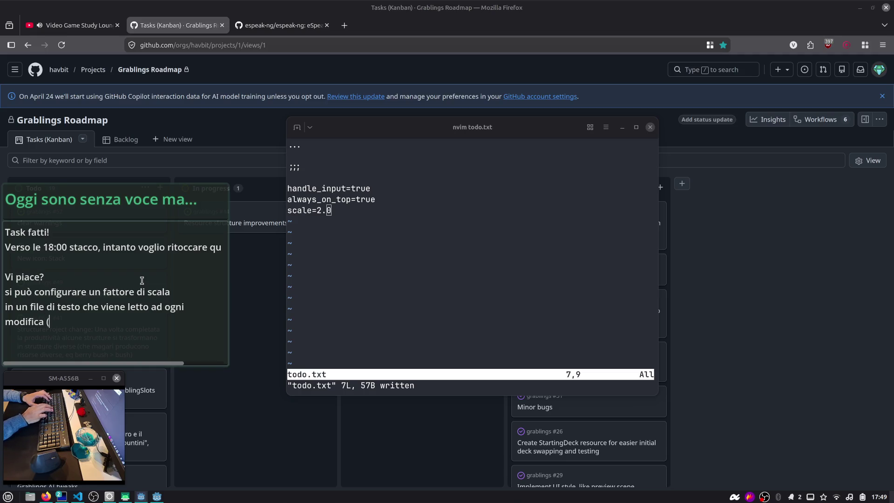
{"action": "type", "text": "eal"}
{"action": "type", "text": "à non è proprio così)."}
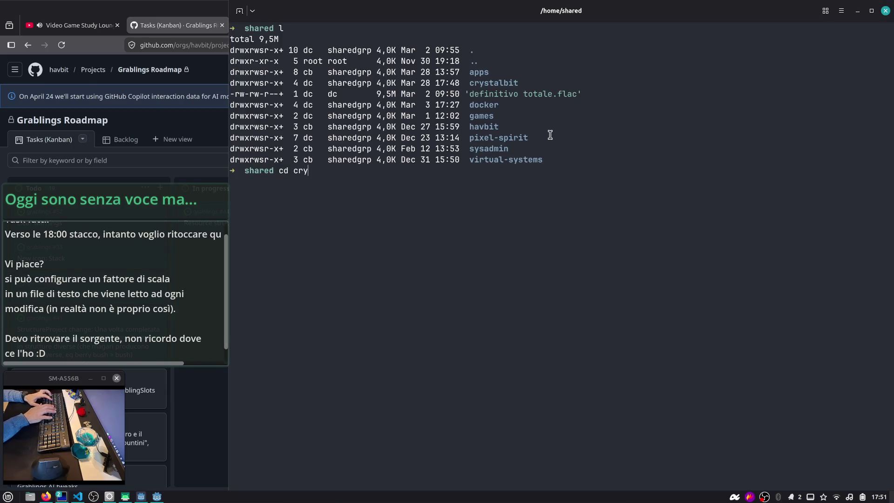
Step: Enter the crystalbit folder and its coding subfolder, listing the contents of each
{"action": "key", "text": "Tab"}
{"action": "key", "text": "Return"}
{"action": "type", "text": "ls"}
{"action": "key", "text": "Return"}
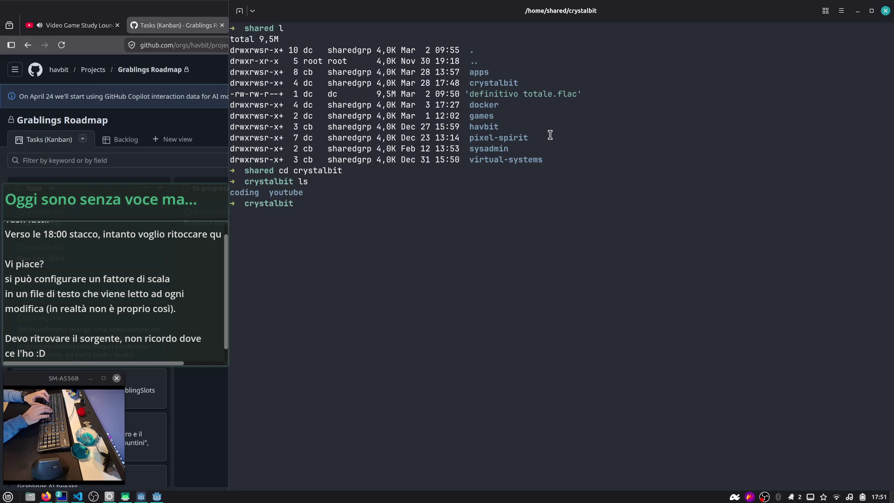
{"action": "type", "text": "cd coding"}
{"action": "key", "text": "Return"}
{"action": "type", "text": "ls"}
{"action": "key", "text": "Return"}
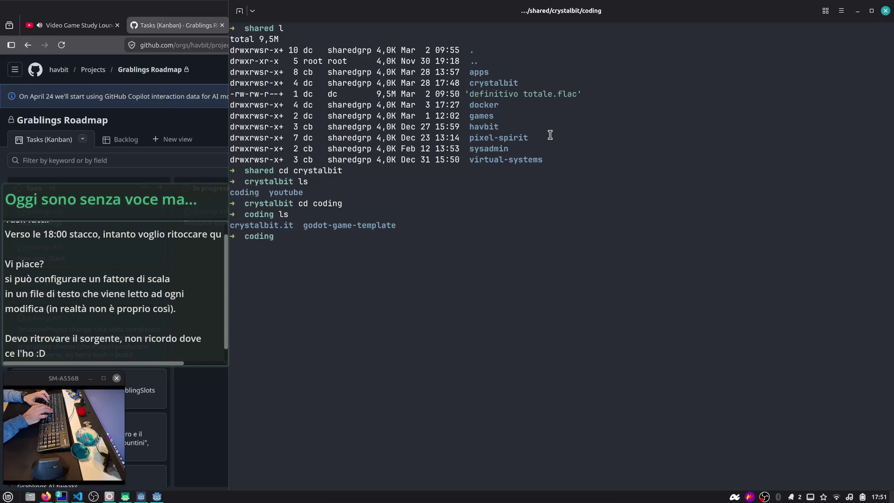
{"action": "type", "text": "."}
Step: Go back up to /home/shared, peek into the apps folder, and list shared on a cleared screen
{"action": "key", "text": "Return"}
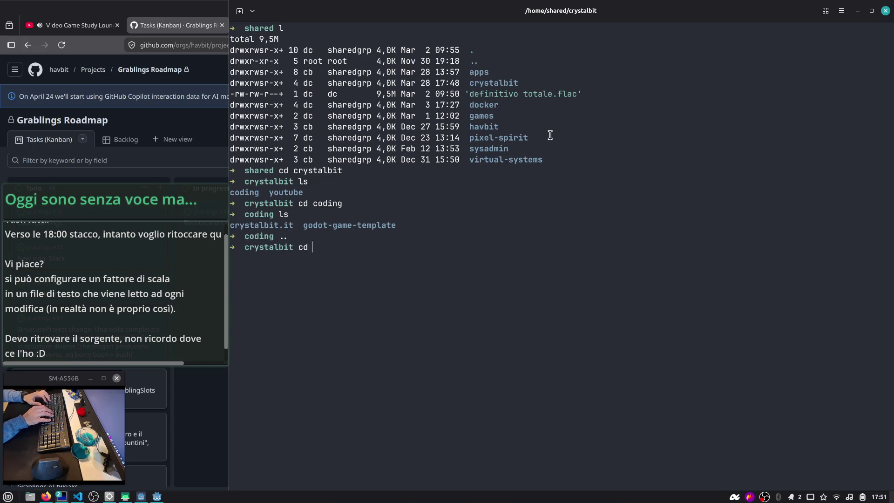
{"action": "type", "text": "app"}
{"action": "key", "text": "BackSpace"}
{"action": "key", "text": "BackSpace"}
{"action": "key", "text": "BackSpace"}
{"action": "type", "text": ".."}
{"action": "key", "text": "Return"}
{"action": "type", "text": "ls"}
{"action": "key", "text": "Return"}
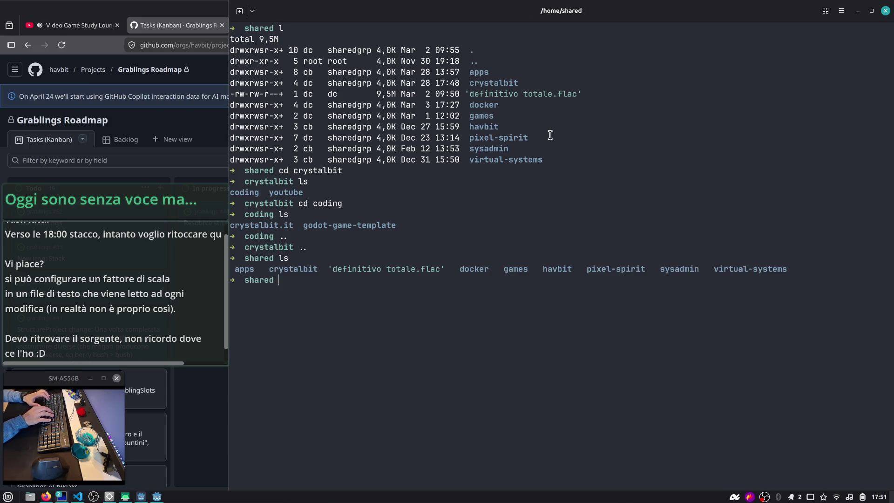
{"action": "type", "text": "apps"}
{"action": "key", "text": "Return"}
{"action": "key", "text": "ctrl+l"}
{"action": "type", "text": "ls"}
{"action": "key", "text": "Return"}
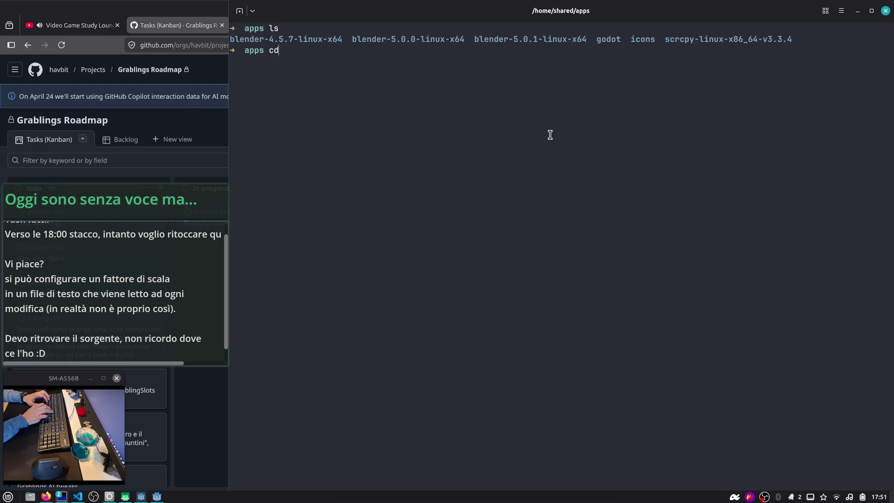
{"action": "key", "text": "Return"}
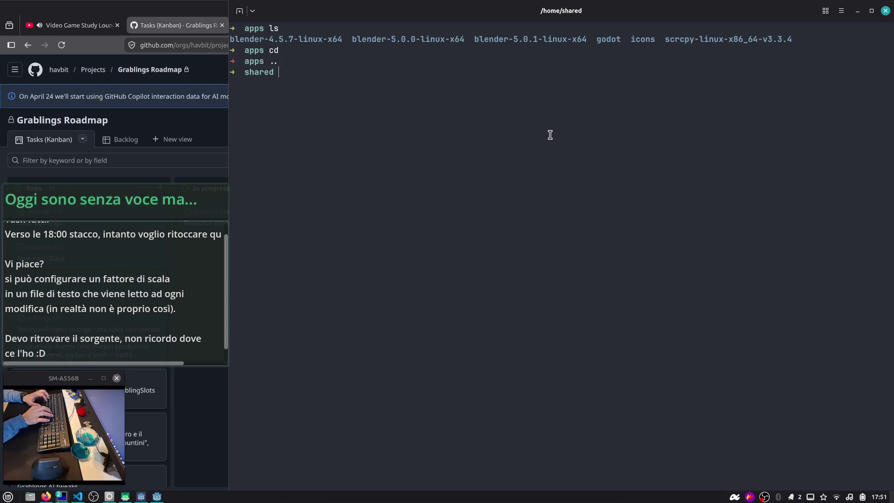
{"action": "key", "text": "ctrl+l"}
{"action": "type", "text": "ls"}
{"action": "key", "text": "Return"}
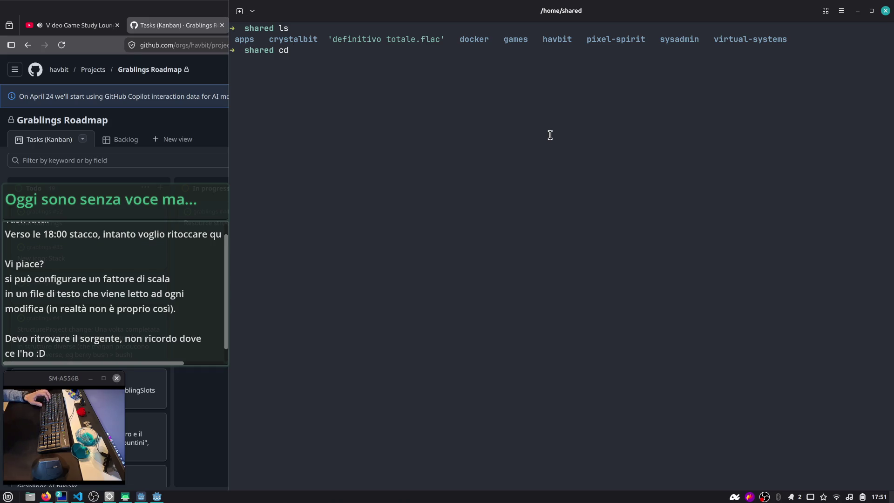
Step: Navigate from /home into ~/stream-utils/todo-overlay-src and clear the terminal
{"action": "type", "text": ".."}
{"action": "key", "text": "Return"}
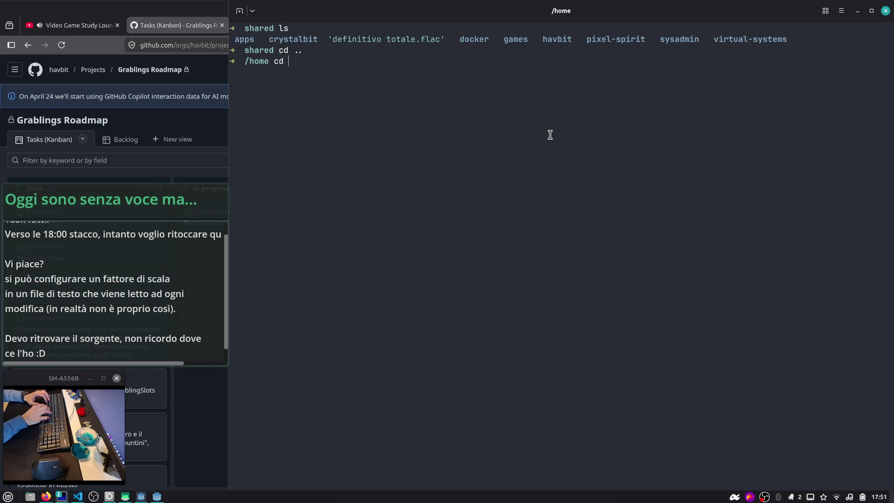
{"action": "key", "text": "Return"}
{"action": "type", "text": "ls"}
{"action": "key", "text": "Return"}
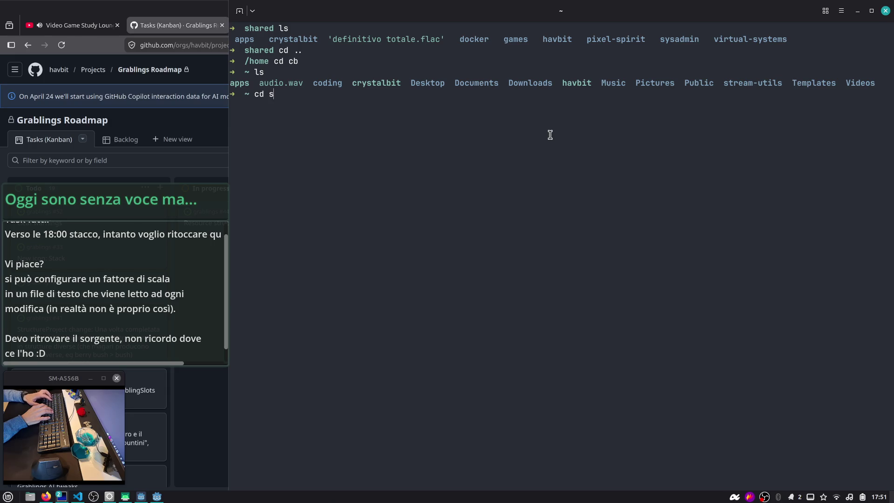
{"action": "key", "text": "Return"}
{"action": "key", "text": "ctrl+l"}
{"action": "type", "text": "sl"}
{"action": "key", "text": "Return"}
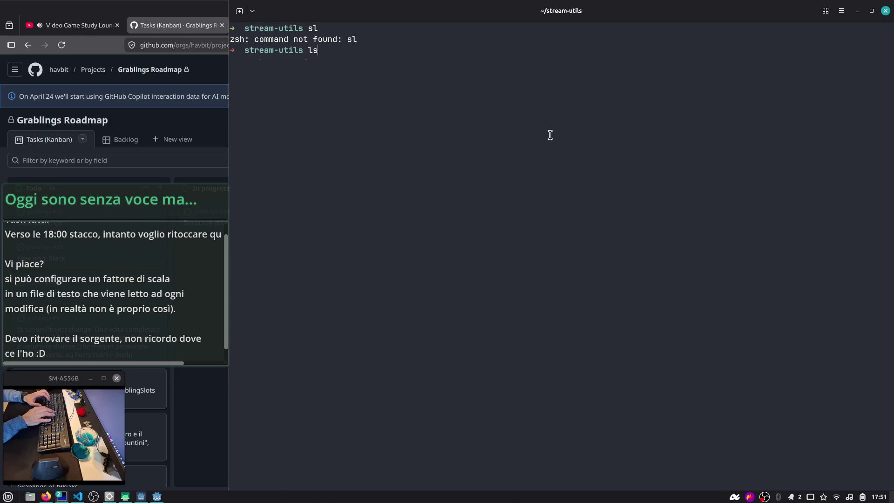
{"action": "key", "text": "Return"}
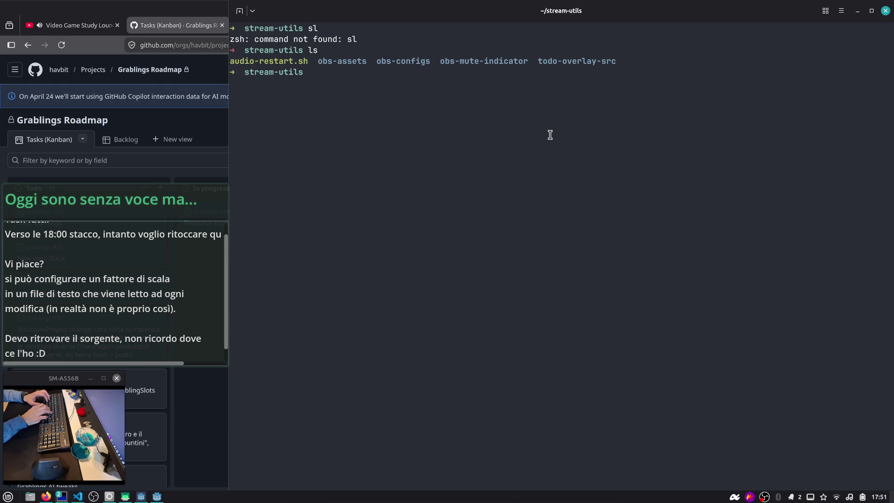
{"action": "type", "text": "todo-overlay-src/"}
{"action": "key", "text": "Return"}
{"action": "key", "text": "ctrl+l"}
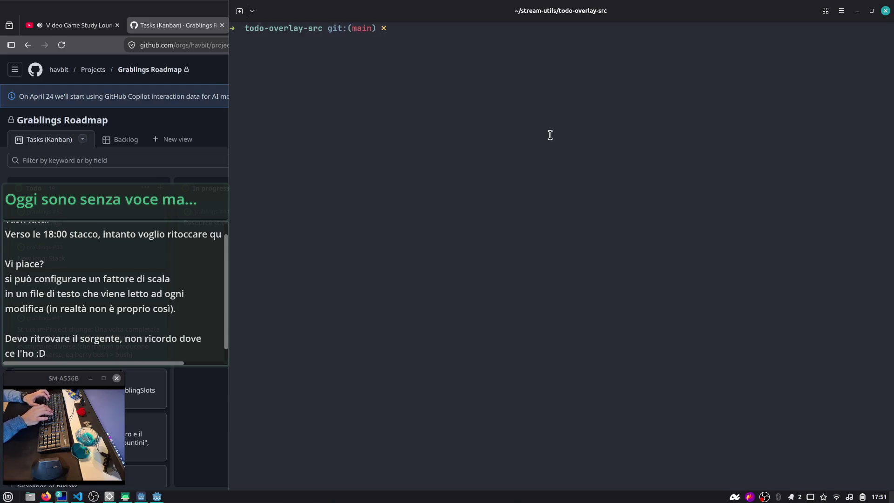
{"action": "scroll", "coordinate": [275, 42], "scroll_direction": "up", "scroll_amount": 5}
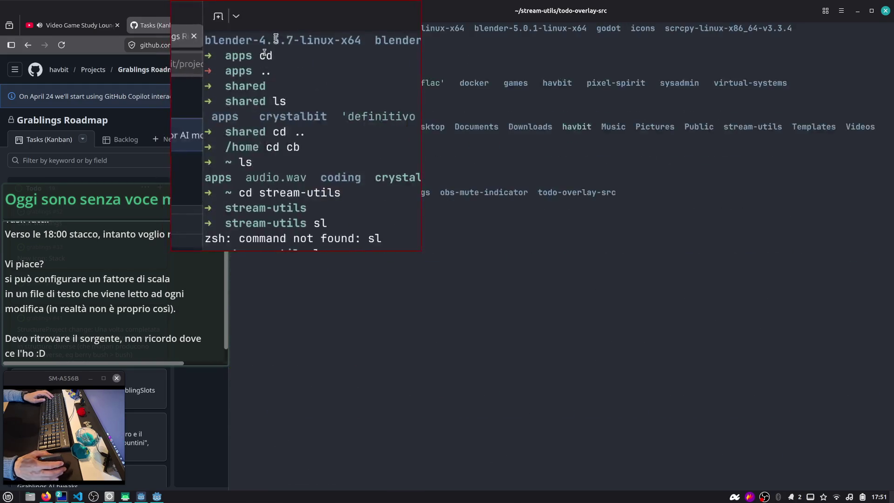
{"action": "scroll", "coordinate": [279, 93], "scroll_direction": "up", "scroll_amount": 5}
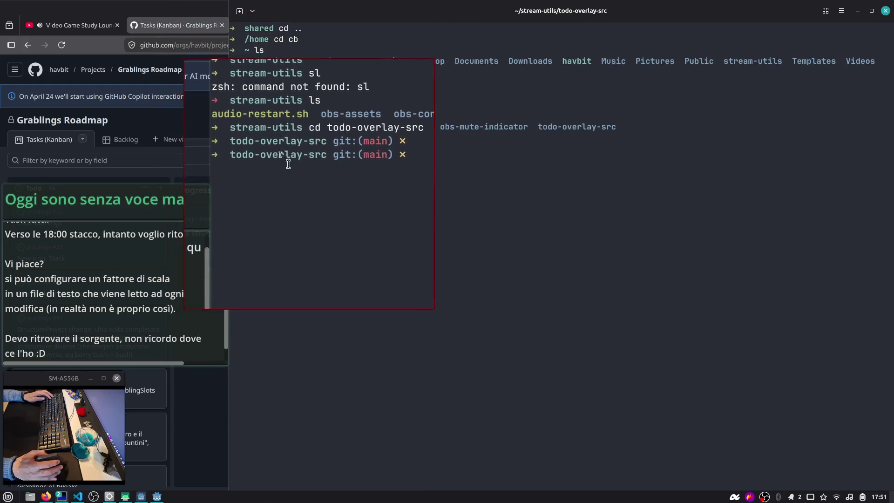
{"action": "scroll", "coordinate": [290, 170], "scroll_direction": "down", "scroll_amount": 15}
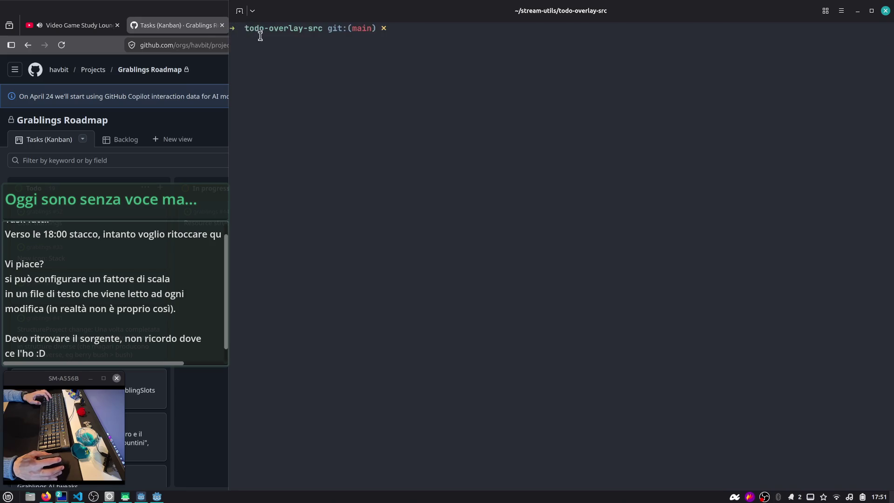
{"action": "scroll", "coordinate": [278, 57], "scroll_direction": "up", "scroll_amount": 5}
{"action": "scroll", "coordinate": [279, 57], "scroll_direction": "down", "scroll_amount": 10}
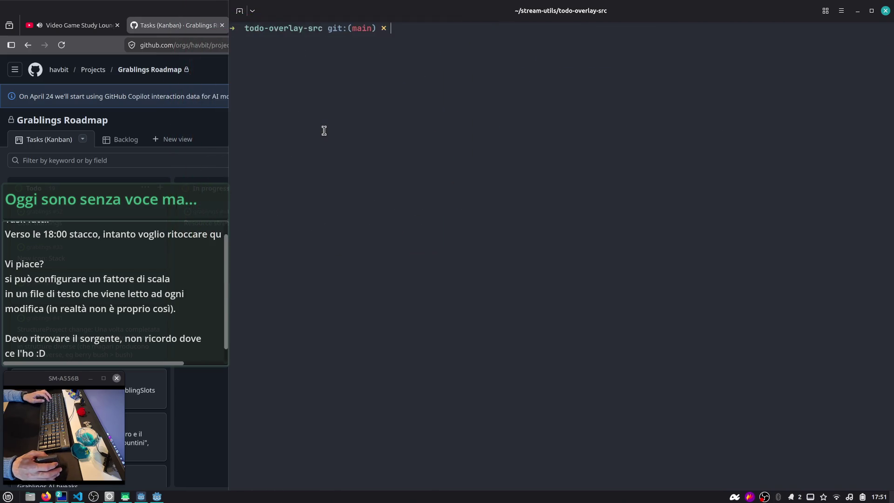
{"action": "scroll", "coordinate": [329, 135], "scroll_direction": "up", "scroll_amount": 3}
{"action": "scroll", "coordinate": [359, 108], "scroll_direction": "up", "scroll_amount": 5}
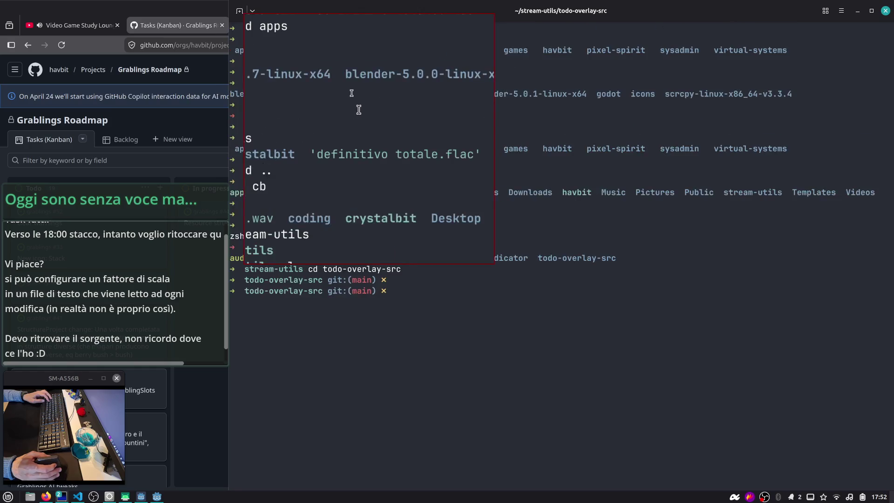
{"action": "scroll", "coordinate": [359, 108], "scroll_direction": "down", "scroll_amount": 10}
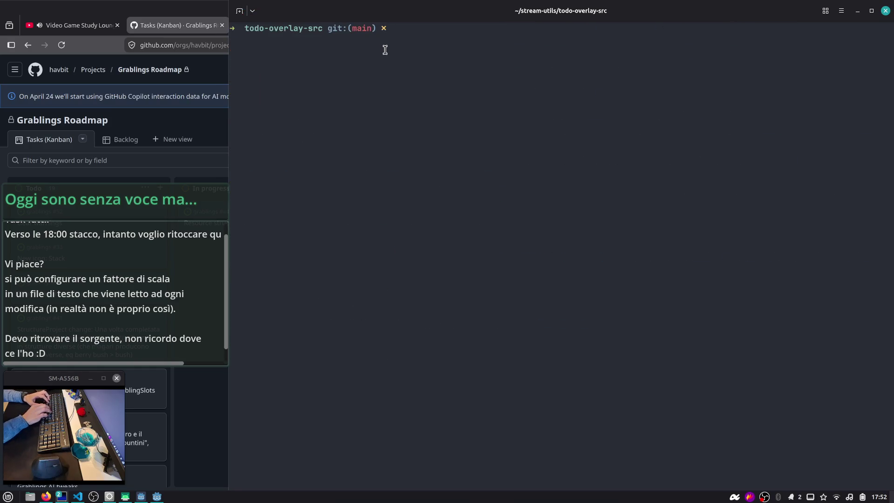
Step: Launch the Godot 4.6.1 editor on this project with 'godot -e .'
{"action": "type", "text": "godot -e ."}
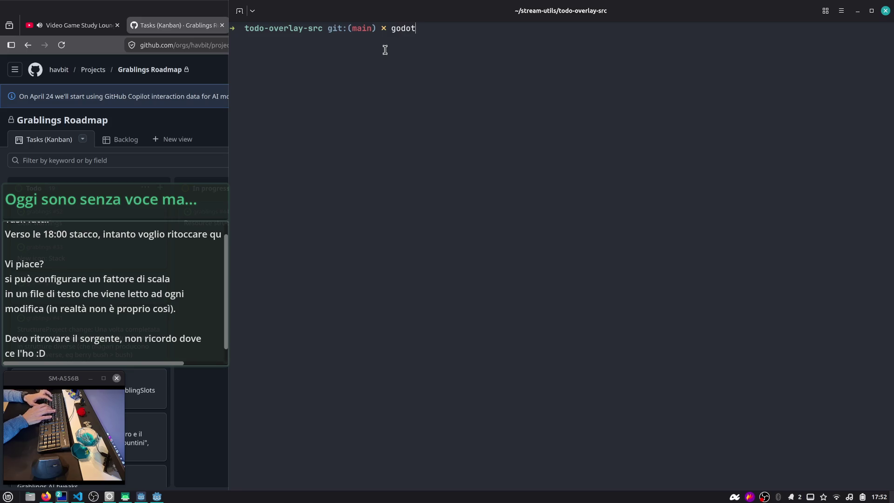
{"action": "key", "text": "Return"}
{"action": "key", "text": "Up"}
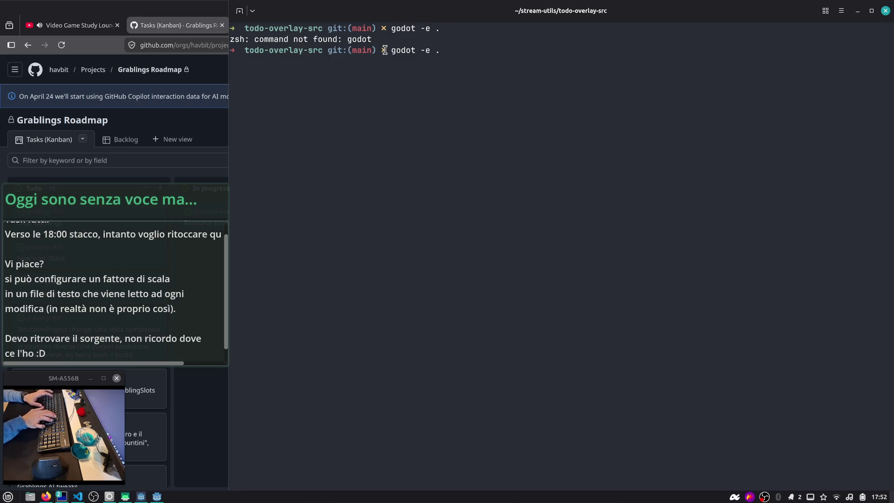
{"action": "key", "text": "Return"}
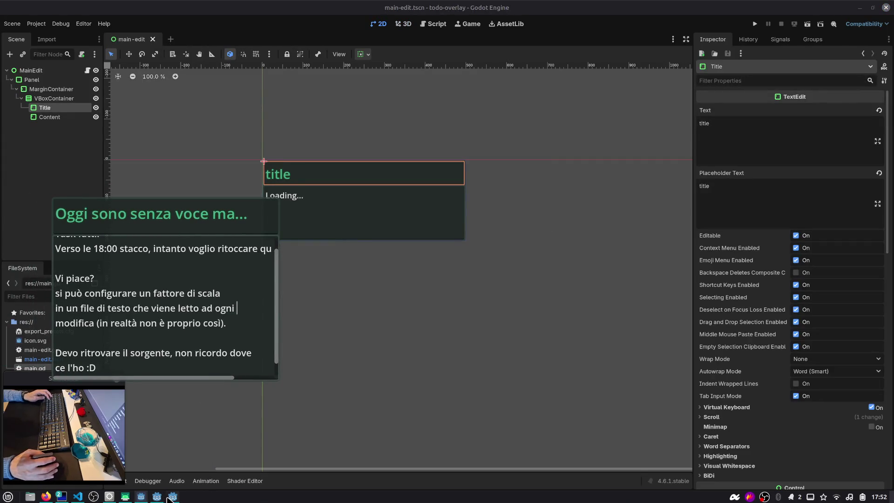
Step: Widen the overlay window so its text reflows, and open main-edit.gd from MainEdit's script icon
{"action": "left_click", "coordinate": [349, 204]}
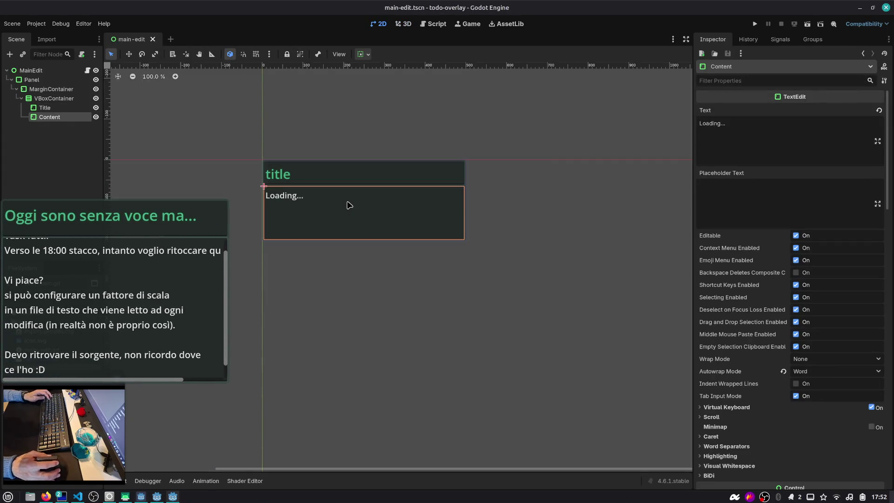
{"action": "scroll", "coordinate": [394, 222], "scroll_direction": "up", "scroll_amount": 3}
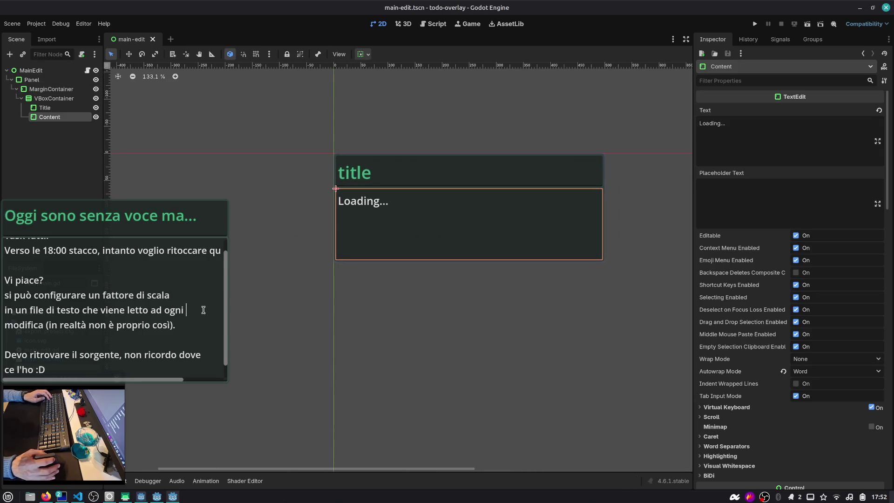
{"action": "mouse_move", "coordinate": [203, 310]}
{"action": "left_mouse_down"}
{"action": "mouse_move", "coordinate": [147, 297]}
{"action": "mouse_move", "coordinate": [200, 293]}
{"action": "left_mouse_up"}
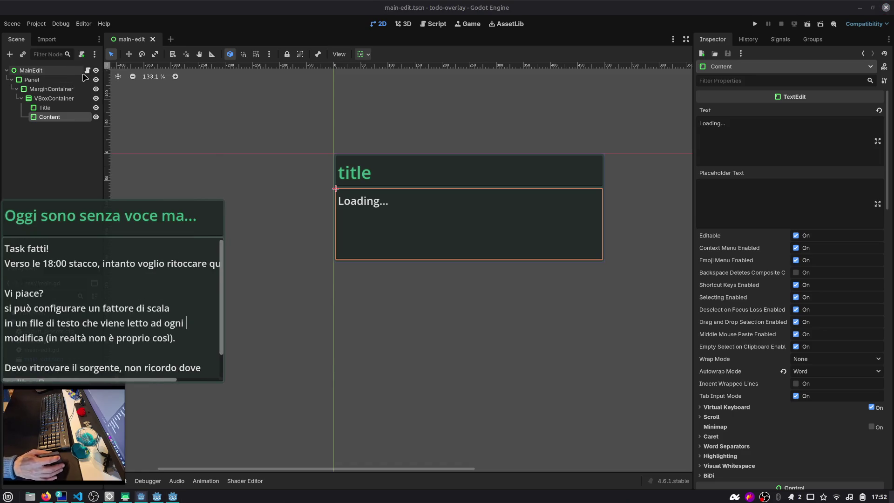
{"action": "left_click", "coordinate": [87, 71]}
Step: Remove the 'Vi piace?' and 'Task fatti!' lines, break before 'intanto', and capitalise 'Si può'
{"action": "scroll", "coordinate": [352, 198], "scroll_direction": "up", "scroll_amount": 8}
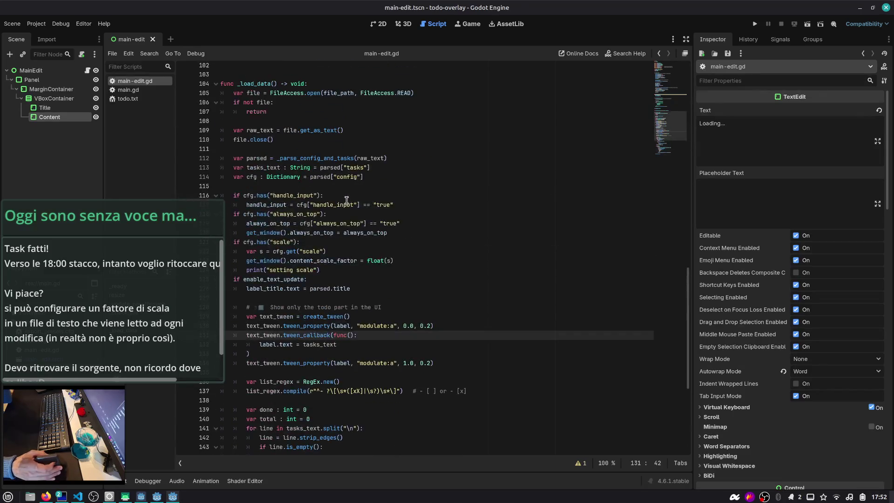
{"action": "left_click_drag", "start_coordinate": [4, 307], "coordinate": [4, 293]}
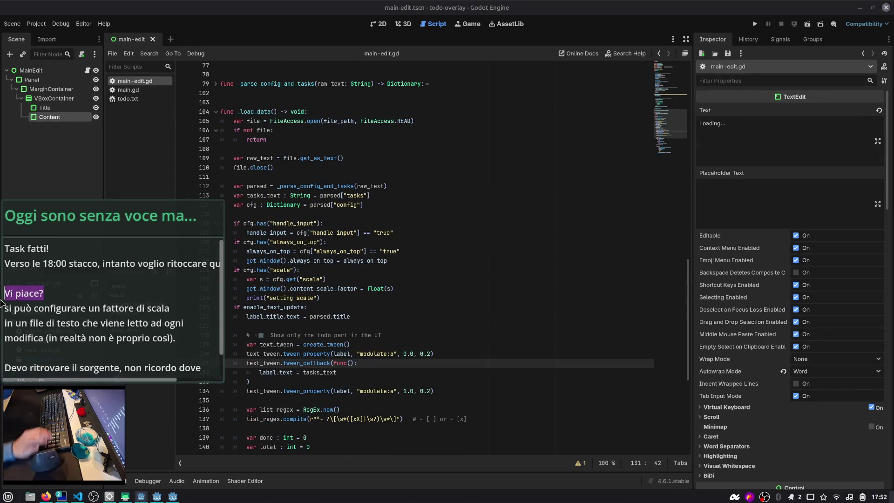
{"action": "key", "text": "BackSpace"}
{"action": "key", "text": "shift+Up"}
{"action": "key", "text": "shift+Up"}
{"action": "key", "text": "Up"}
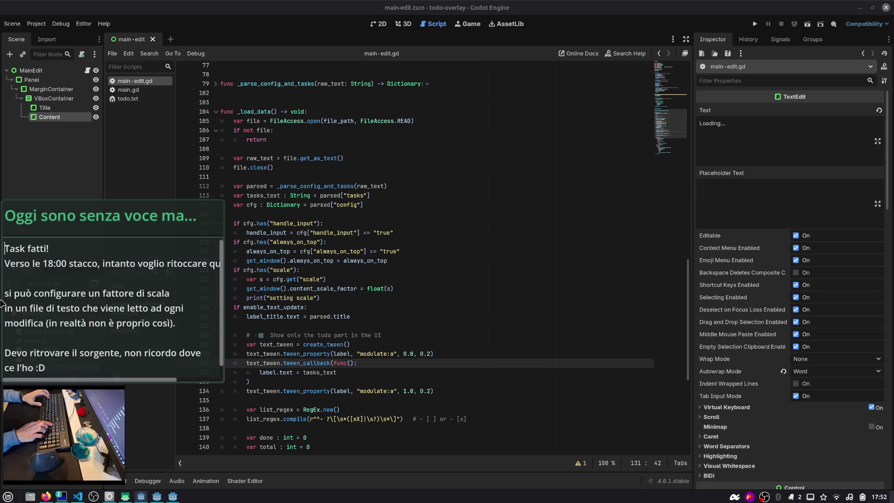
{"action": "key", "text": "shift+End"}
{"action": "key", "text": "Delete"}
{"action": "key", "text": "Delete"}
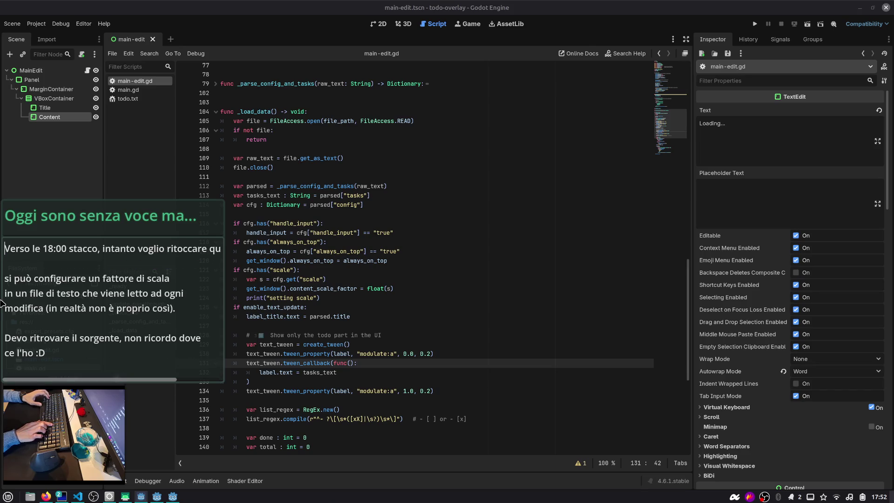
{"action": "key", "text": "Left"}
{"action": "key", "text": "ctrl+Left"}
{"action": "key", "text": "ctrl+Left"}
{"action": "key", "text": "ctrl+Left"}
{"action": "key", "text": "Return"}
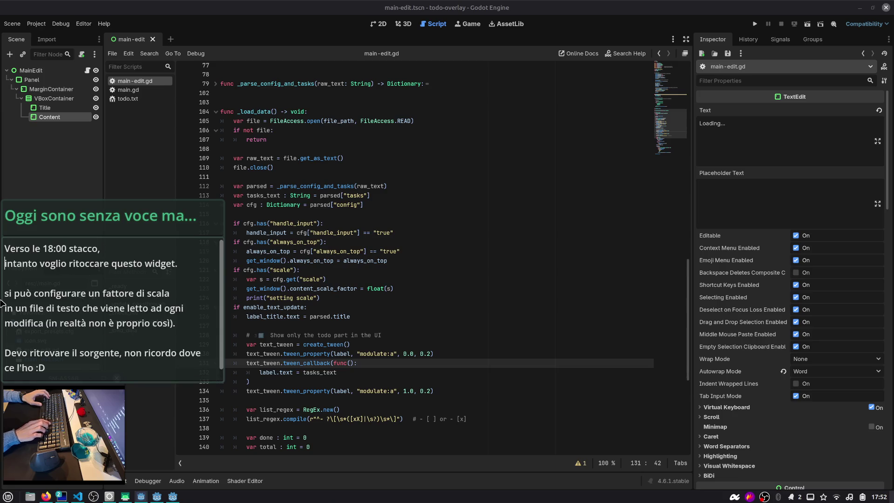
{"action": "key", "text": "Delete"}
{"action": "type", "text": "S"}
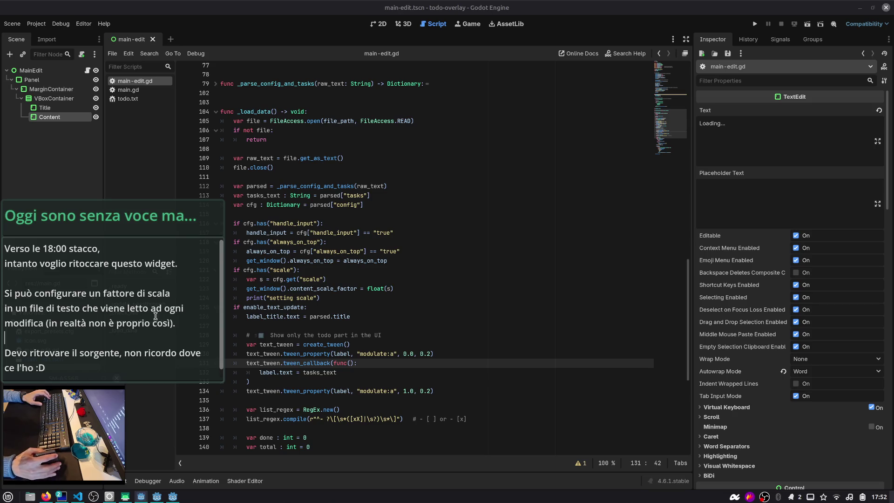
Step: Inspect _check_file and its call on line 46, then select the timer setup code, lines 33–37
{"action": "left_click_drag", "start_coordinate": [176, 322], "coordinate": [1, 298]}
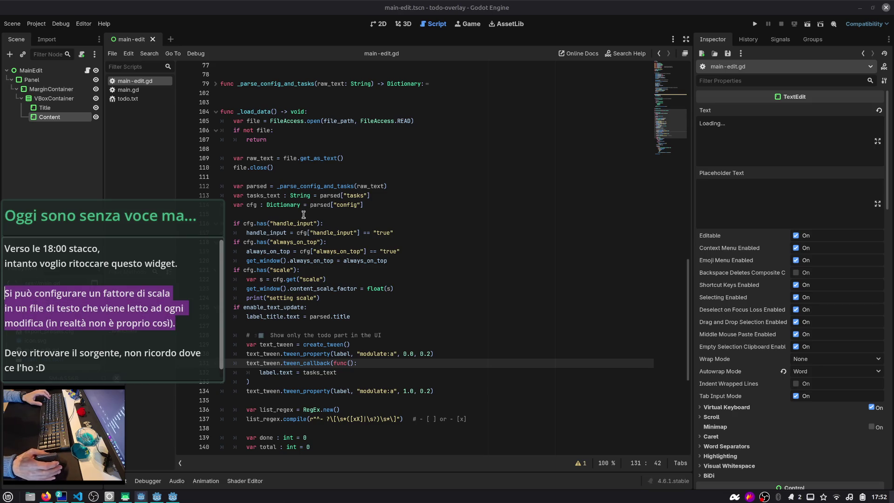
{"action": "left_click", "coordinate": [215, 85]}
{"action": "left_click", "coordinate": [214, 84]}
{"action": "scroll", "coordinate": [214, 117], "scroll_direction": "up", "scroll_amount": 5}
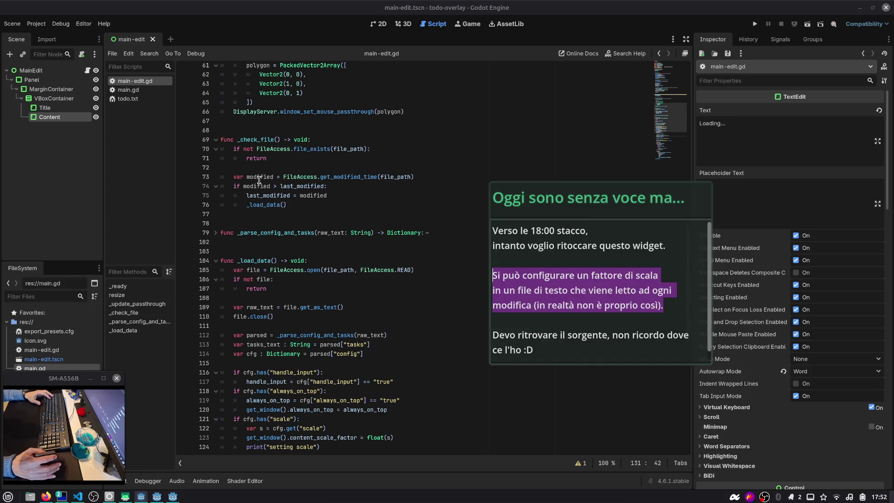
{"action": "left_click", "coordinate": [259, 177]}
{"action": "left_click_drag", "start_coordinate": [293, 206], "coordinate": [162, 138]}
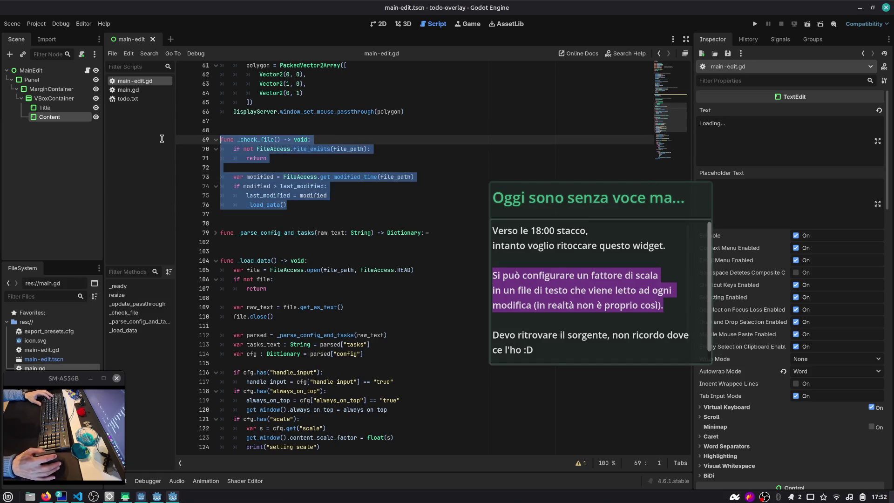
{"action": "double_click", "coordinate": [259, 139]}
{"action": "scroll", "coordinate": [259, 140], "scroll_direction": "up", "scroll_amount": 5}
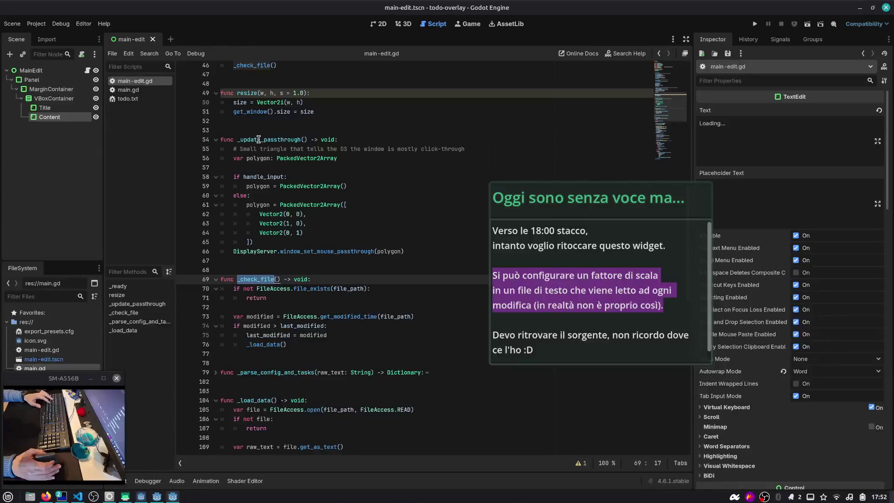
{"action": "scroll", "coordinate": [258, 140], "scroll_direction": "up", "scroll_amount": 3}
{"action": "double_click", "coordinate": [260, 147]}
{"action": "scroll", "coordinate": [260, 146], "scroll_direction": "up", "scroll_amount": 4}
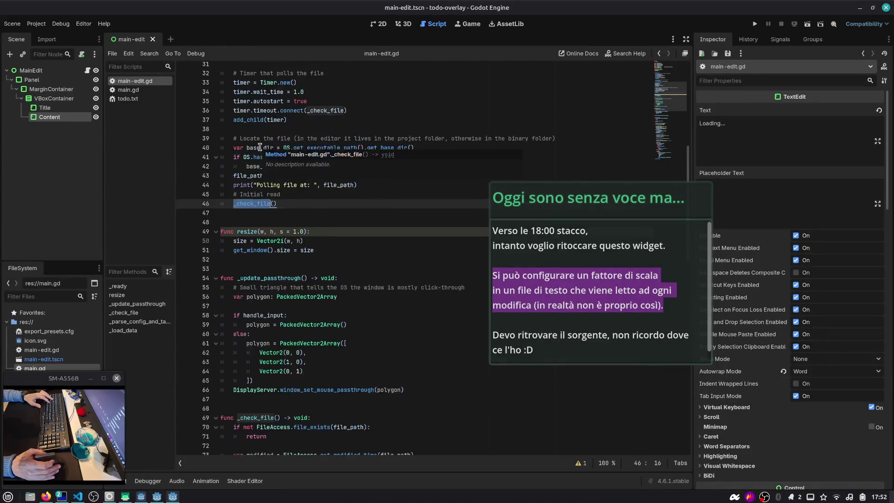
{"action": "mouse_move", "coordinate": [283, 177]}
{"action": "left_mouse_down"}
{"action": "mouse_move", "coordinate": [261, 174]}
{"action": "mouse_move", "coordinate": [221, 139]}
{"action": "left_mouse_up"}
Step: Replace the 'Devo ritrovare il sorgente' lines in the overlay note with "C'è"
{"action": "left_click", "coordinate": [584, 317]}
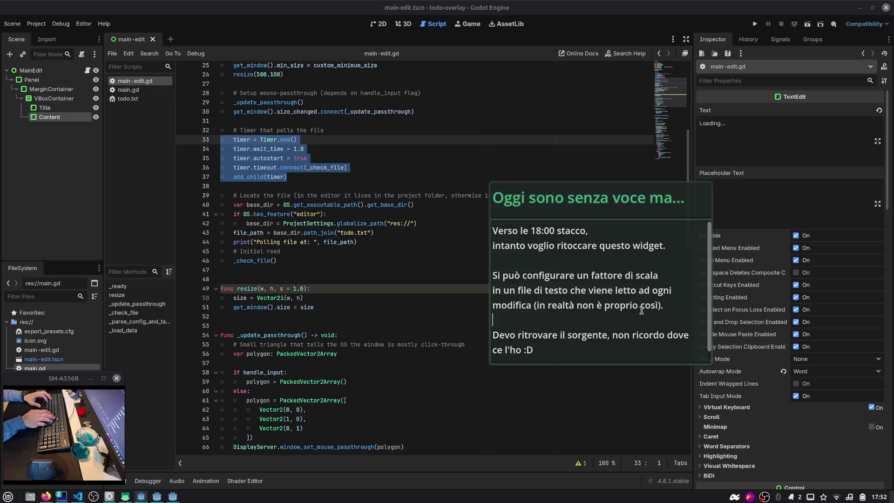
{"action": "key", "text": "ctrl+shift+End"}
{"action": "key", "text": "Delete"}
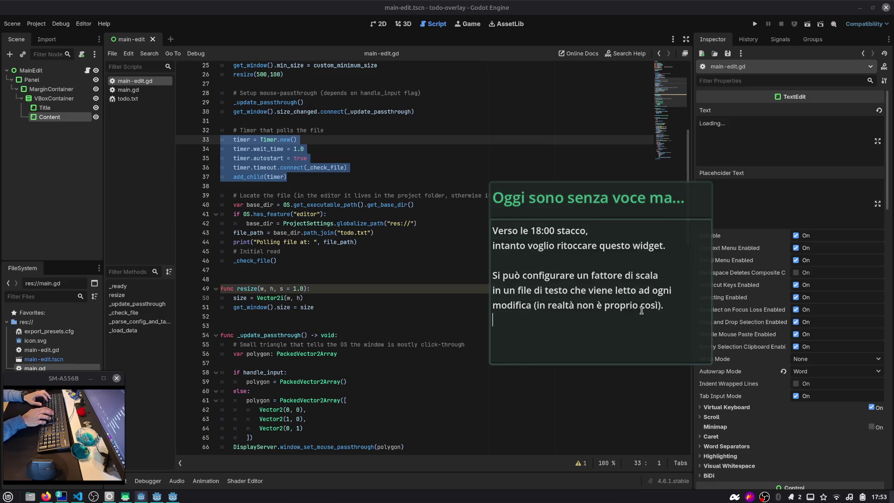
{"action": "type", "text": "Cè"}
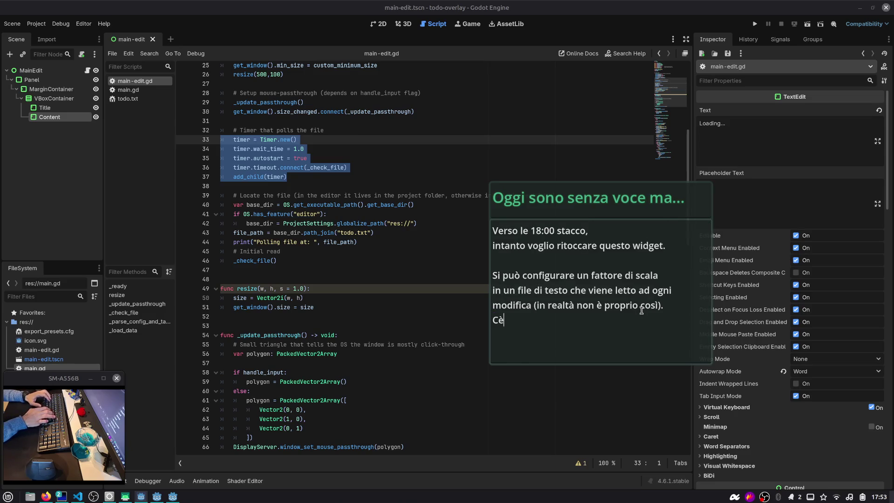
{"action": "key", "text": "BackSpace"}
{"action": "type", "text": "'è un timer"}
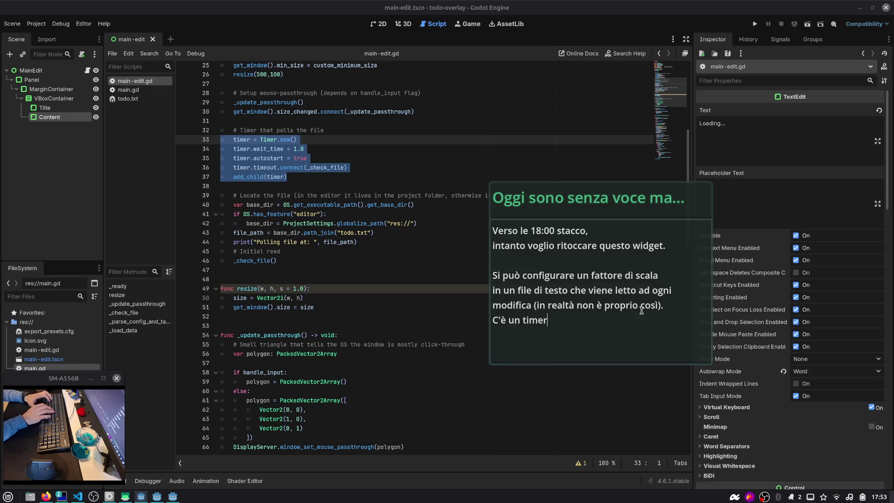
Step: Capture the timer code, lines 32–37, to the clipboard with Flameshot
{"action": "scroll", "coordinate": [335, 249], "scroll_direction": "down", "scroll_amount": 8}
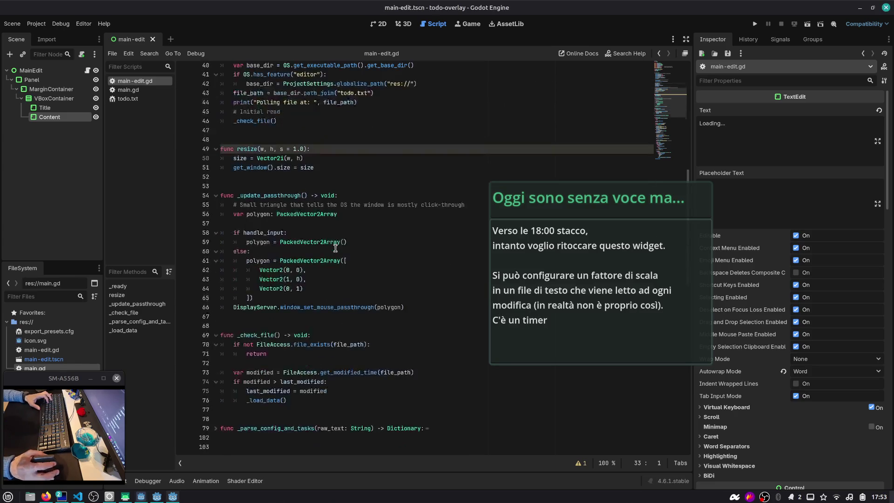
{"action": "scroll", "coordinate": [335, 249], "scroll_direction": "up", "scroll_amount": 8}
{"action": "left_click", "coordinate": [332, 167]}
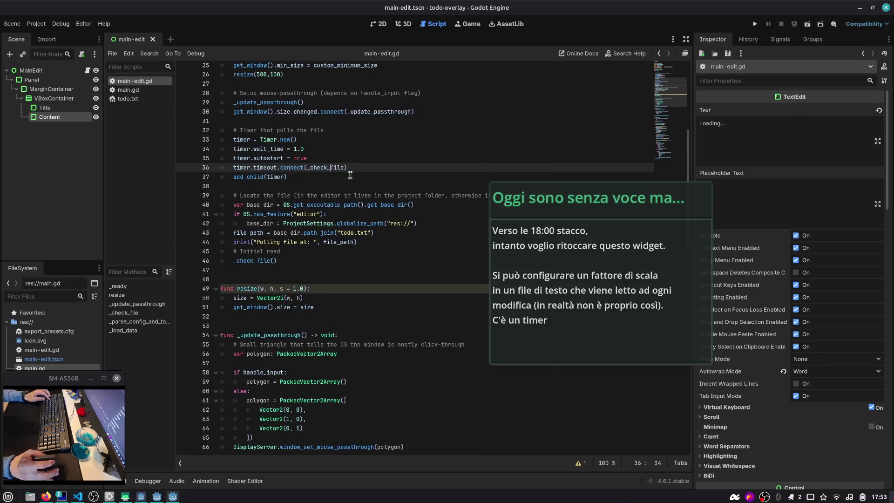
{"action": "key", "text": "Print"}
{"action": "left_click_drag", "start_coordinate": [362, 188], "coordinate": [211, 122]}
{"action": "key", "text": "ctrl+c"}
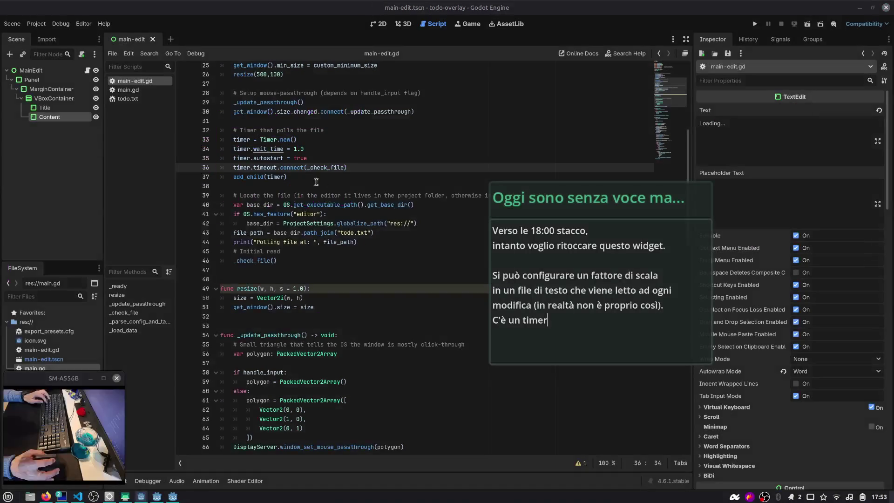
{"action": "left_click", "coordinate": [348, 196]}
{"action": "key", "text": "alt+Tab"}
{"action": "key", "text": "alt+Tab"}
{"action": "key", "text": "alt+Tab"}
{"action": "key", "text": "alt+Tab"}
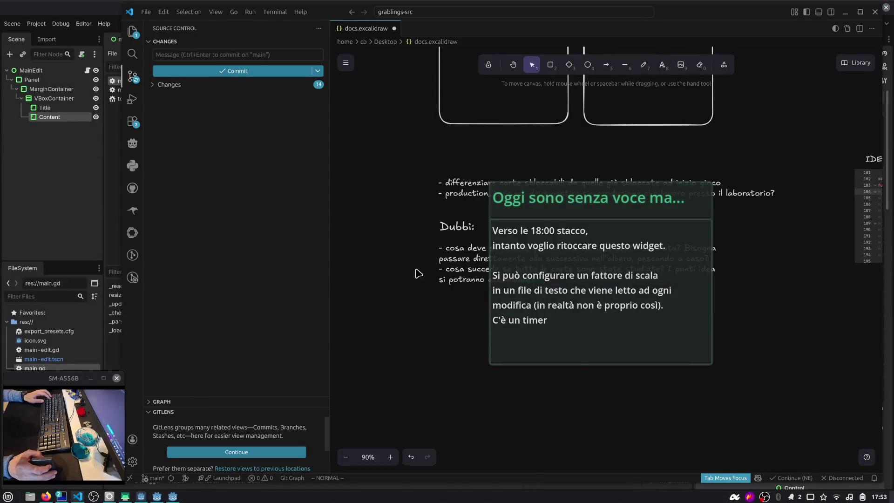
Step: Hide the side bar, dock VS Code left, paste the timer screenshot on the canvas, and return to Godot
{"action": "scroll", "coordinate": [332, 135], "scroll_direction": "down", "scroll_amount": 3}
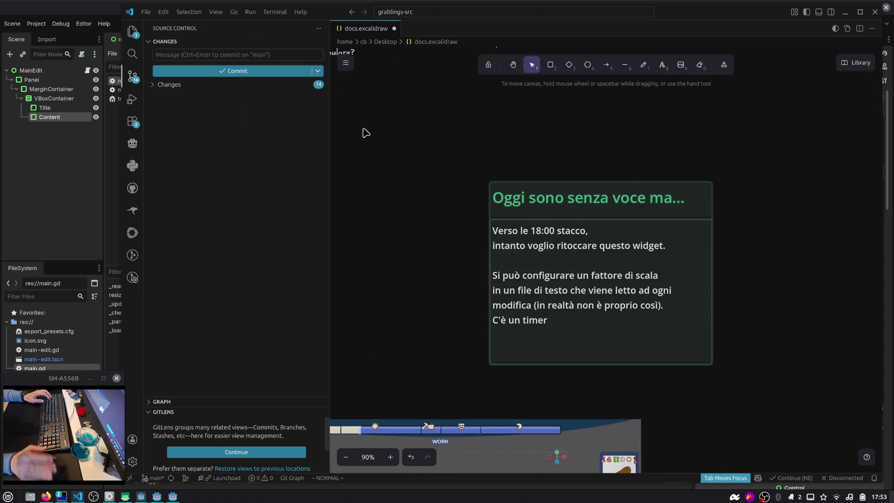
{"action": "key", "text": "ctrl+b"}
{"action": "key", "text": "super+Left"}
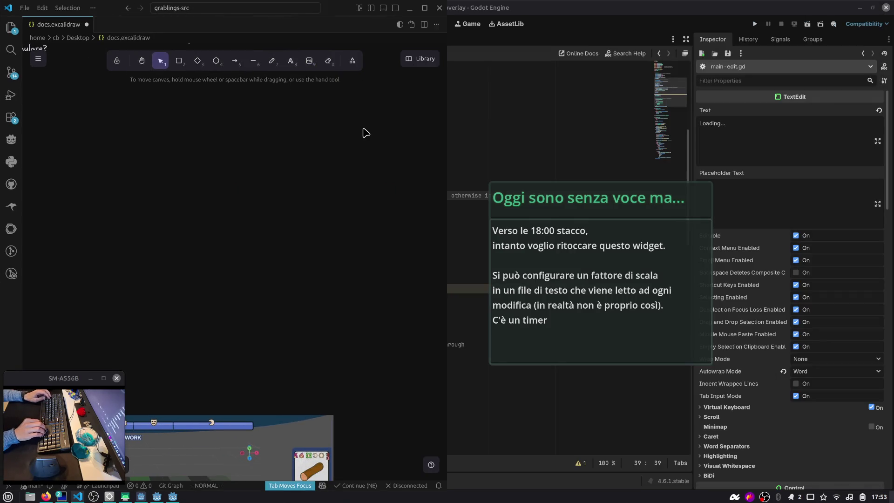
{"action": "scroll", "coordinate": [326, 131], "scroll_direction": "down", "scroll_amount": 10}
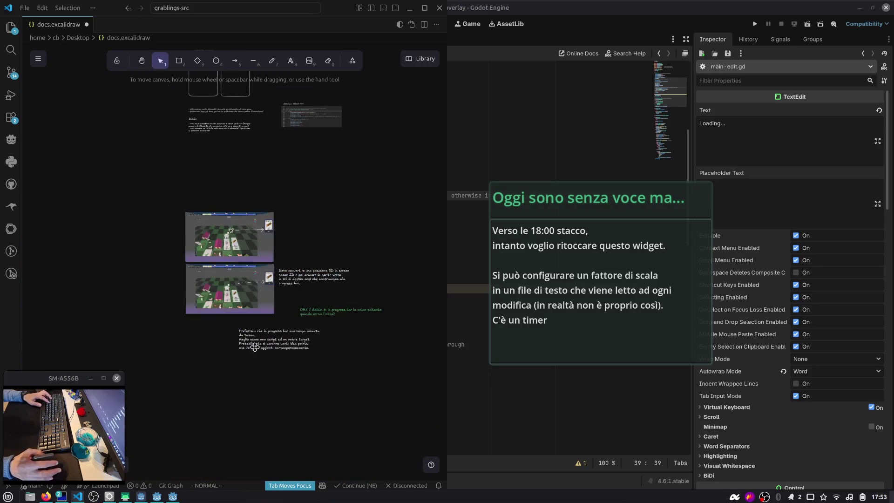
{"action": "key", "text": "ctrl+v"}
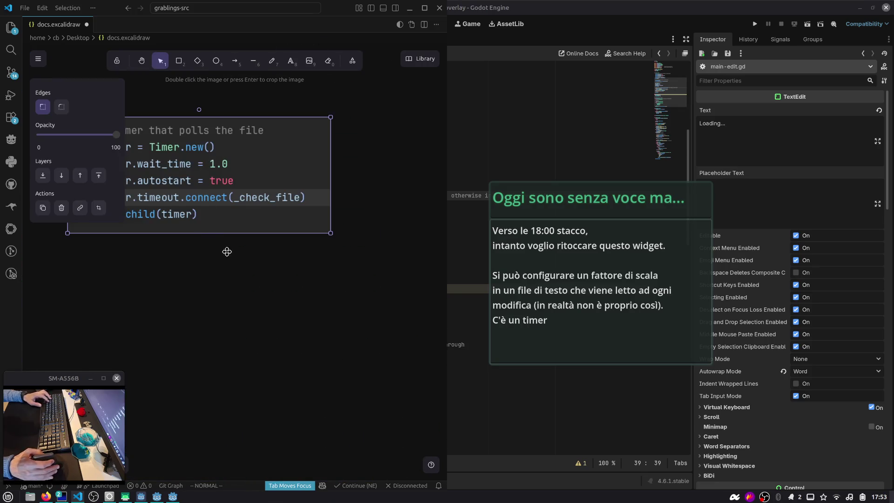
{"action": "scroll", "coordinate": [227, 252], "scroll_direction": "up", "scroll_amount": 2}
{"action": "scroll", "coordinate": [227, 251], "scroll_direction": "left", "scroll_amount": 2}
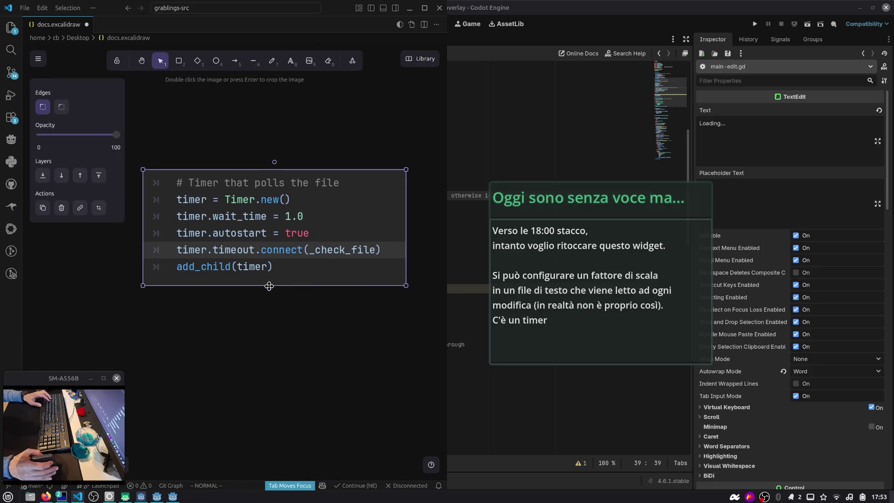
{"action": "left_click", "coordinate": [464, 207]}
{"action": "scroll", "coordinate": [229, 263], "scroll_direction": "down", "scroll_amount": 3}
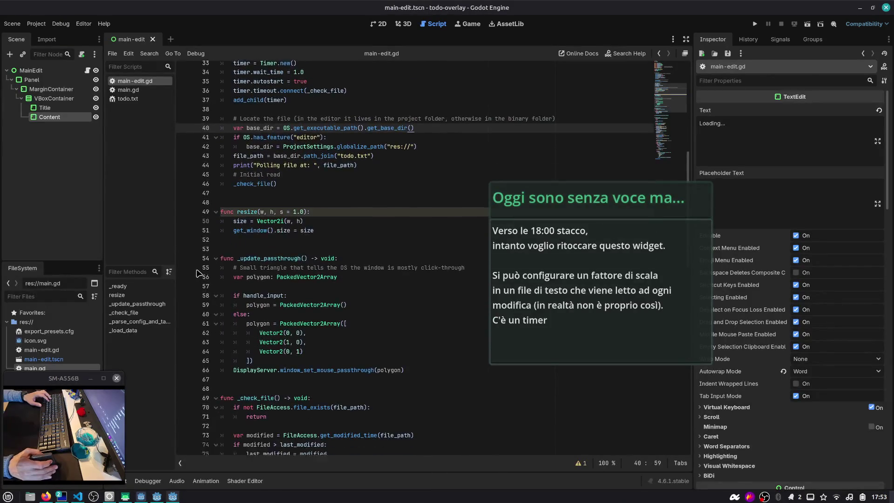
Step: Capture the _check_file function (lines 68–74) with Flameshot and paste it into the Excalidraw canvas
{"action": "scroll", "coordinate": [253, 195], "scroll_direction": "up", "scroll_amount": 3}
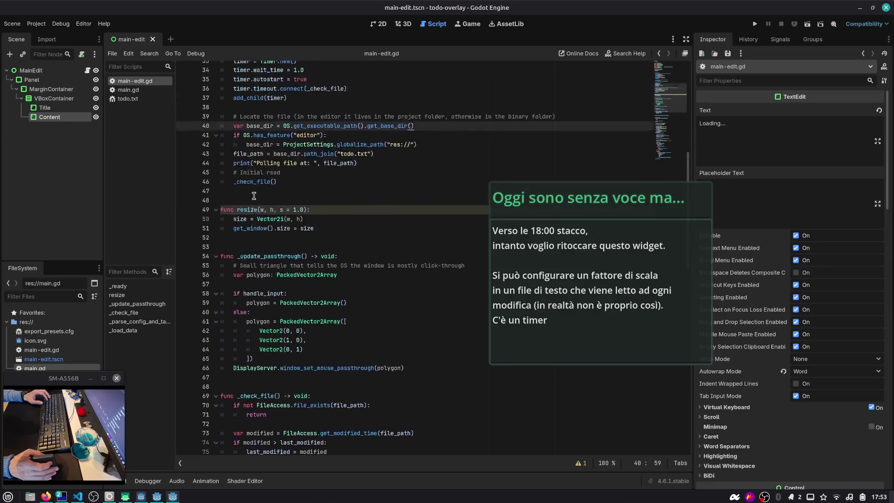
{"action": "scroll", "coordinate": [253, 232], "scroll_direction": "down", "scroll_amount": 8}
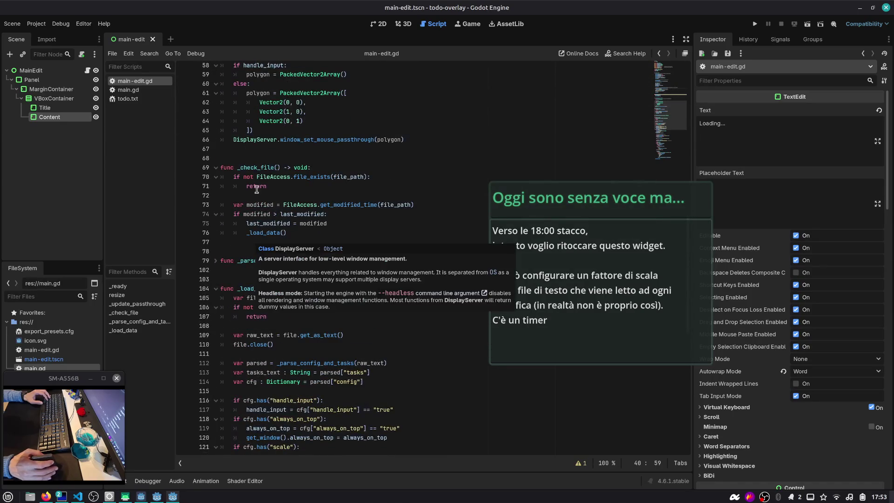
{"action": "left_click", "coordinate": [260, 168]}
{"action": "left_click", "coordinate": [426, 251]}
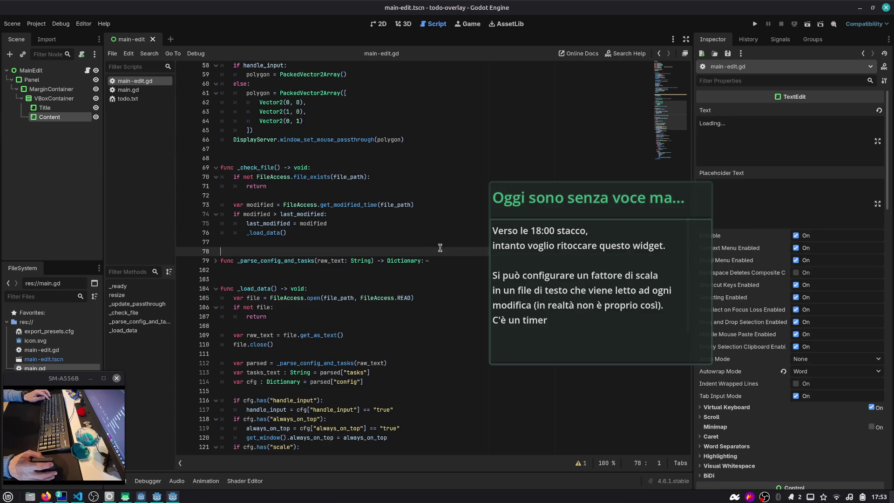
{"action": "key", "text": "Print"}
{"action": "left_click_drag", "start_coordinate": [198, 155], "coordinate": [265, 200]}
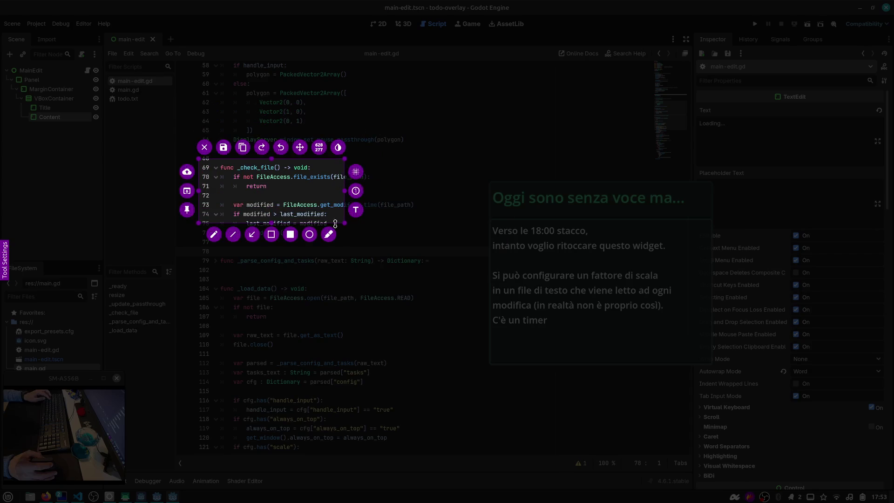
{"action": "mouse_move", "coordinate": [344, 220]}
{"action": "left_mouse_down"}
{"action": "mouse_move", "coordinate": [399, 249]}
{"action": "mouse_move", "coordinate": [419, 243]}
{"action": "mouse_move", "coordinate": [426, 251]}
{"action": "left_mouse_up"}
{"action": "key", "text": "ctrl+c"}
{"action": "key", "text": "alt+Tab"}
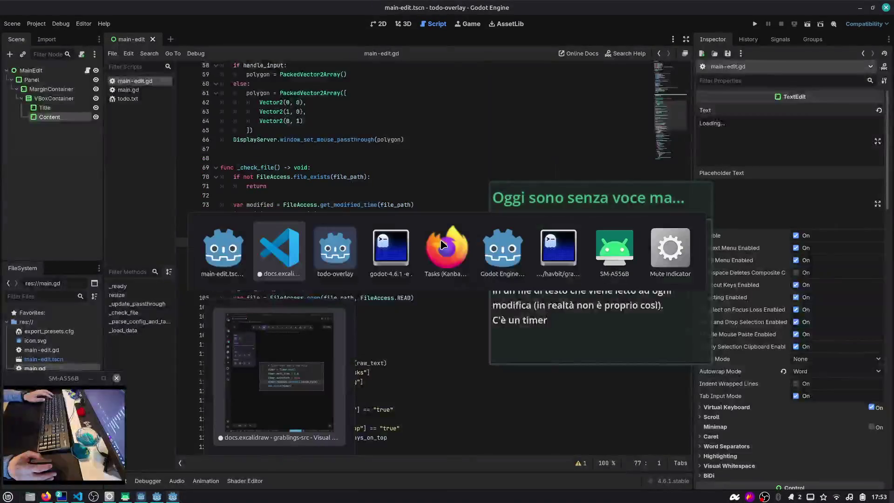
{"action": "key", "text": "ctrl+v"}
Step: Place the _check_file image under the timer snippet; add 'che controlla se il modified_time è cambiato dall'ultima volta' to the note
{"action": "scroll", "coordinate": [221, 281], "scroll_direction": "down", "scroll_amount": 3}
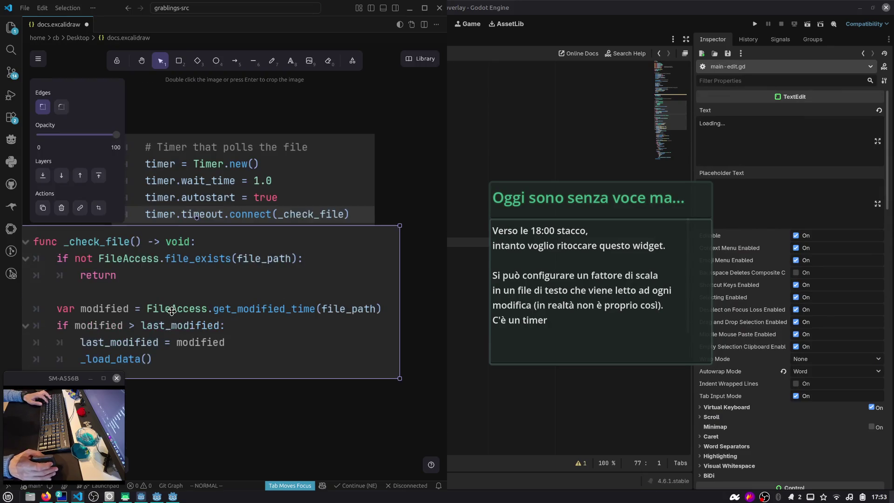
{"action": "left_click_drag", "start_coordinate": [221, 281], "coordinate": [335, 330]}
{"action": "left_click", "coordinate": [71, 271]}
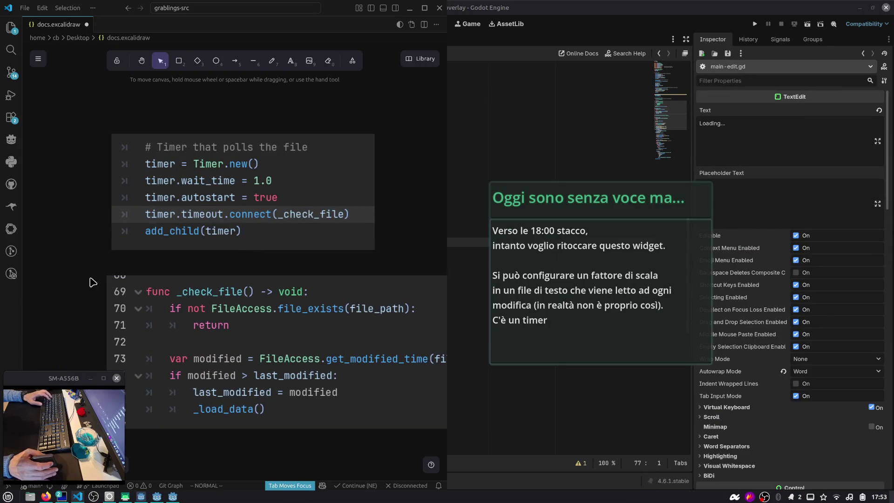
{"action": "mouse_move", "coordinate": [50, 253]}
{"action": "left_mouse_down"}
{"action": "mouse_move", "coordinate": [35, 203]}
{"action": "mouse_move", "coordinate": [2, 204]}
{"action": "left_mouse_up"}
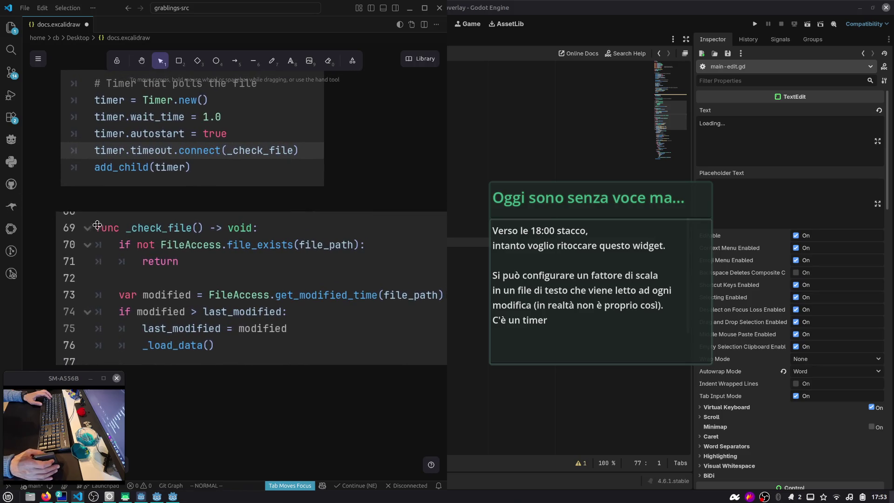
{"action": "mouse_move", "coordinate": [591, 323]}
{"action": "left_mouse_down"}
{"action": "mouse_move", "coordinate": [534, 294]}
{"action": "mouse_move", "coordinate": [539, 304]}
{"action": "left_mouse_up"}
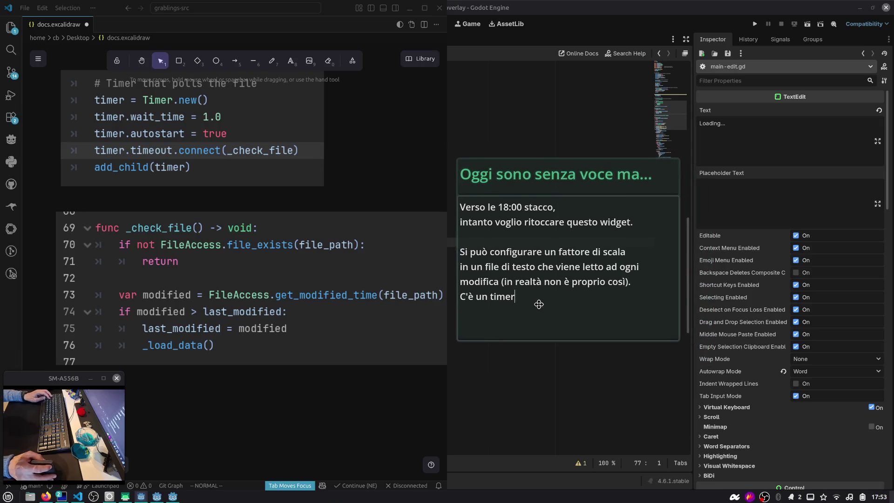
{"action": "type", "text": "che contro"}
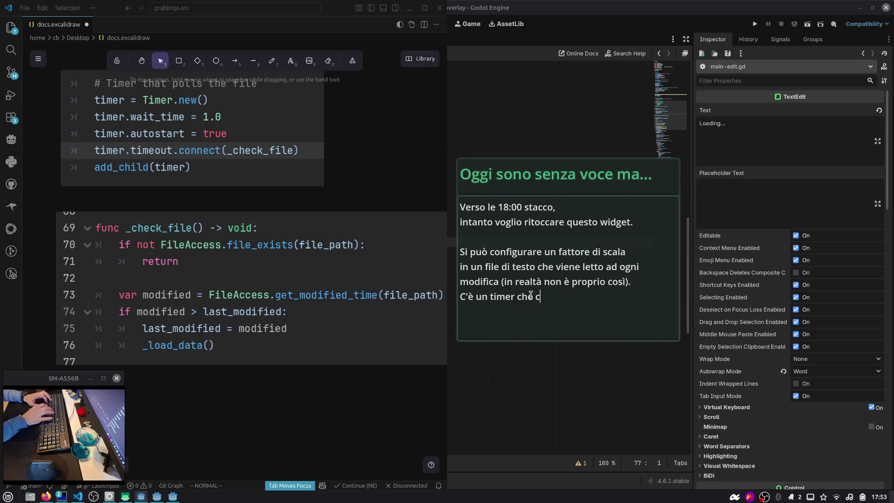
{"action": "type", "text": "lla se il modified_ti"}
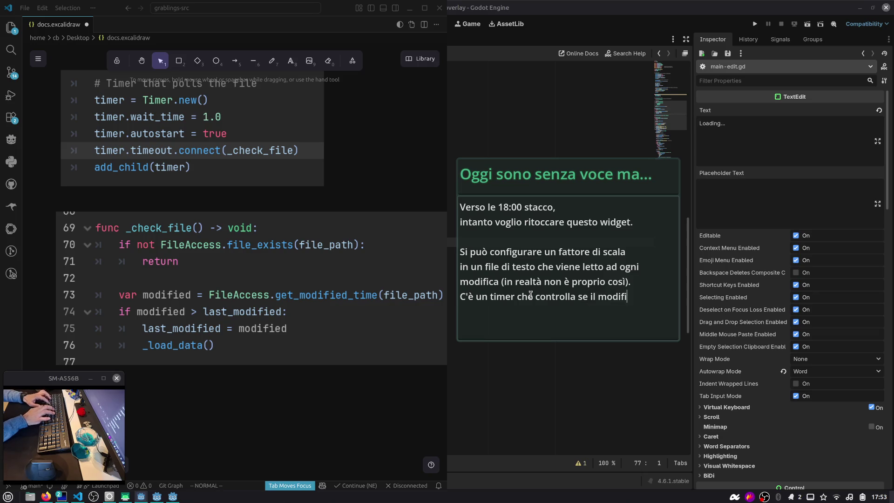
{"action": "type", "text": "me "}
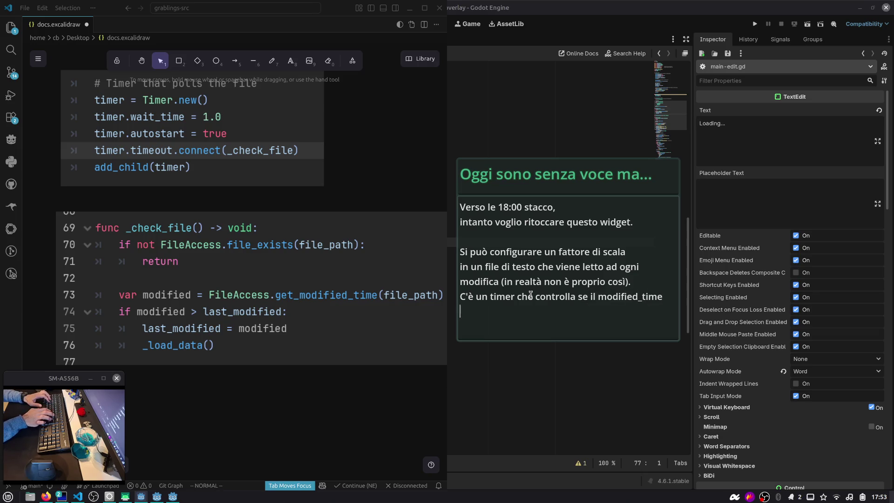
{"action": "type", "text": "è cambiato dall'ultima volta."}
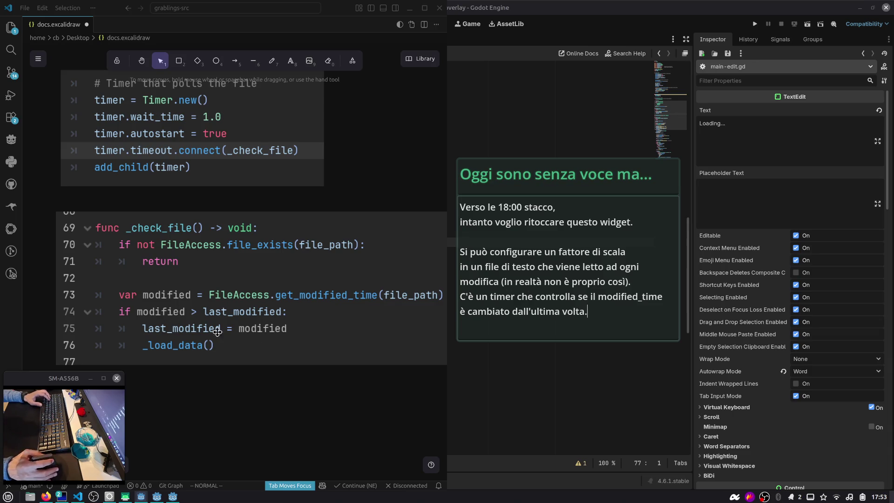
Step: Draw a rectangle around the modified-time lines 73–75 of the _check_file image
{"action": "key", "text": "r"}
{"action": "mouse_move", "coordinate": [324, 338]}
{"action": "left_mouse_down"}
{"action": "mouse_move", "coordinate": [150, 296]}
{"action": "mouse_move", "coordinate": [110, 276]}
{"action": "left_mouse_up"}
{"action": "left_click", "coordinate": [240, 383]}
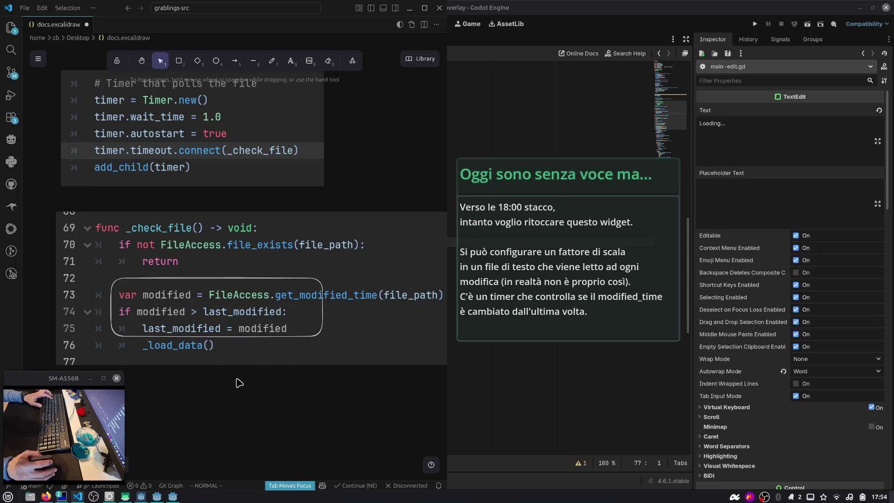
{"action": "scroll", "coordinate": [233, 381], "scroll_direction": "down", "scroll_amount": 2}
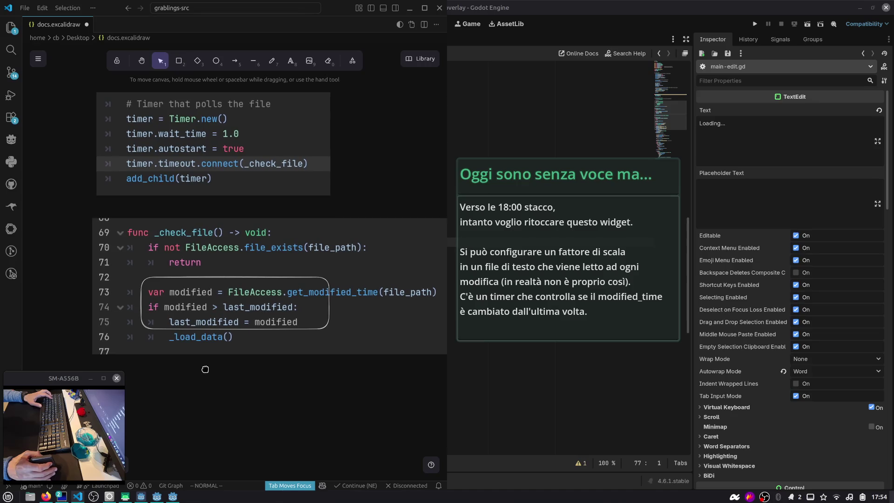
{"action": "scroll", "coordinate": [233, 386], "scroll_direction": "down", "scroll_amount": 1}
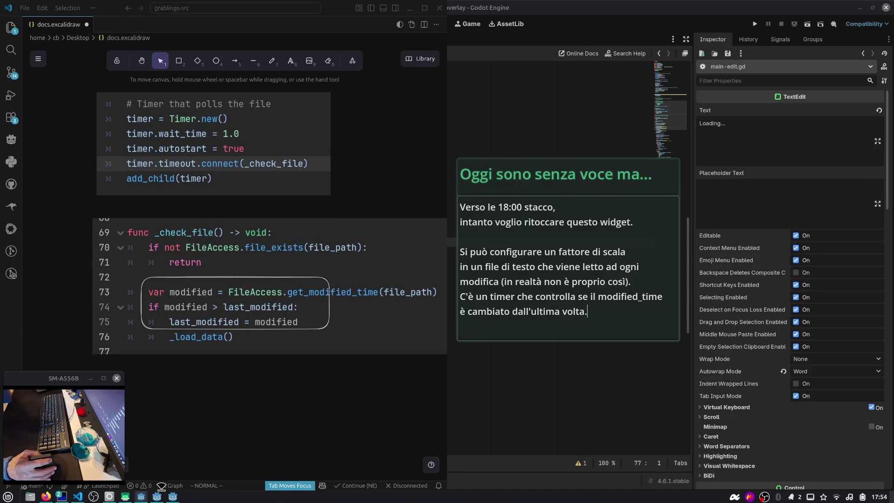
{"action": "left_click", "coordinate": [173, 496]}
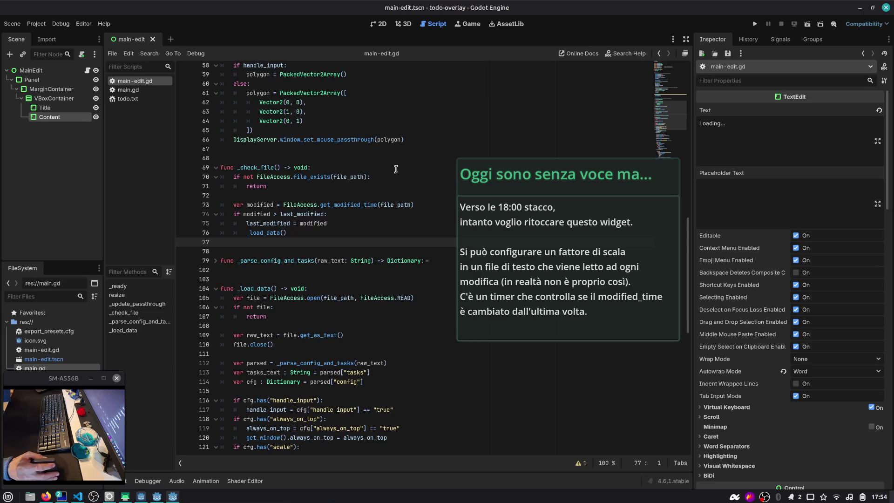
Step: In the 2D view, delete the note paragraph from 'Si può' to 'volta.' and move the note lower-left
{"action": "left_click", "coordinate": [380, 24]}
{"action": "left_click_drag", "start_coordinate": [587, 311], "coordinate": [449, 253]}
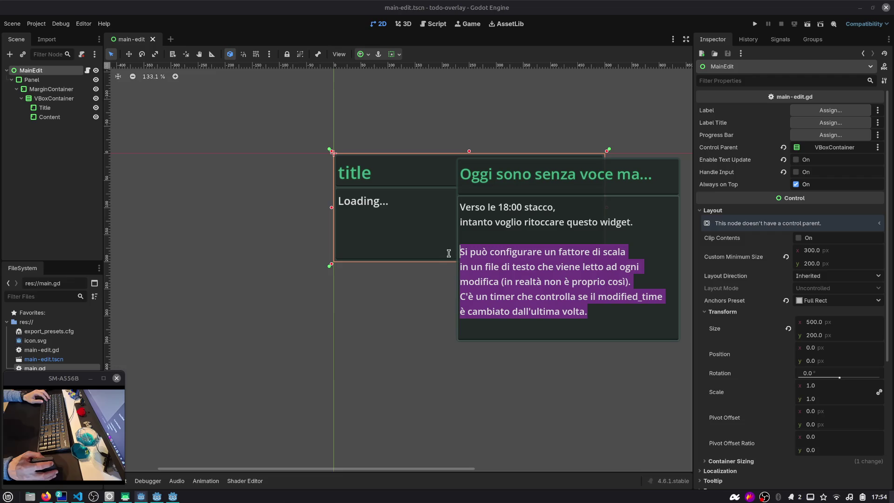
{"action": "key", "text": "BackSpace"}
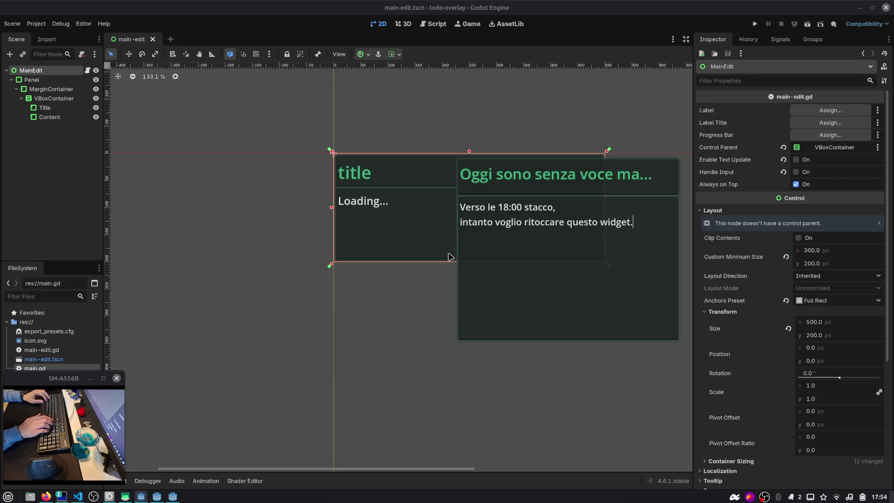
{"action": "mouse_move", "coordinate": [653, 233]}
{"action": "left_mouse_down"}
{"action": "mouse_move", "coordinate": [624, 225]}
{"action": "mouse_move", "coordinate": [186, 355]}
{"action": "left_mouse_up"}
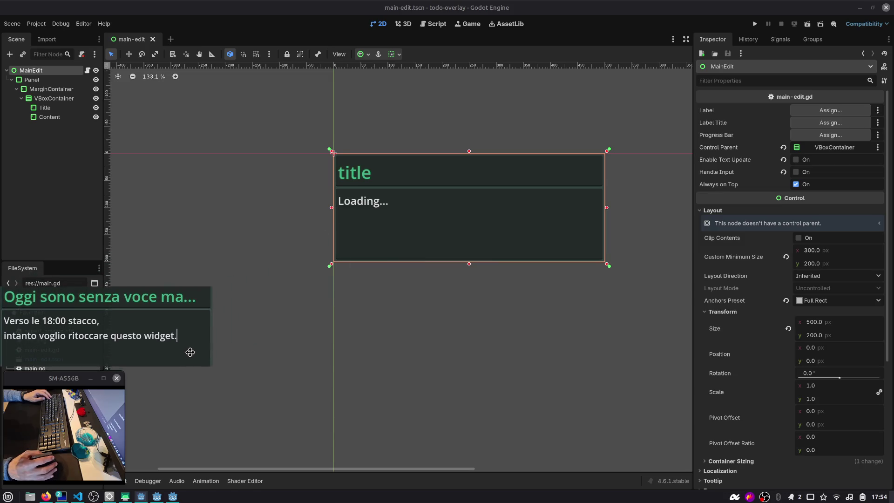
Step: Inspect the Content node and the MainEdit root's transform, then switch to the stream chat
{"action": "left_click", "coordinate": [379, 279]}
{"action": "left_click", "coordinate": [367, 221]}
{"action": "left_click", "coordinate": [60, 70]}
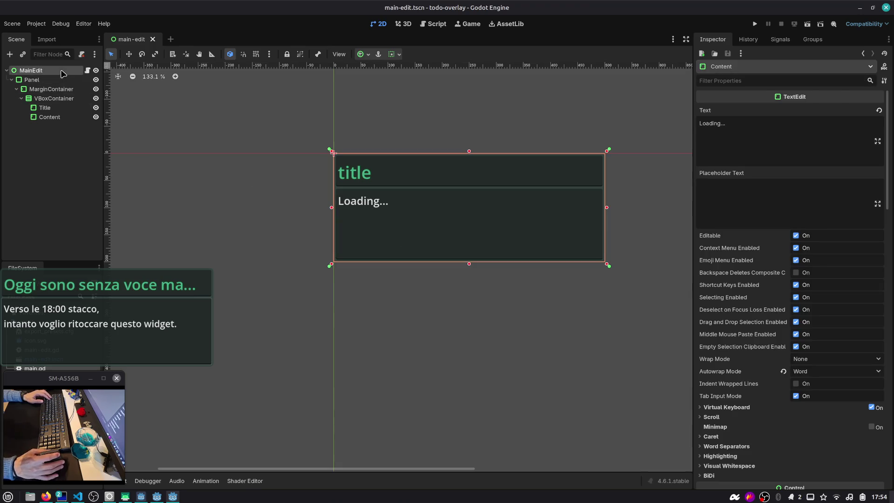
{"action": "scroll", "coordinate": [770, 212], "scroll_direction": "down", "scroll_amount": 5}
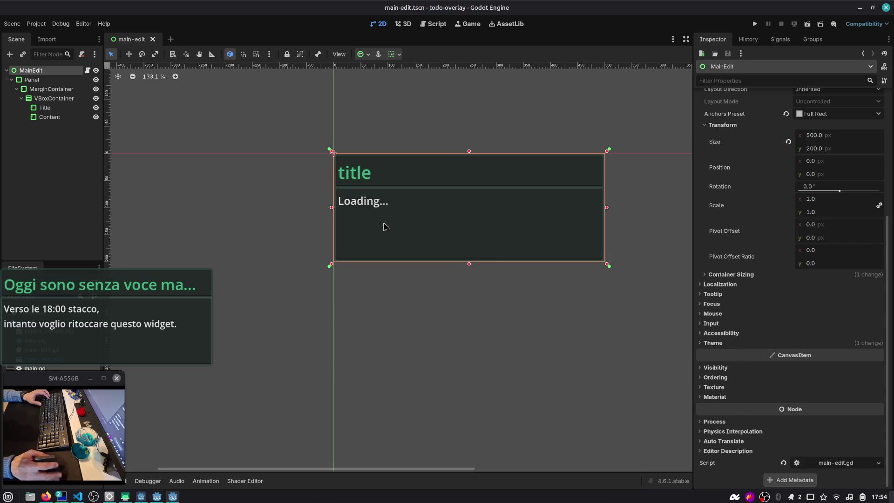
{"action": "key", "text": "super+2"}
{"action": "left_click", "coordinate": [579, 458]}
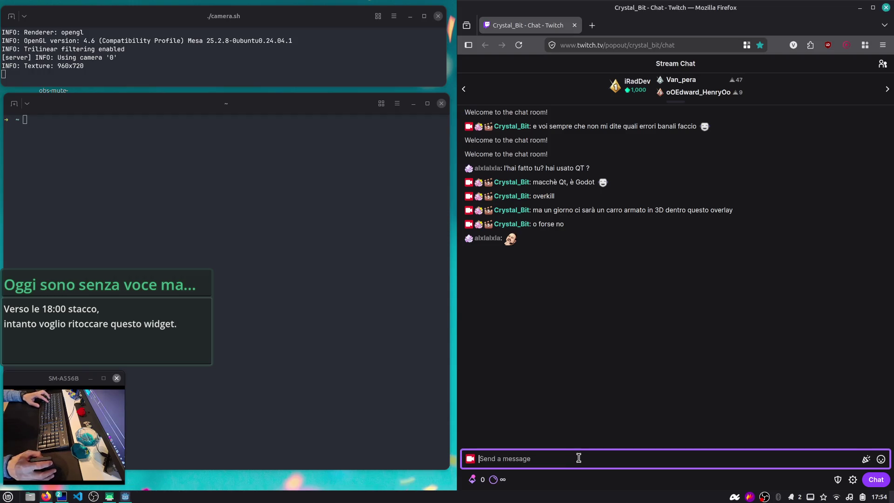
Step: Send 'massi dai ora ce lo mettiamo un qualcosa di 3D' in the Twitch chat, then return to Godot
{"action": "type", "text": "m"}
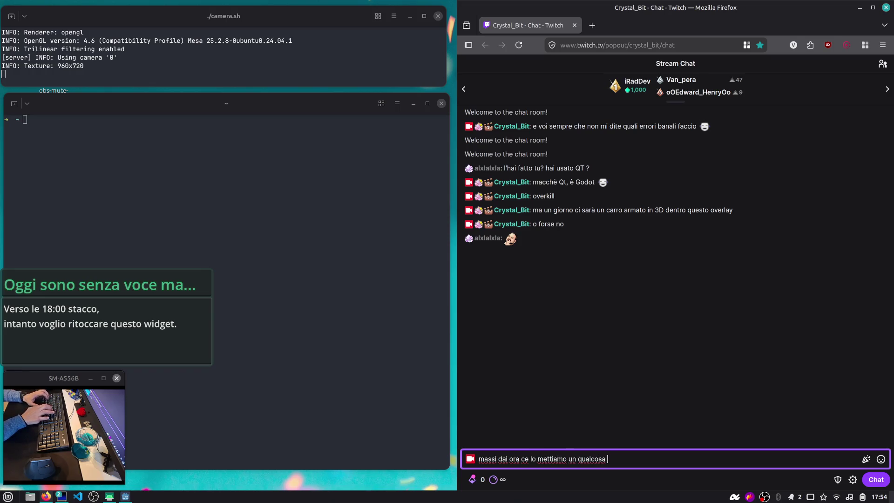
{"action": "key", "text": "Return"}
{"action": "key", "text": "super+1"}
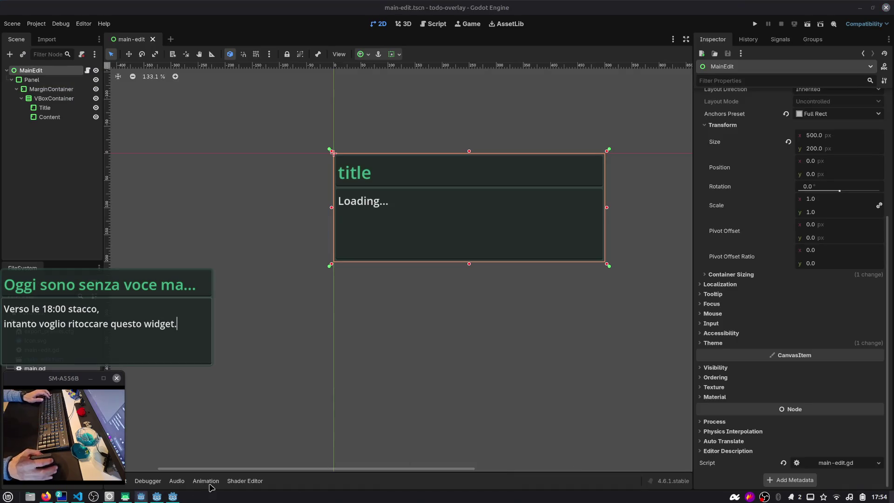
Step: Search 'sketchfab' in a new Firefox tab, open its 3D model search page, then focus the Twitch chat box
{"action": "left_click", "coordinate": [46, 496]}
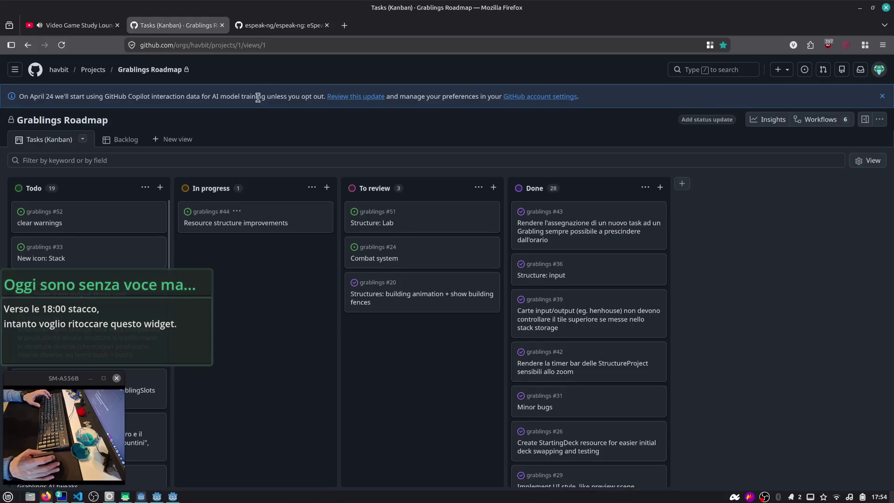
{"action": "left_click", "coordinate": [352, 28]}
{"action": "type", "text": "sket"}
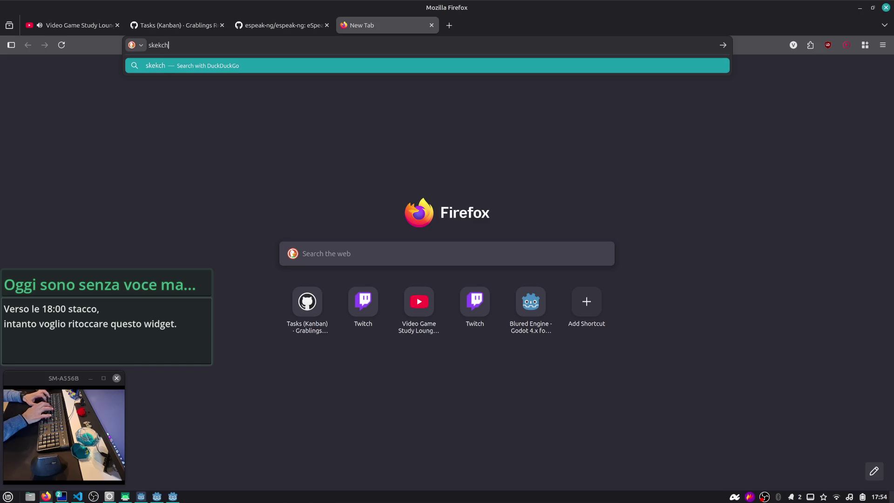
{"action": "type", "text": "ab"}
{"action": "key", "text": "Return"}
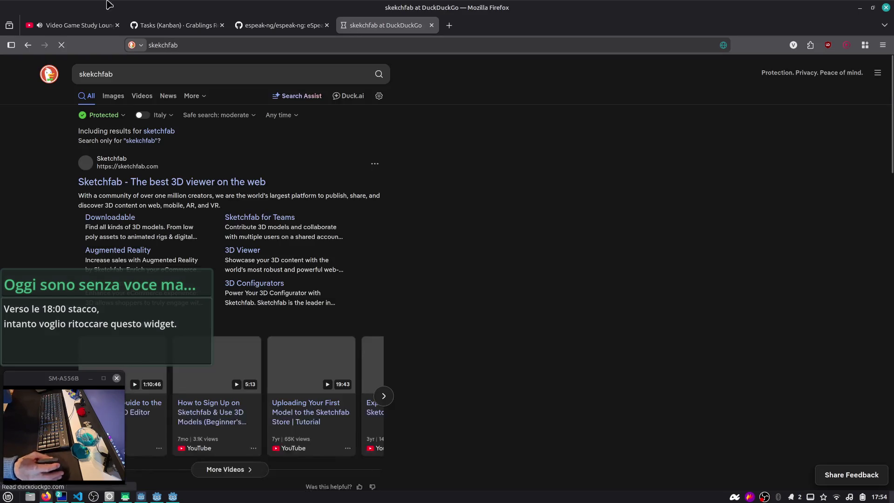
{"action": "left_click", "coordinate": [180, 181]}
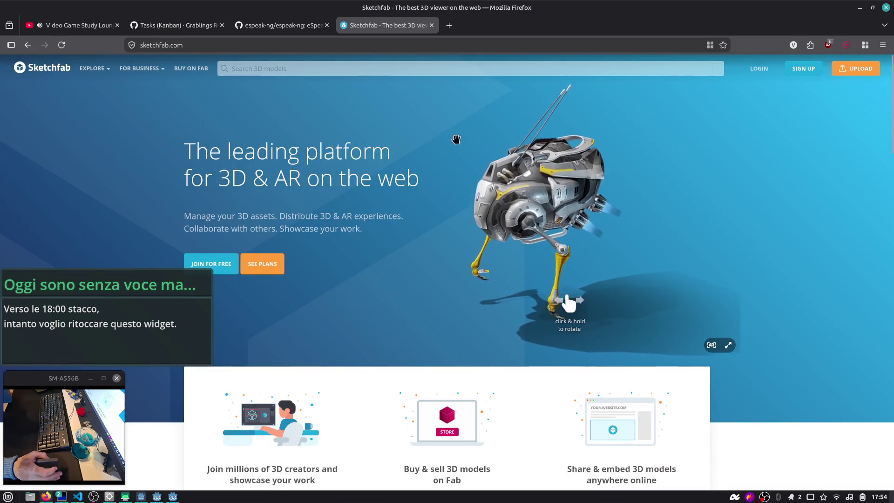
{"action": "left_click", "coordinate": [413, 68]}
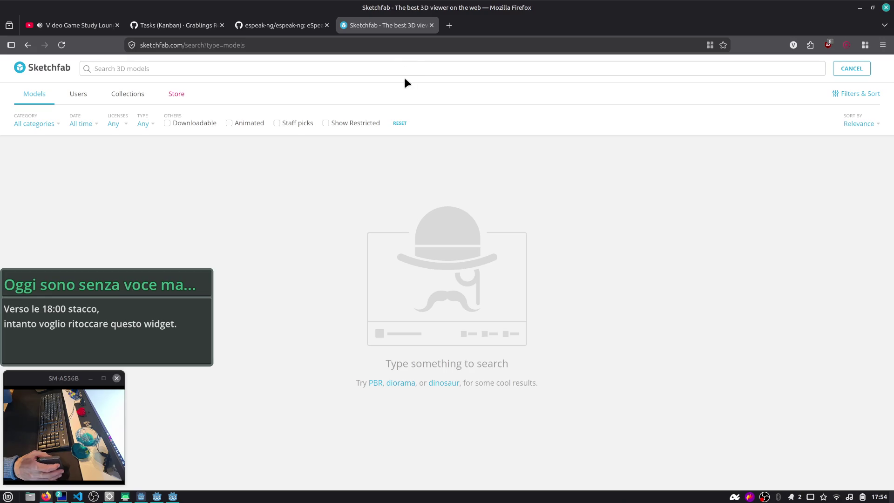
{"action": "key", "text": "ctrl+alt+Right"}
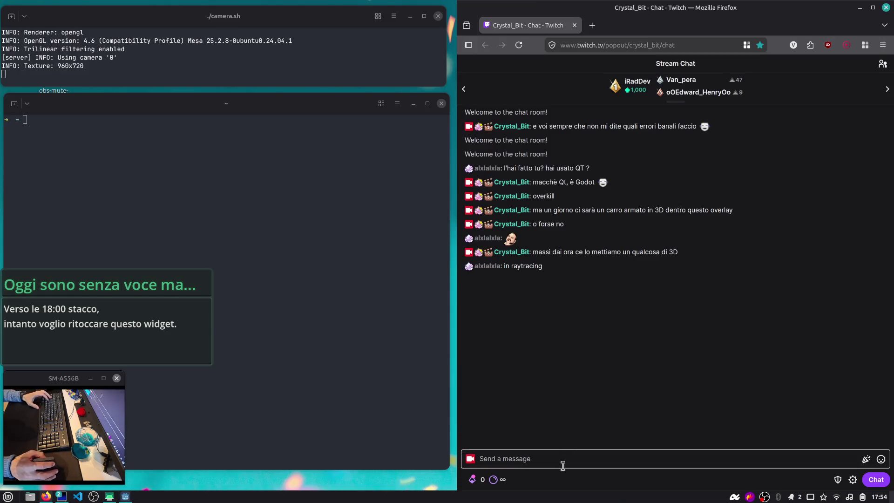
{"action": "left_click", "coordinate": [563, 461]}
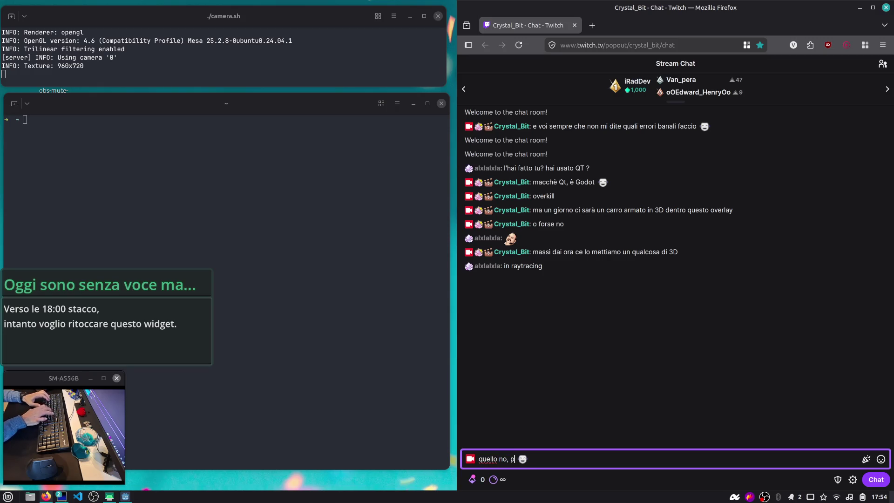
Step: Post 'quello no, per oggi' and a follow-up about models in Twitch chat, then go back to Sketchfab
{"action": "type", "text": "i"}
{"action": "key", "text": "Return"}
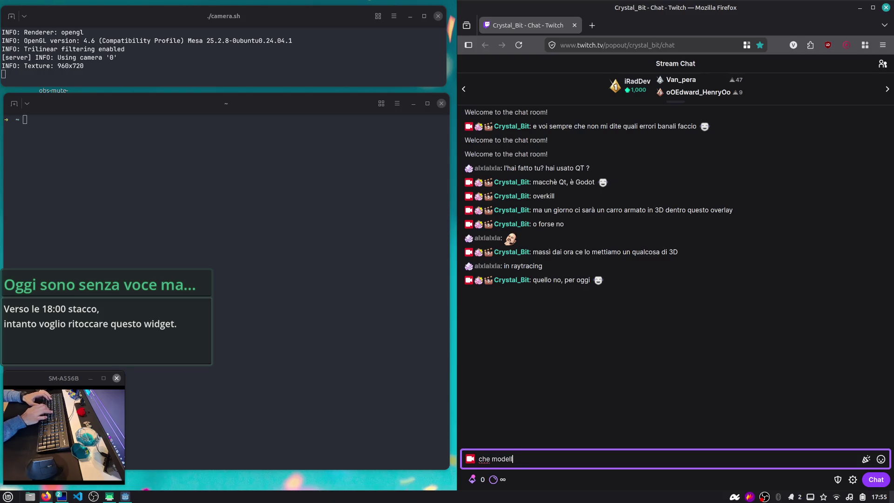
{"action": "key", "text": "Return"}
{"action": "key", "text": "ctrl+alt+Left"}
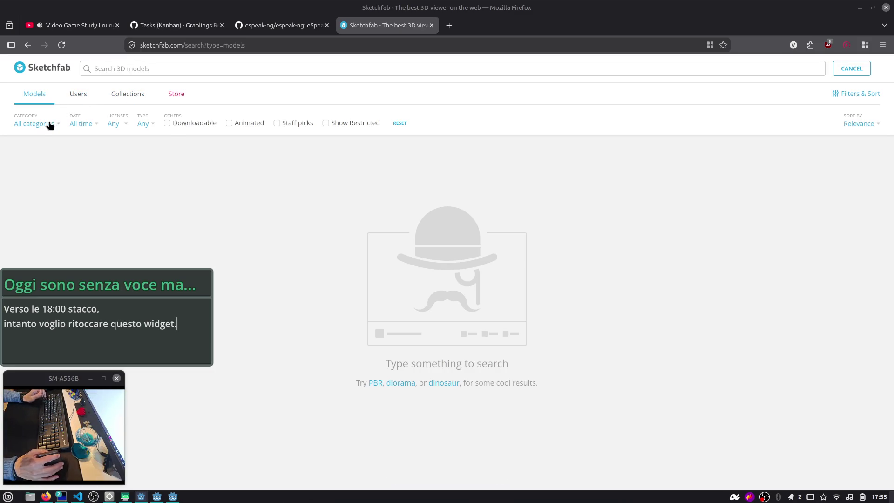
Step: Filter Sketchfab results to CC0-licensed models and browse the list
{"action": "left_click", "coordinate": [114, 124]}
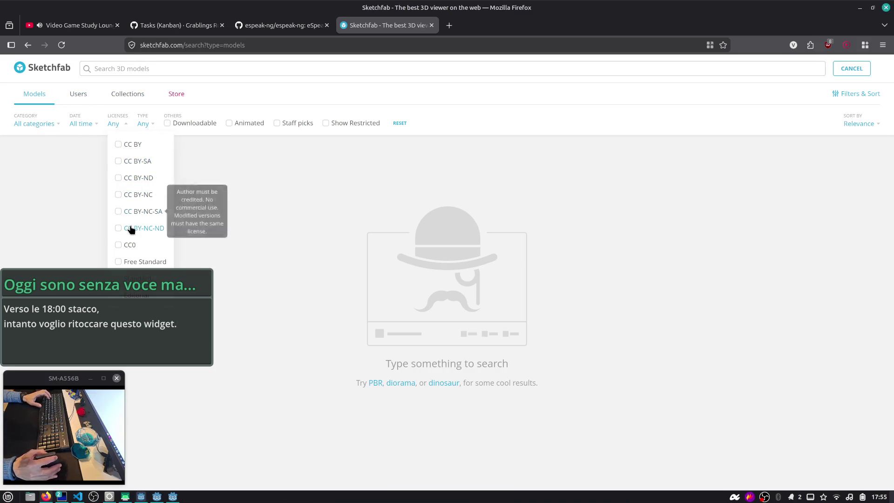
{"action": "left_click", "coordinate": [127, 246]}
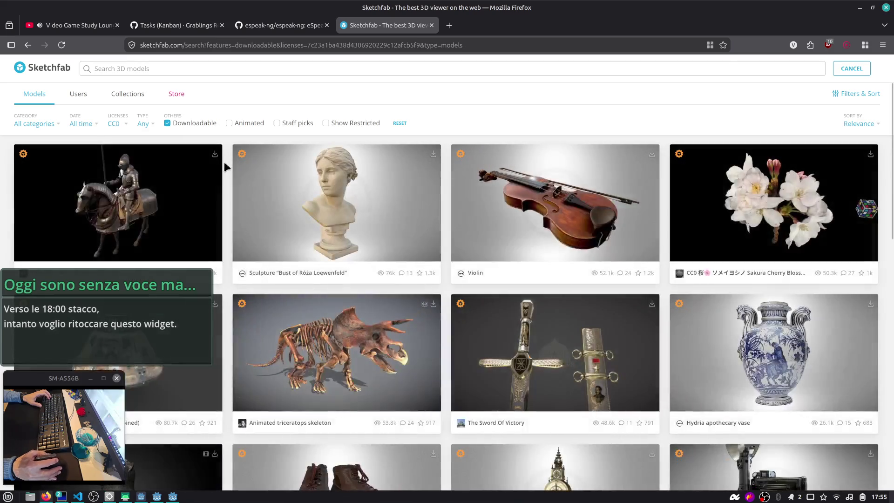
{"action": "scroll", "coordinate": [326, 215], "scroll_direction": "down", "scroll_amount": 3}
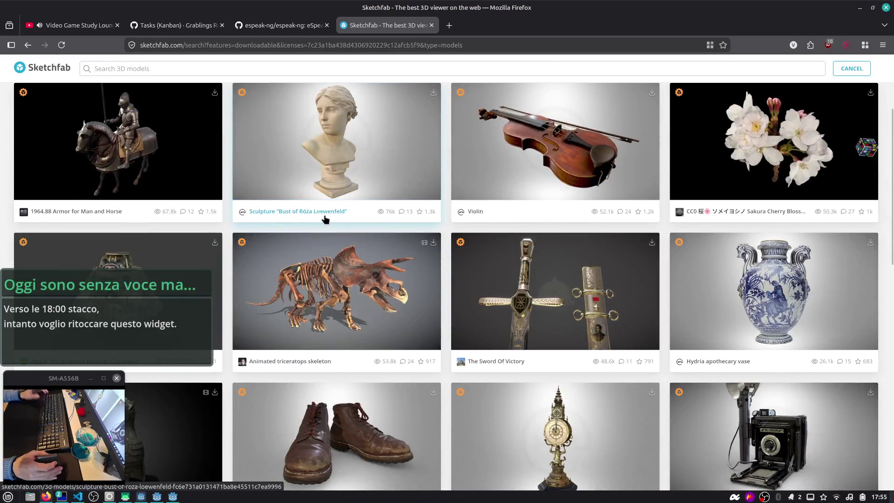
{"action": "scroll", "coordinate": [381, 242], "scroll_direction": "down", "scroll_amount": 3}
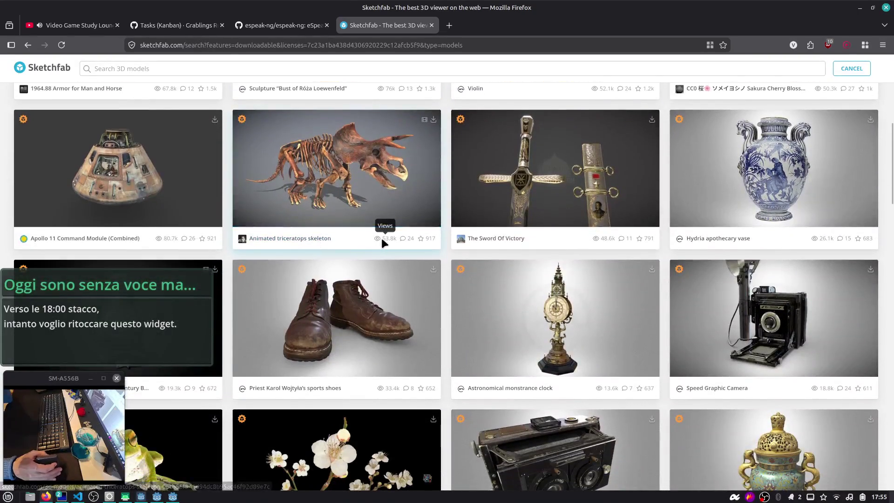
{"action": "scroll", "coordinate": [382, 243], "scroll_direction": "down", "scroll_amount": 2}
{"action": "scroll", "coordinate": [381, 243], "scroll_direction": "down", "scroll_amount": 1}
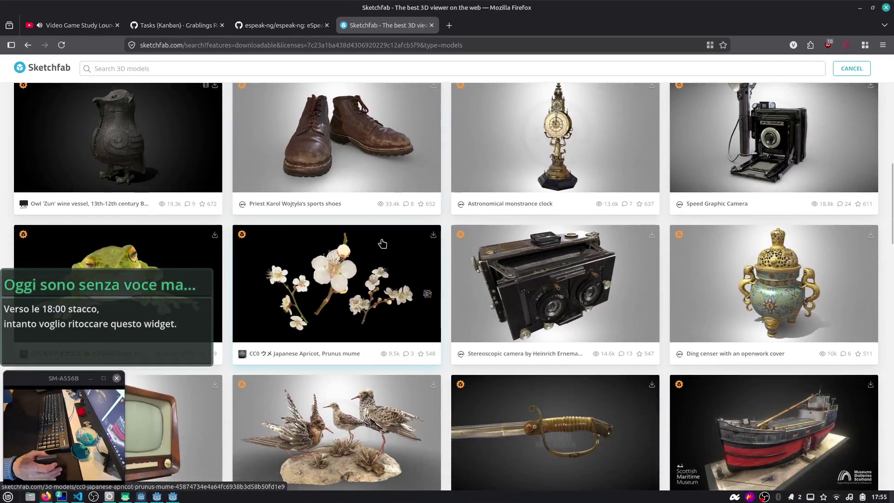
{"action": "key", "text": "Home"}
Step: Search the CC0 models for 'godot', which returns no results
{"action": "left_click", "coordinate": [201, 69]}
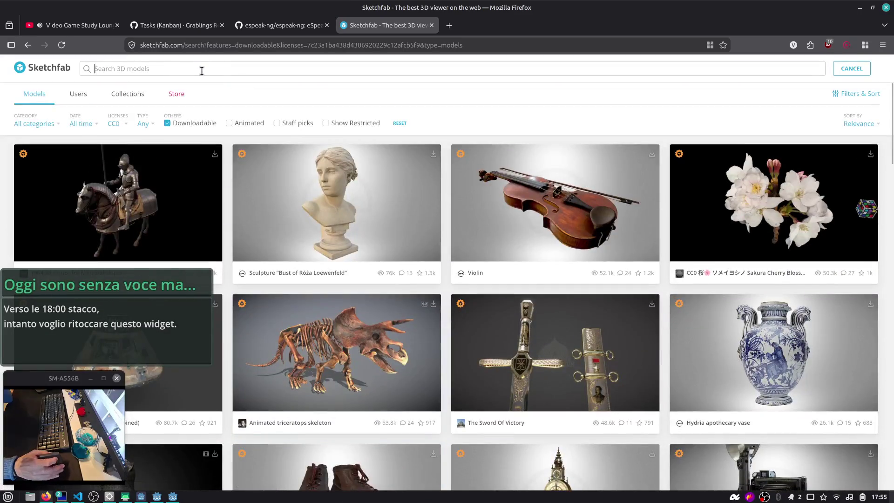
{"action": "type", "text": "godot"}
{"action": "key", "text": "Return"}
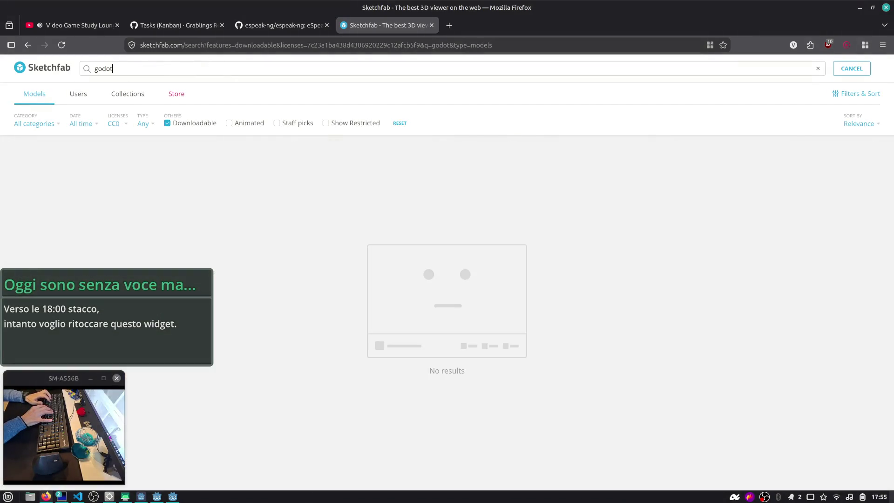
Step: Reply 'ci sta' in the Twitch chat, then return to Firefox and open a new tab
{"action": "key", "text": "ctrl+alt+Right"}
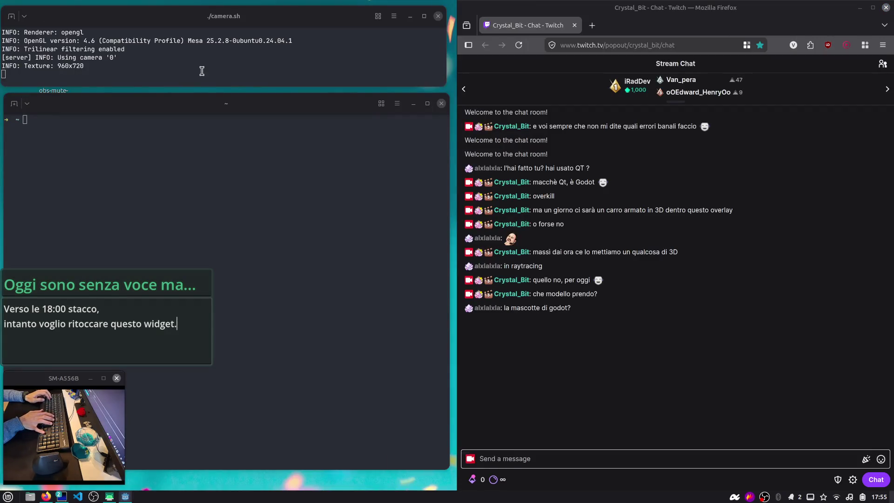
{"action": "left_click", "coordinate": [591, 454]}
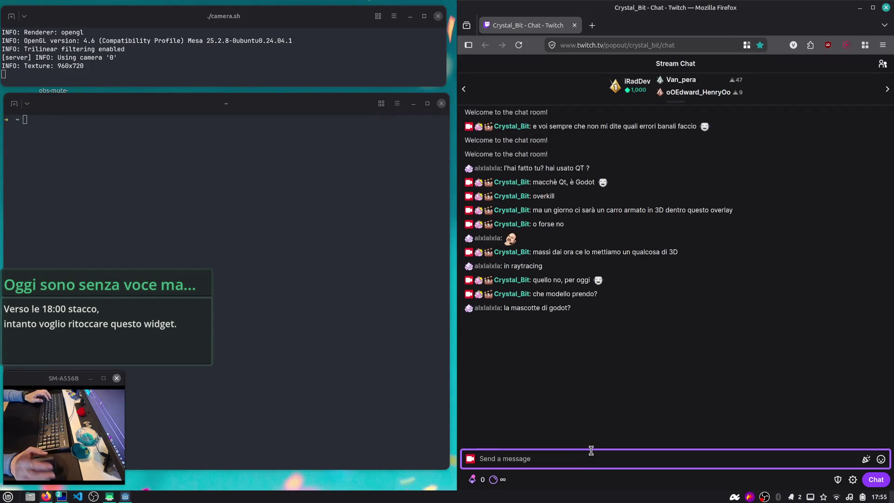
{"action": "type", "text": "ci sta"}
{"action": "key", "text": "Return"}
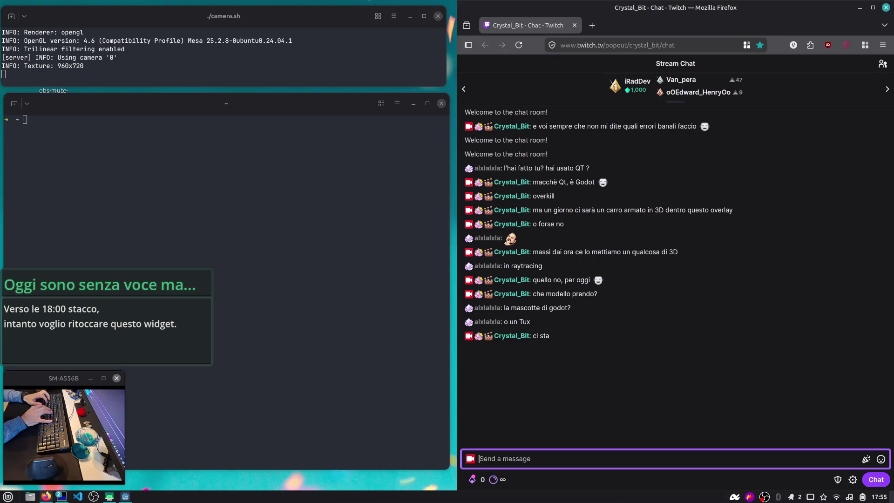
{"action": "key", "text": "ctrl+alt+Left"}
{"action": "key", "text": "ctrl+t"}
Step: Web-search 'godette 3d model' and open the Godette (Rigged) Sketchfab page
{"action": "type", "text": "godette 3d model"}
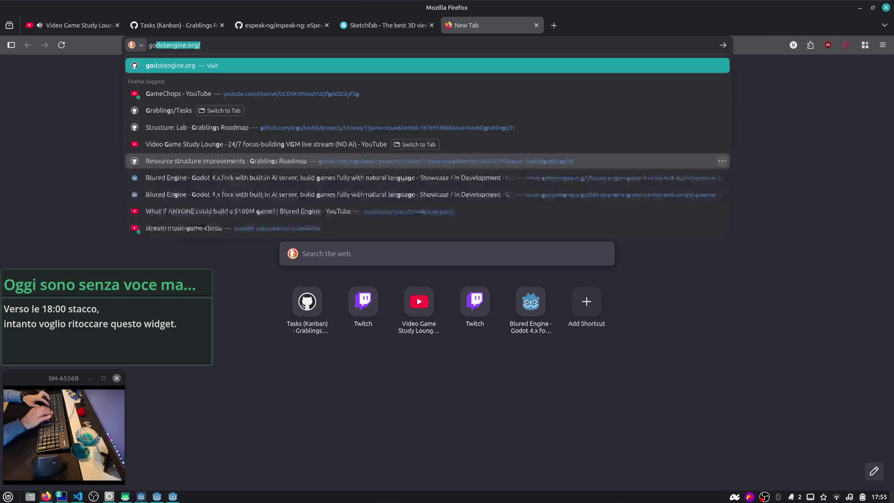
{"action": "key", "text": "Return"}
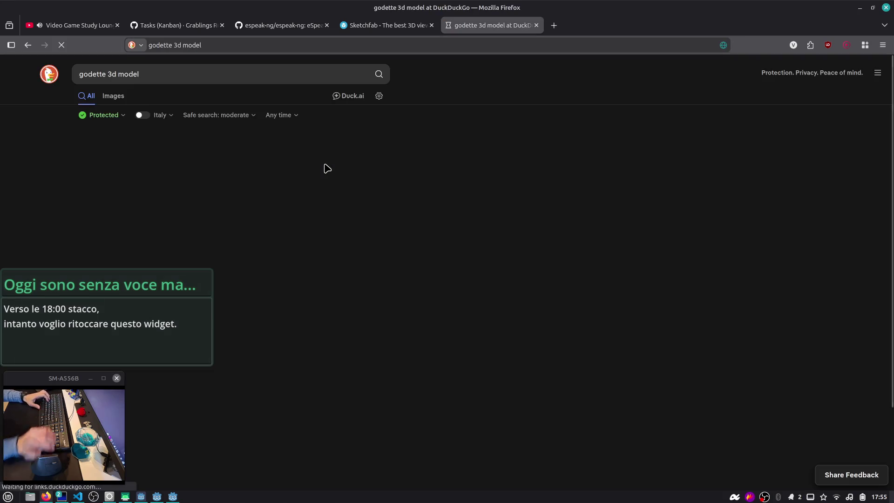
{"action": "scroll", "coordinate": [209, 163], "scroll_direction": "down", "scroll_amount": 2}
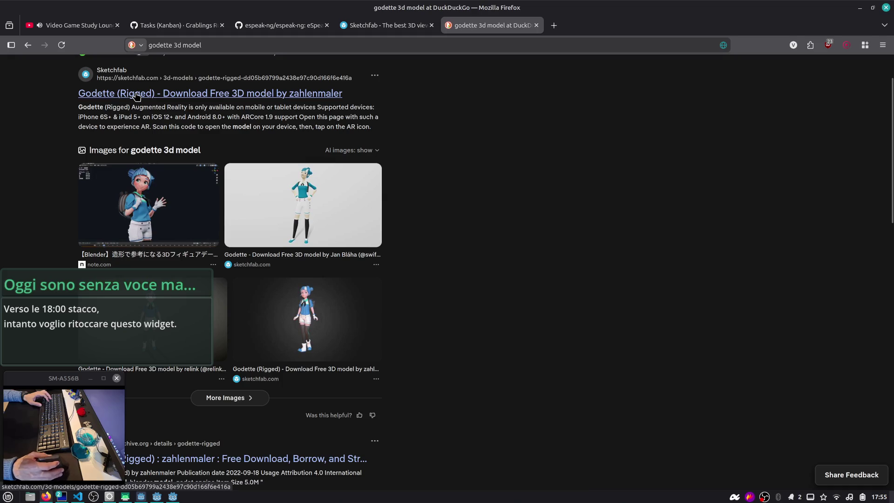
{"action": "left_click", "coordinate": [210, 93]}
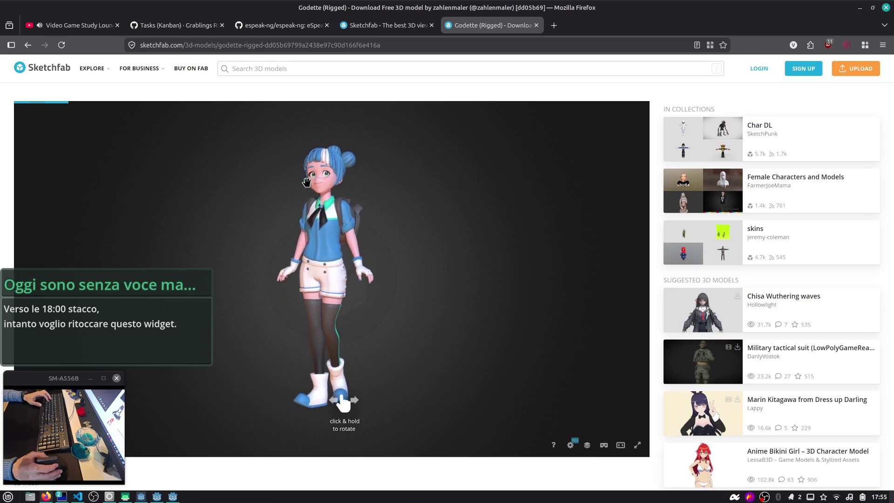
Step: Find the CC0 licence line in the model credits, then try Download 3D Model
{"action": "scroll", "coordinate": [342, 471], "scroll_direction": "down", "scroll_amount": 5}
{"action": "scroll", "coordinate": [343, 472], "scroll_direction": "down", "scroll_amount": 3}
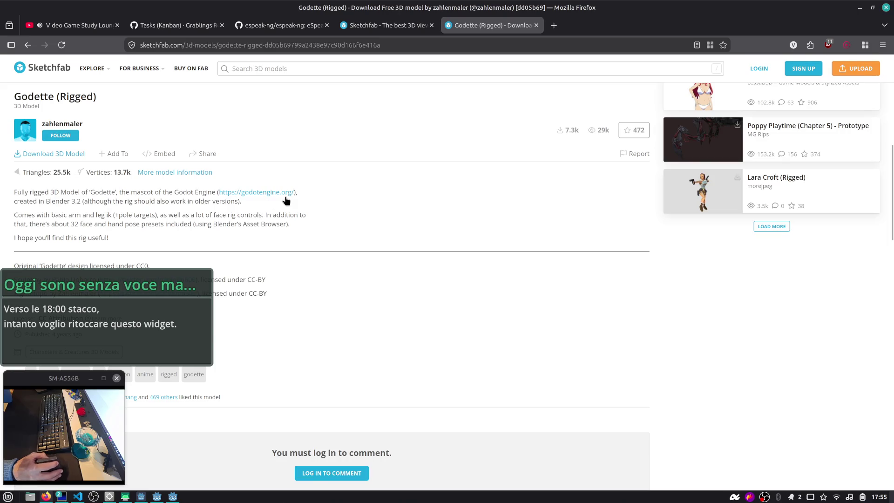
{"action": "key", "text": "ctrl+f"}
{"action": "type", "text": "licens"}
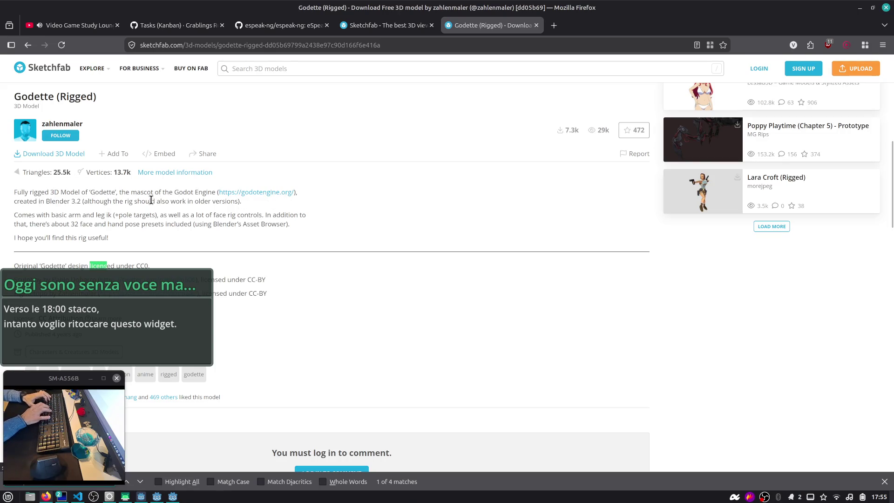
{"action": "scroll", "coordinate": [140, 200], "scroll_direction": "down", "scroll_amount": 1}
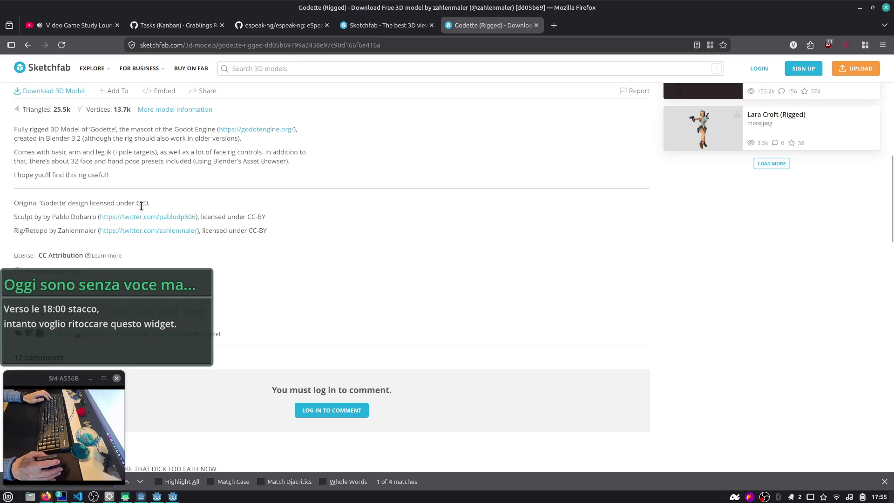
{"action": "left_click_drag", "start_coordinate": [141, 205], "coordinate": [29, 204]}
{"action": "triple_click", "coordinate": [93, 203]}
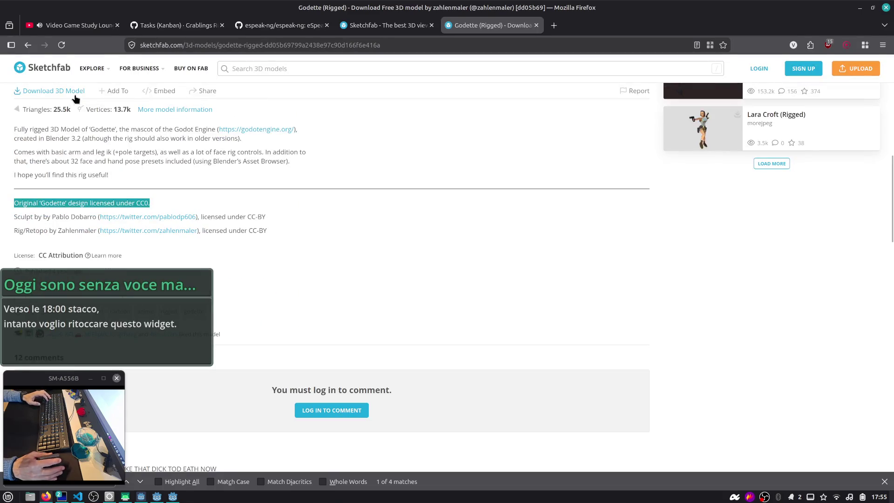
{"action": "left_click", "coordinate": [76, 95]}
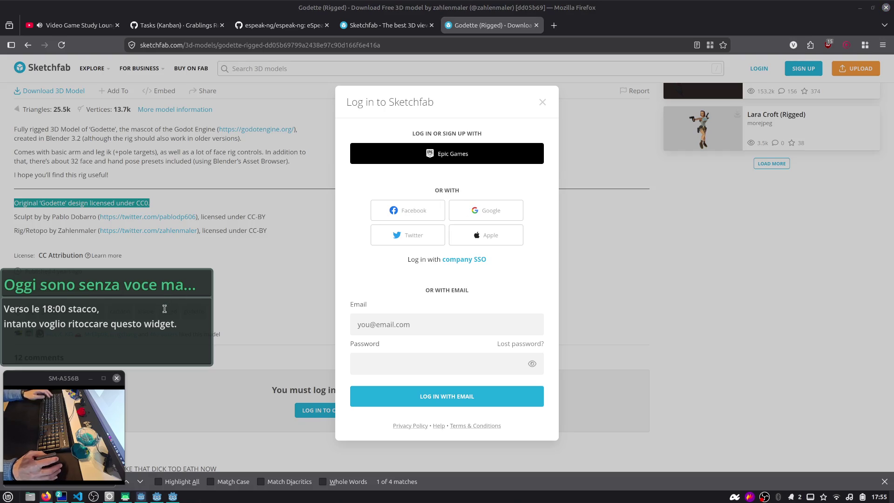
Step: Add a new line 'CH!' to the overlay notes widget
{"action": "left_click", "coordinate": [178, 324]}
{"action": "key", "text": "Return"}
{"action": "type", "text": "CHE PAL"}
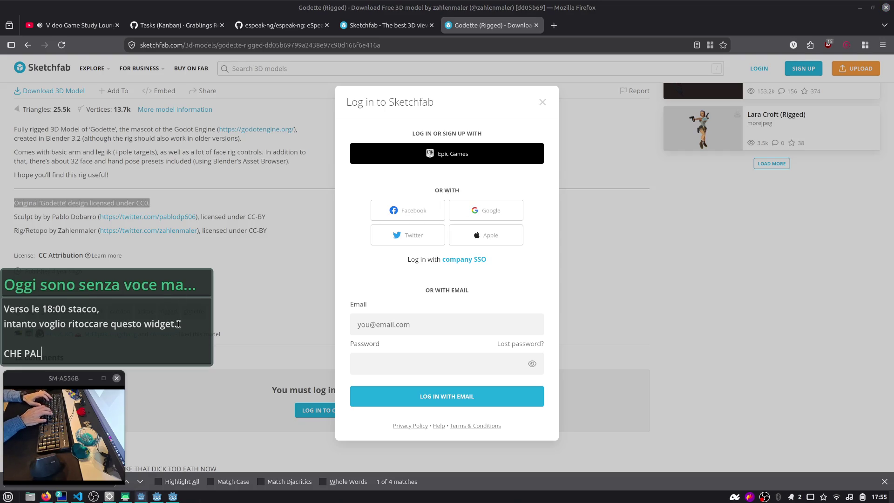
{"action": "type", "text": "!"}
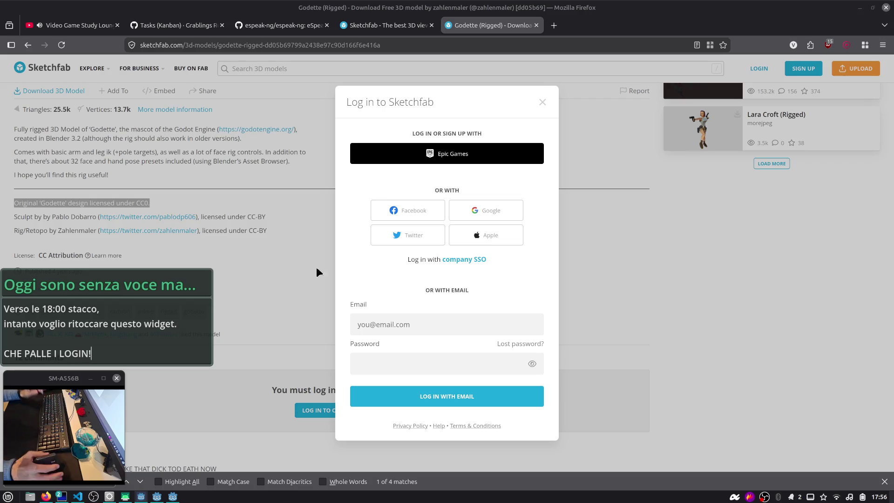
Step: Sign in to Sketchfab with a Google account and accept the updated terms of use
{"action": "left_click", "coordinate": [505, 210]}
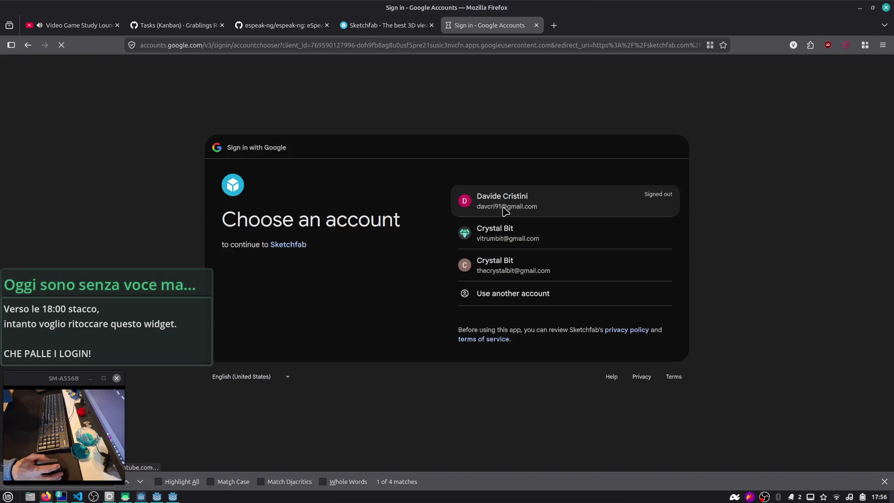
{"action": "left_click", "coordinate": [504, 231]}
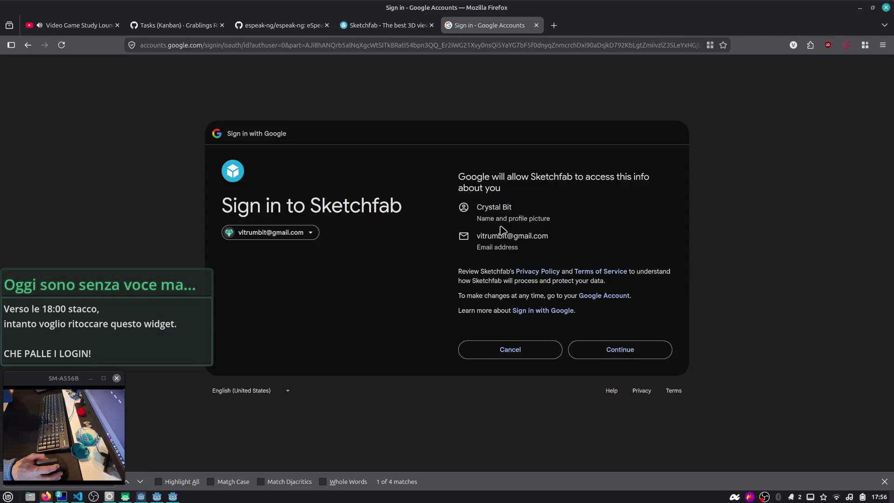
{"action": "left_click", "coordinate": [611, 352]}
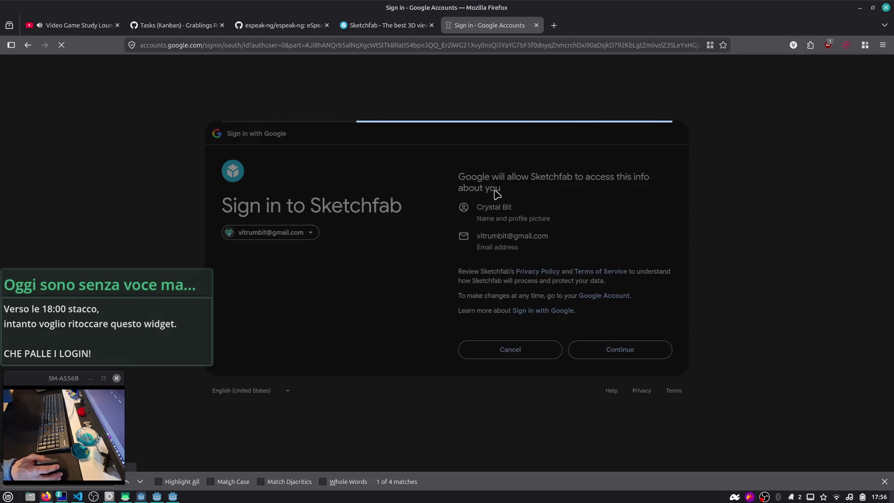
{"action": "scroll", "coordinate": [488, 173], "scroll_direction": "down", "scroll_amount": 3}
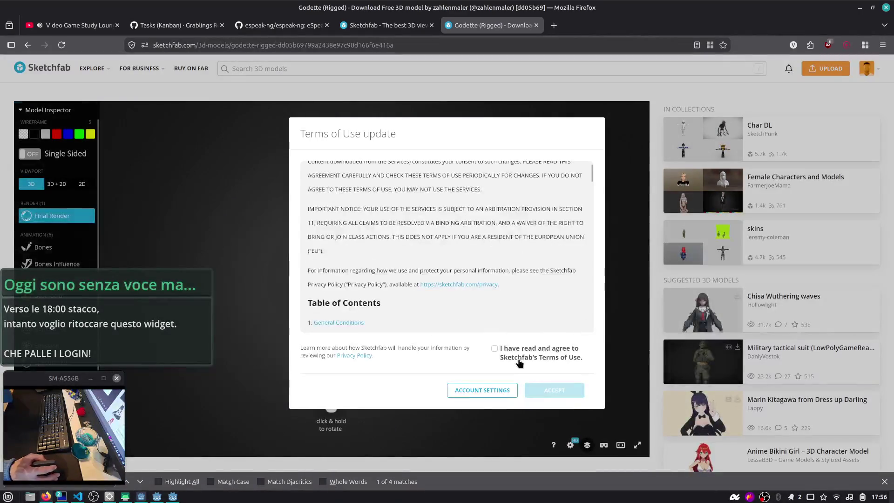
{"action": "left_click", "coordinate": [519, 359]}
{"action": "left_click", "coordinate": [553, 389]}
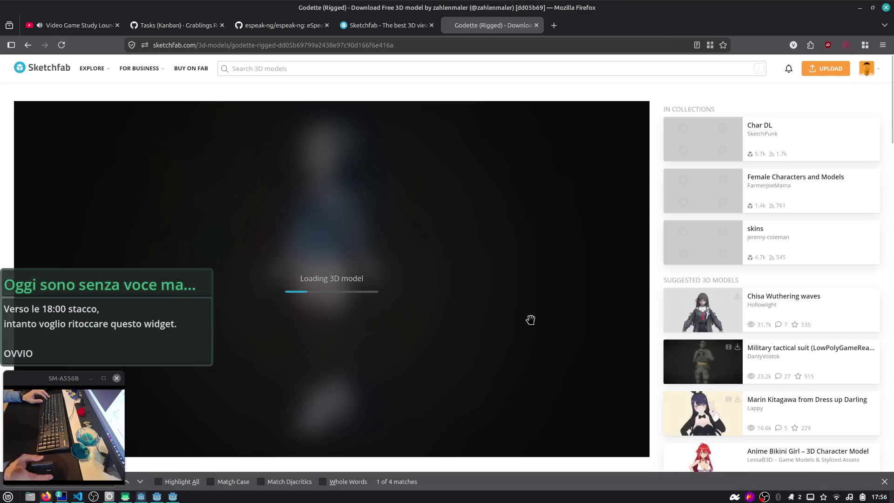
Step: Download the Godette model as GLB with 2k textures and close the dialog
{"action": "scroll", "coordinate": [668, 271], "scroll_direction": "down", "scroll_amount": 3}
{"action": "scroll", "coordinate": [668, 271], "scroll_direction": "down", "scroll_amount": 4}
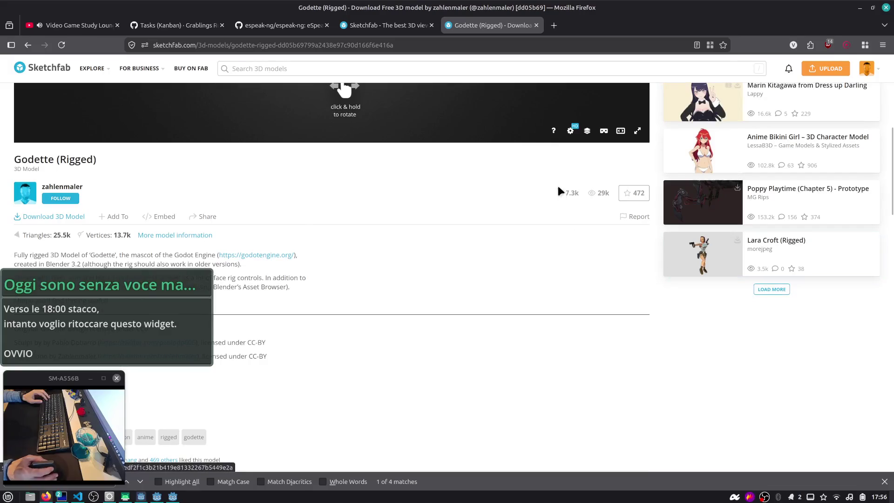
{"action": "left_click", "coordinate": [67, 216]}
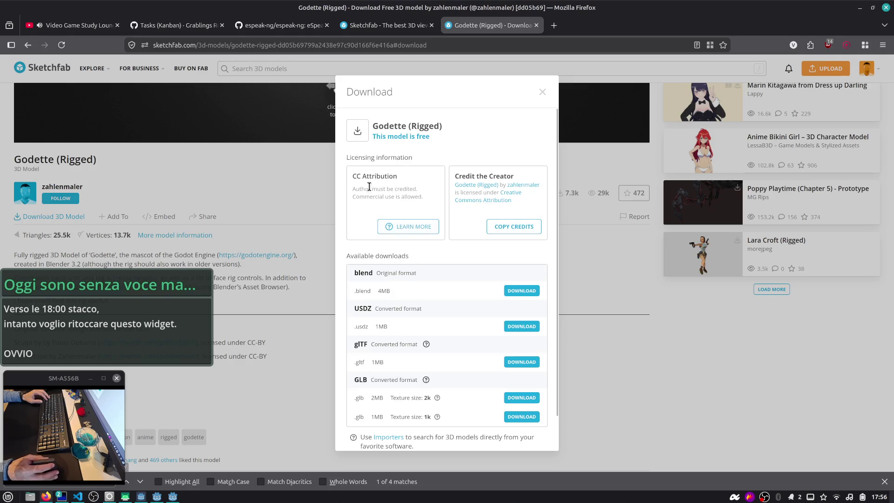
{"action": "scroll", "coordinate": [456, 328], "scroll_direction": "down", "scroll_amount": 1}
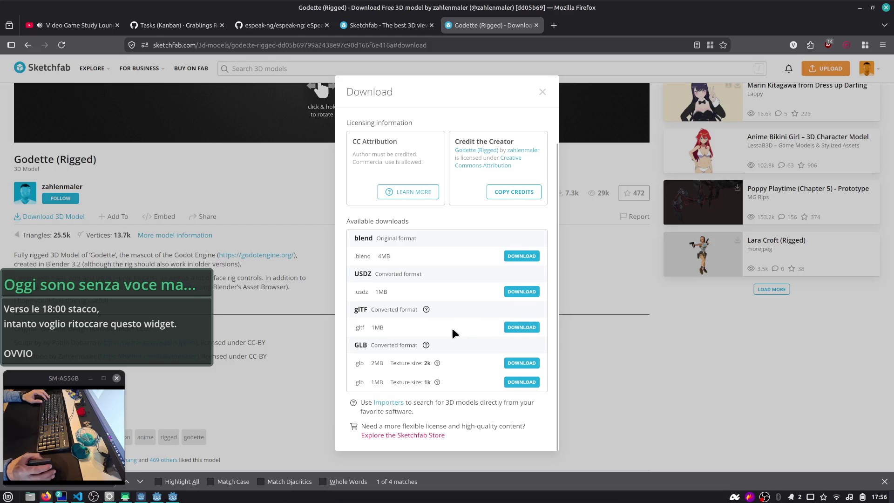
{"action": "left_click", "coordinate": [522, 363]}
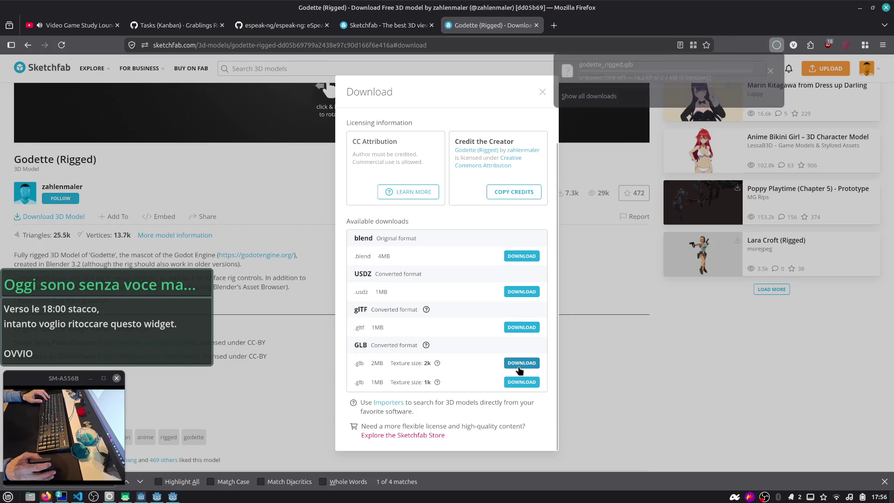
{"action": "left_click", "coordinate": [119, 183]}
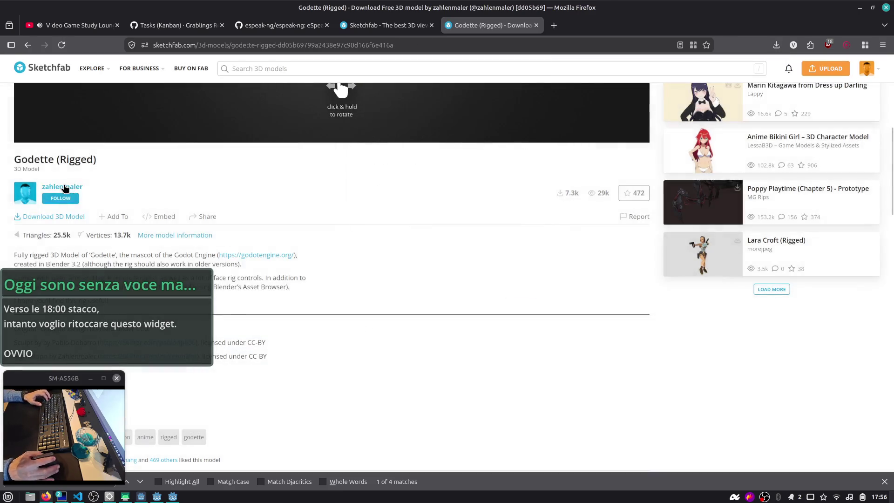
Step: Open creator zahlenmaler's profile, select the username text, and open the file manager
{"action": "left_click", "coordinate": [62, 186]}
{"action": "left_click_drag", "start_coordinate": [146, 106], "coordinate": [212, 105]}
{"action": "left_click", "coordinate": [219, 123]}
{"action": "left_click_drag", "start_coordinate": [145, 105], "coordinate": [196, 105]}
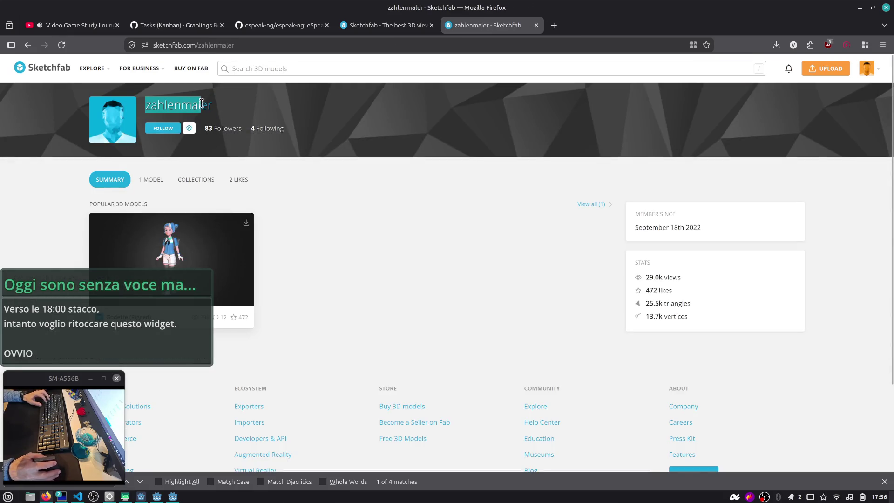
{"action": "left_click", "coordinate": [361, 272]}
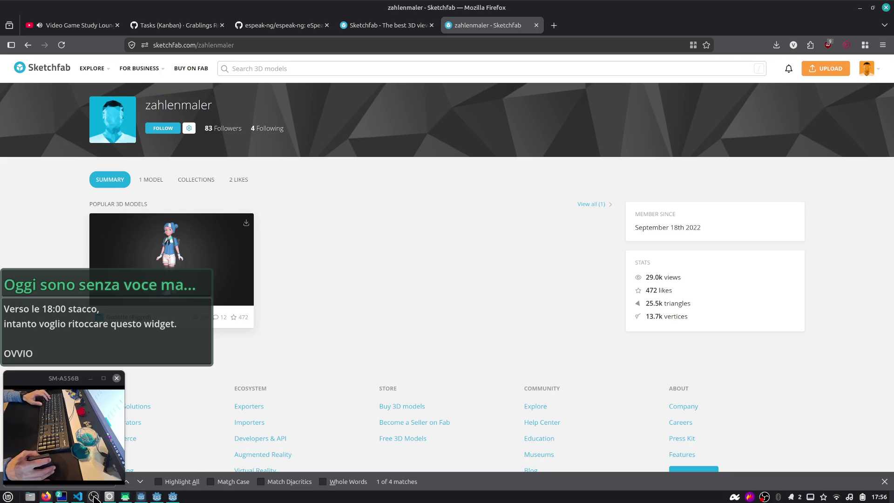
{"action": "left_click", "coordinate": [30, 496]}
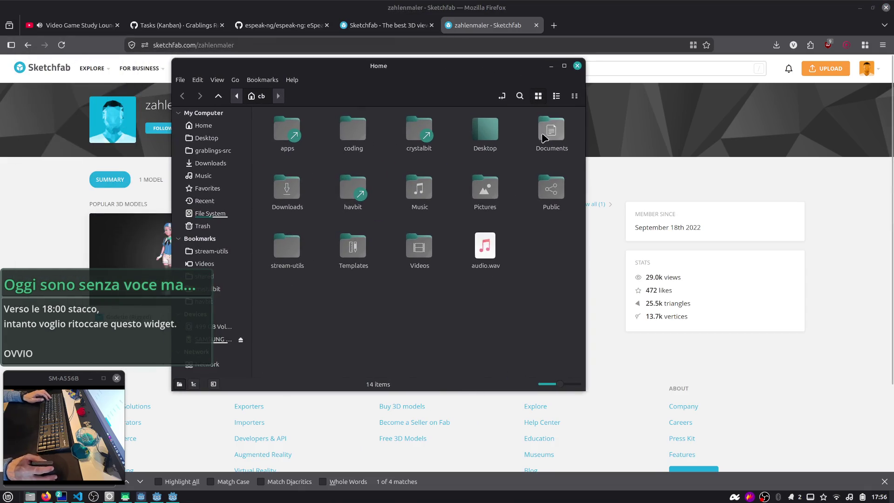
Step: Set the Content node's text to 'Model by zahlenmaler' in Godot and save the scene
{"action": "key", "text": "alt+Tab"}
{"action": "key", "text": "alt+Tab"}
{"action": "key", "text": "alt+Tab"}
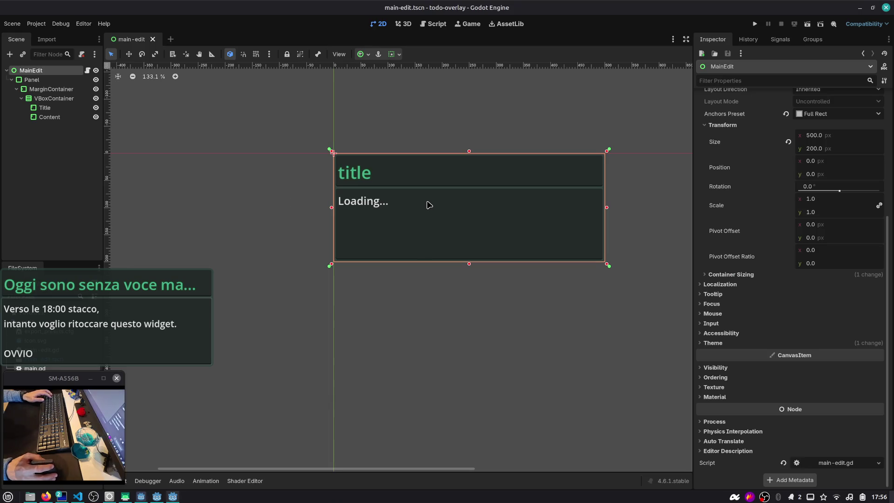
{"action": "left_click", "coordinate": [54, 118]}
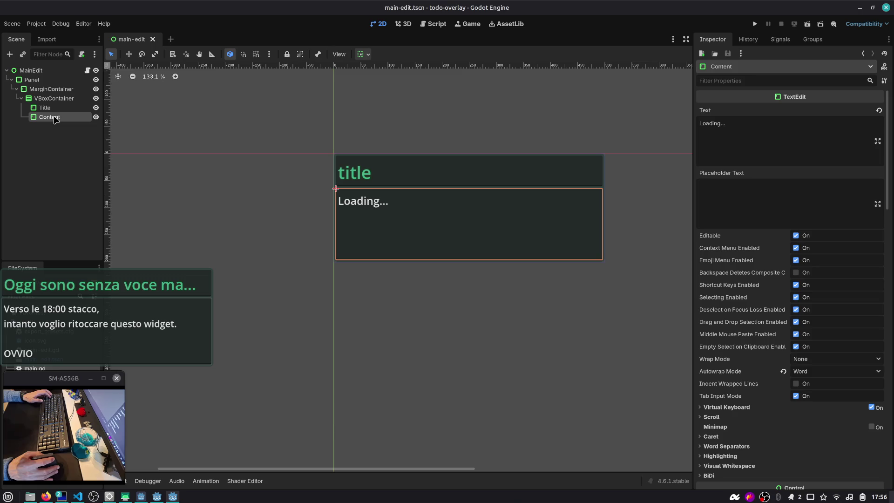
{"action": "left_click", "coordinate": [773, 135]}
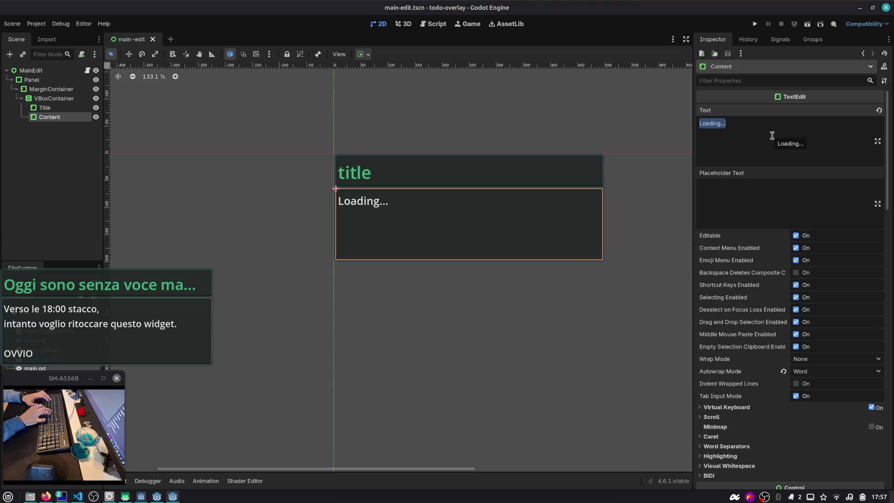
{"action": "type", "text": "Model by zahlenmaler"}
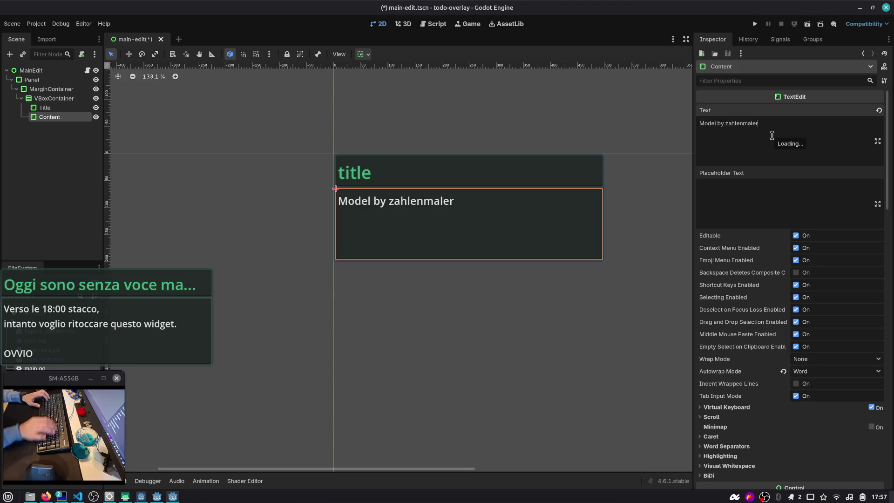
{"action": "left_click", "coordinate": [45, 153]}
{"action": "key", "text": "ctrl+s"}
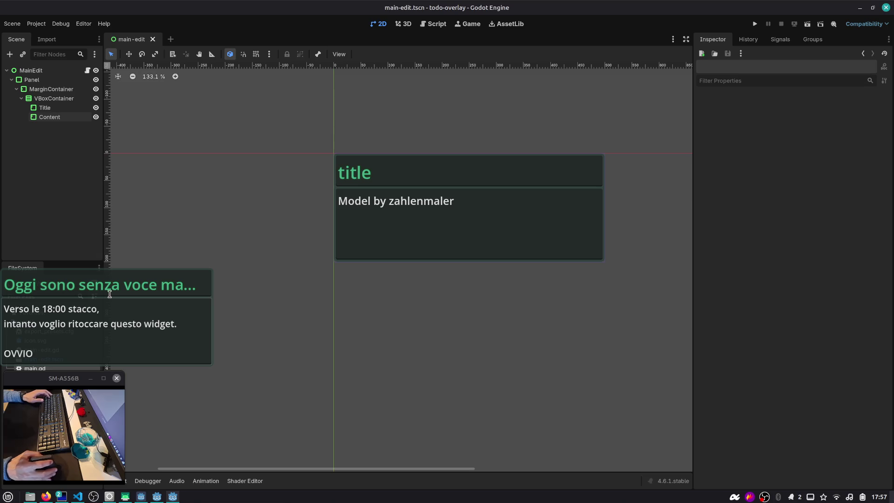
Step: Add a TextureRect child node under the VBoxContainer
{"action": "left_click", "coordinate": [60, 119]}
{"action": "left_click", "coordinate": [53, 141]}
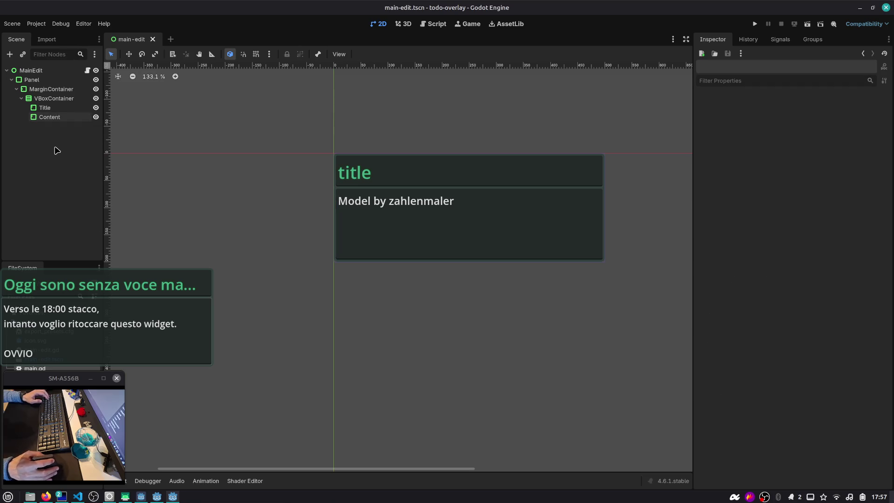
{"action": "left_click", "coordinate": [50, 117]}
{"action": "left_click", "coordinate": [52, 99]}
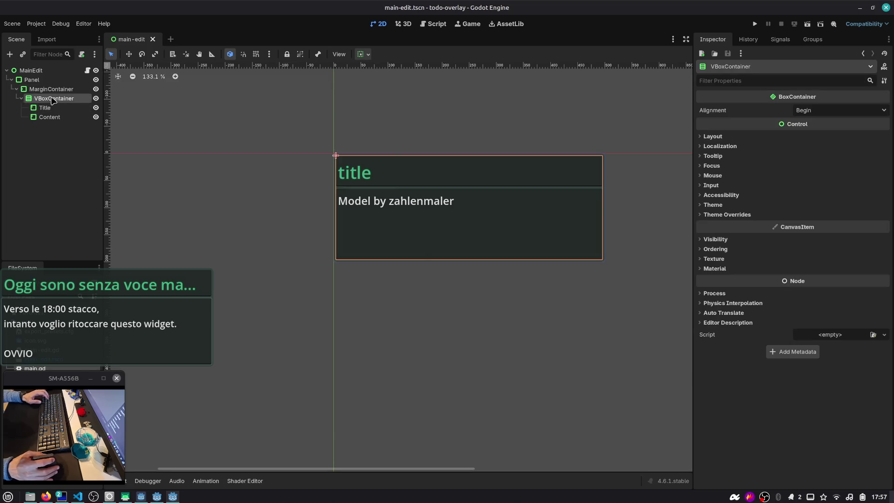
{"action": "key", "text": "ctrl+a"}
{"action": "type", "text": "texture"}
{"action": "key", "text": "Return"}
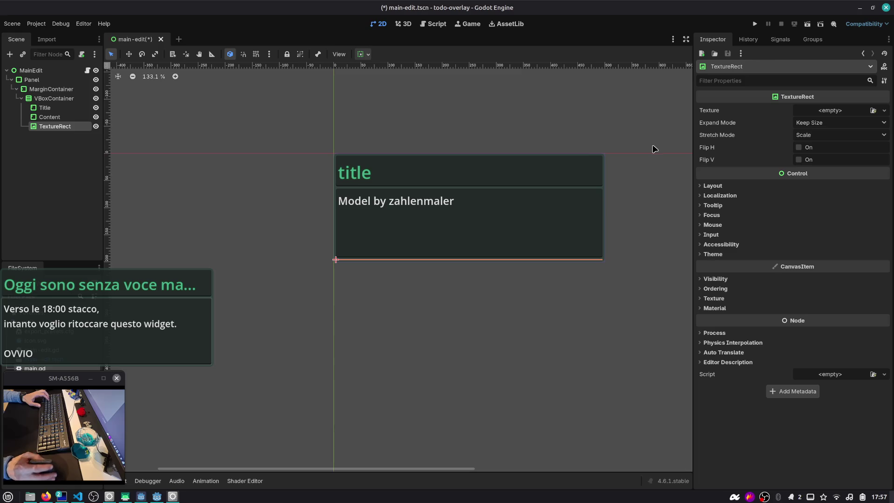
Step: Raise the TextureRect's Custom Minimum Size height through 100 and 200 to 300 px
{"action": "left_click", "coordinate": [712, 186]}
{"action": "left_click", "coordinate": [832, 239]}
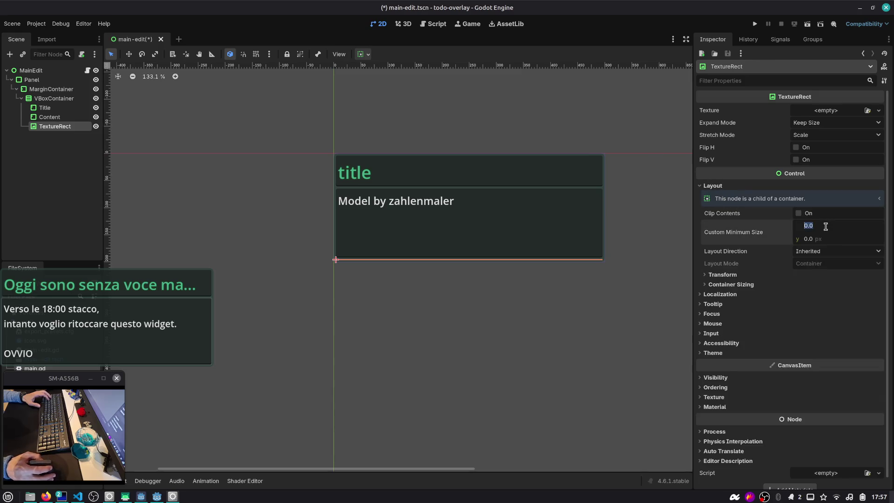
{"action": "type", "text": "100"}
{"action": "key", "text": "Return"}
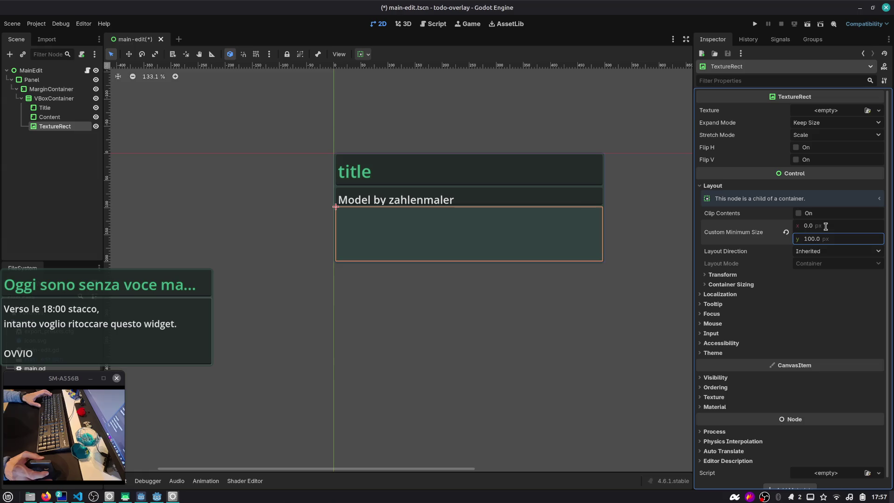
{"action": "left_click", "coordinate": [825, 227]}
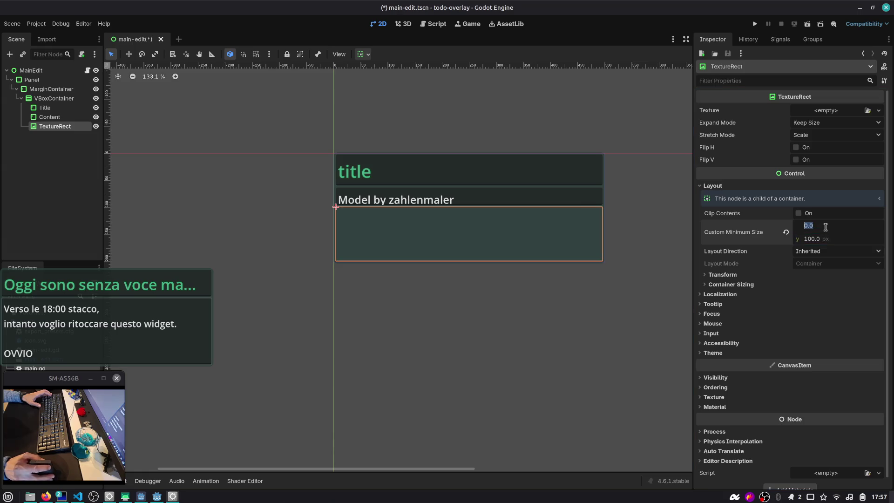
{"action": "left_click", "coordinate": [826, 240]}
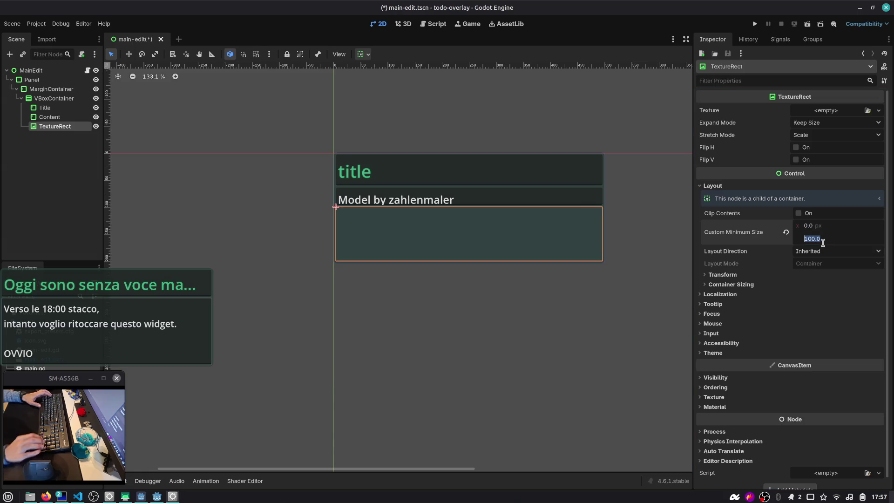
{"action": "type", "text": "200"}
{"action": "key", "text": "Return"}
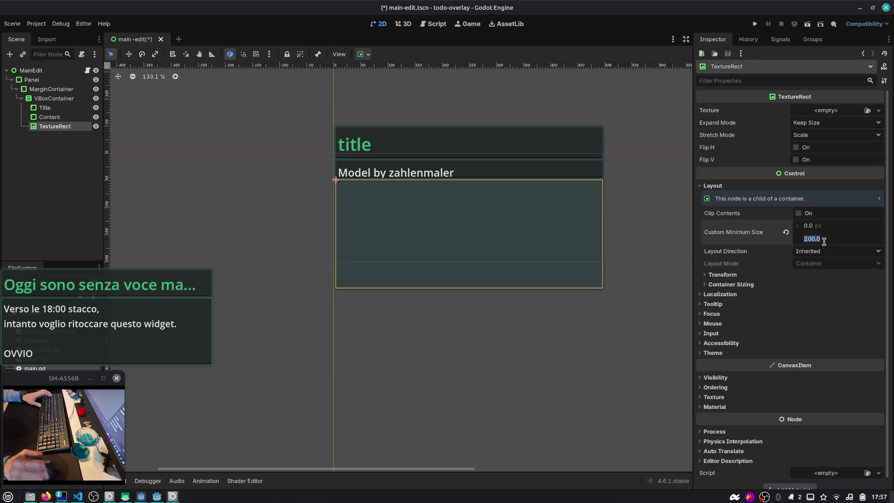
{"action": "type", "text": "300"}
{"action": "key", "text": "Return"}
{"action": "left_click", "coordinate": [76, 166]}
{"action": "left_click", "coordinate": [65, 132]}
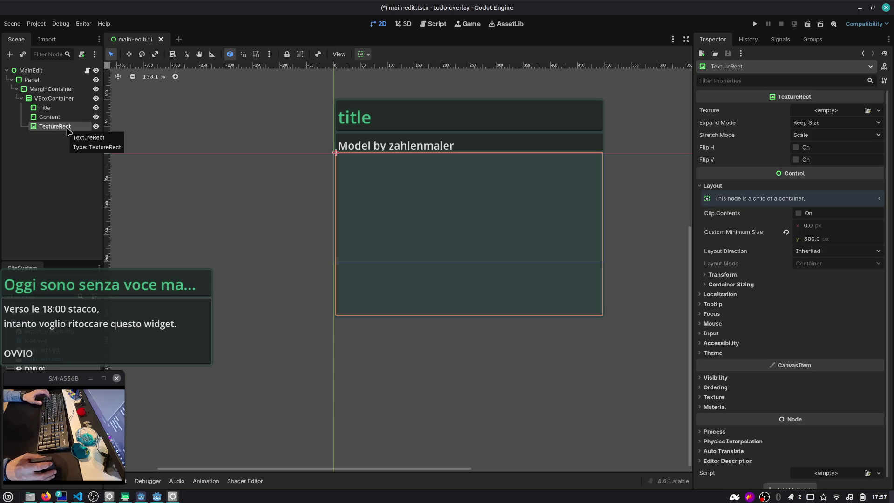
{"action": "key", "text": "ctrl+a"}
Step: Add a SubViewportContainer under the TextureRect, replacing a mistaken CanvasLayer, and anchor it Full Rect
{"action": "type", "text": "canvaslayer"}
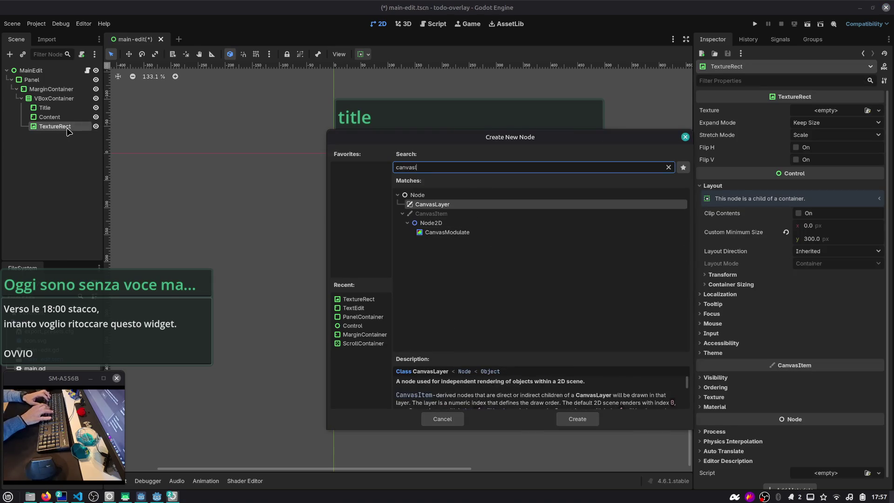
{"action": "key", "text": "Return"}
{"action": "key", "text": "ctrl+z"}
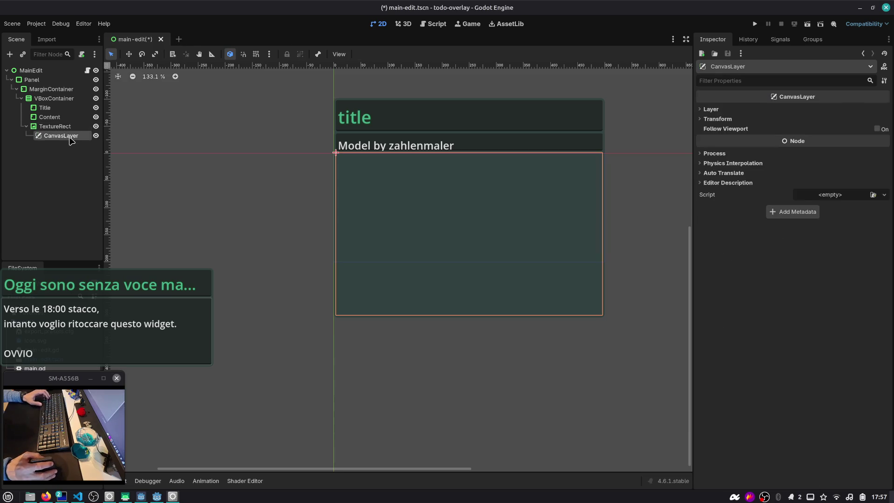
{"action": "left_click", "coordinate": [65, 129]}
{"action": "key", "text": "ctrl+a"}
{"action": "type", "text": "sub"}
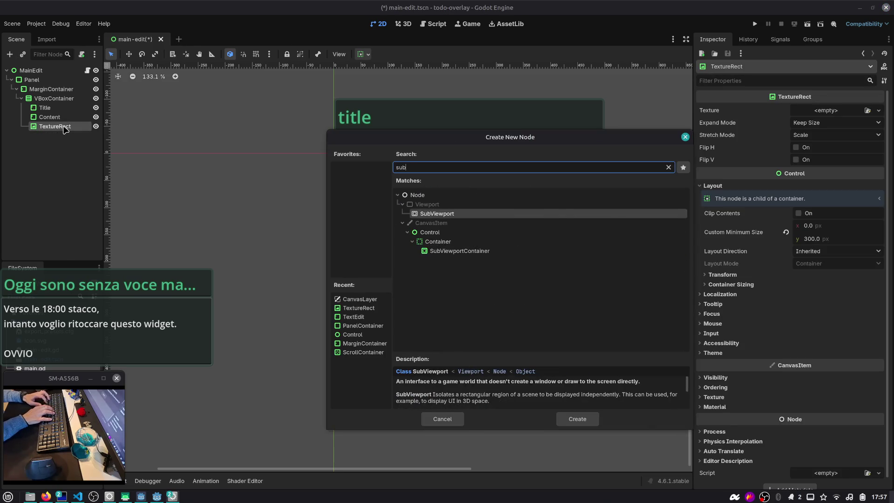
{"action": "key", "text": "Down"}
{"action": "key", "text": "Down"}
{"action": "key", "text": "Down"}
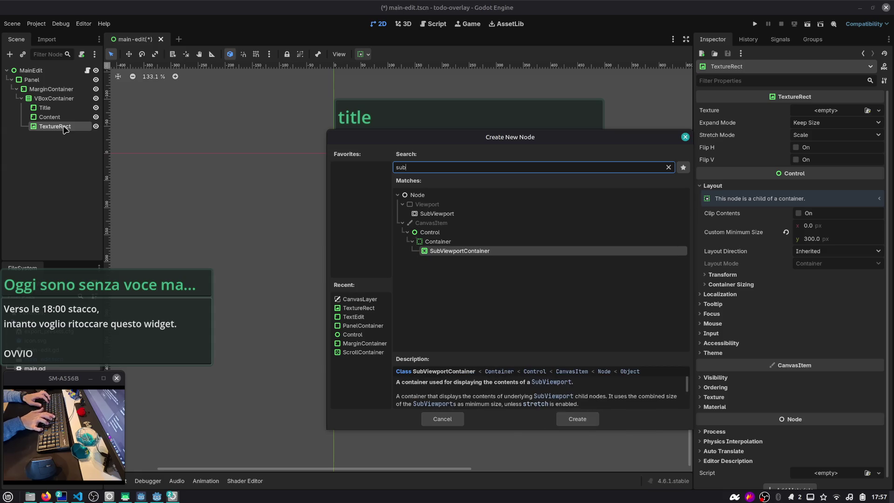
{"action": "key", "text": "Return"}
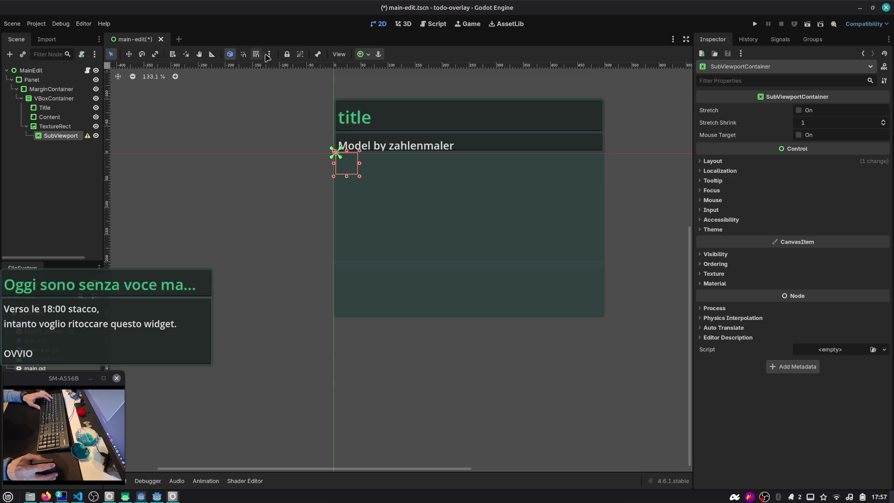
{"action": "left_click", "coordinate": [360, 55]}
{"action": "left_click", "coordinate": [410, 120]}
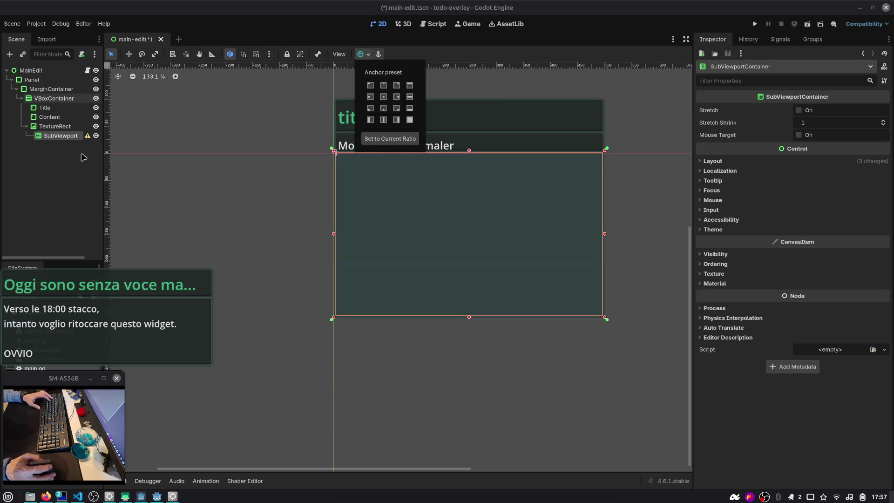
Step: Add a SubViewport inside the container and a Node3D under the SubViewport
{"action": "left_click", "coordinate": [64, 142]}
{"action": "left_click", "coordinate": [64, 142]}
{"action": "key", "text": "ctrl+a"}
{"action": "type", "text": "sub"}
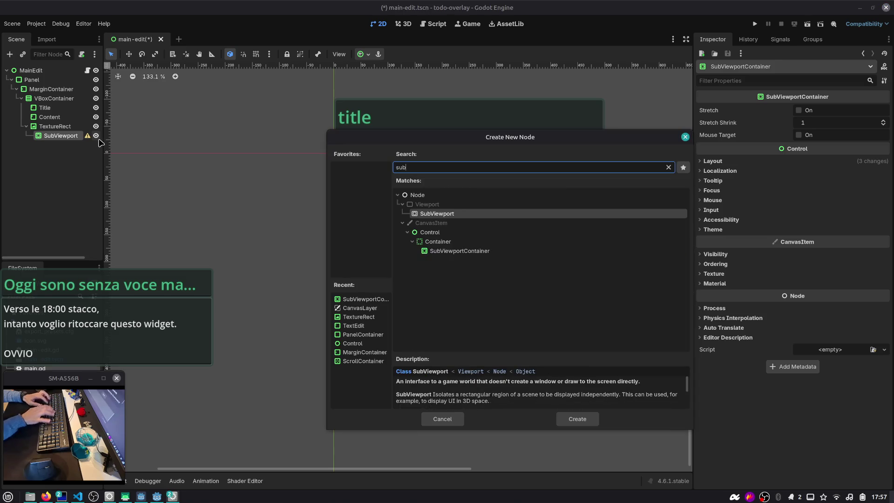
{"action": "key", "text": "Return"}
{"action": "left_click", "coordinate": [36, 165]}
{"action": "left_click", "coordinate": [61, 145]}
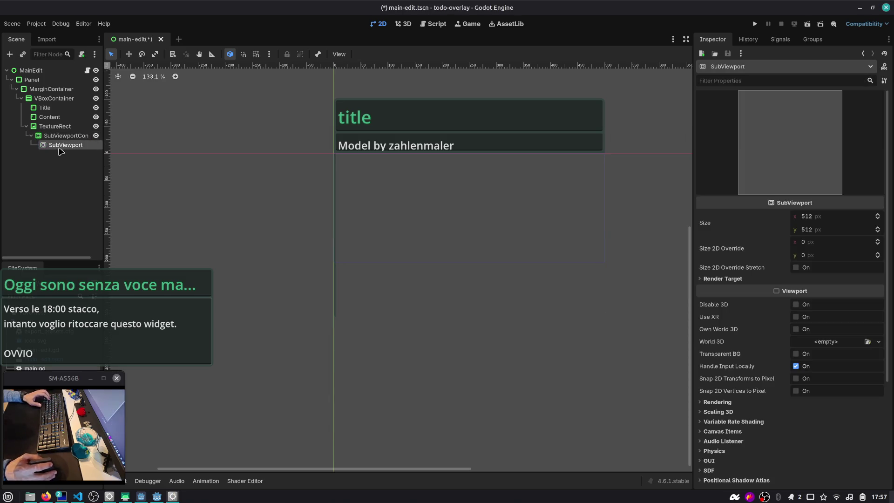
{"action": "key", "text": "ctrl+a"}
{"action": "type", "text": "node3d"}
{"action": "key", "text": "Return"}
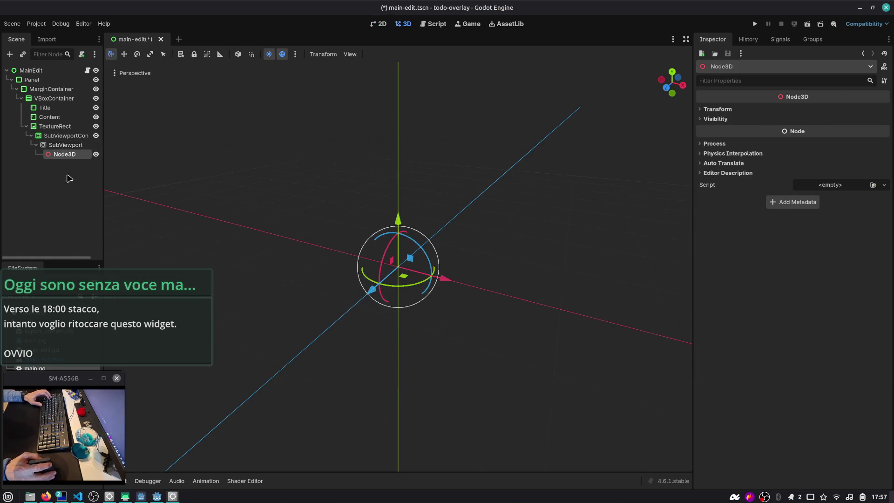
Step: Instance godette_rigged.glb from Downloads as a child of Node3D
{"action": "left_click", "coordinate": [30, 496]}
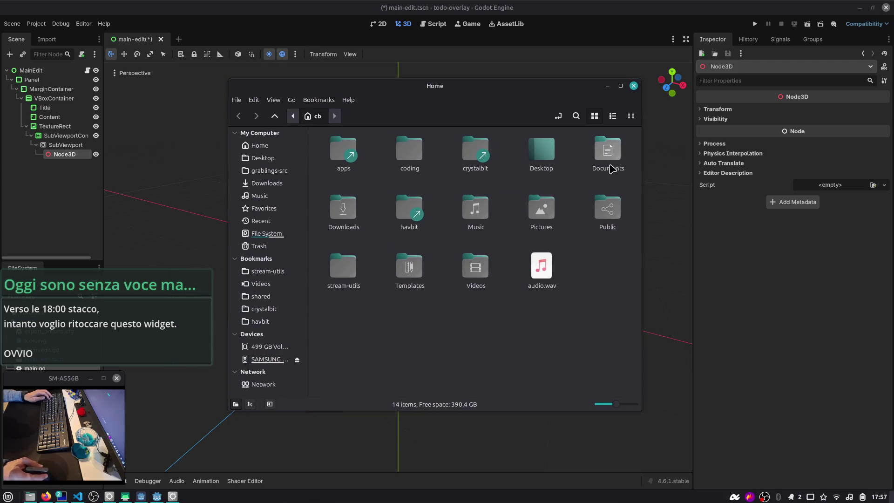
{"action": "double_click", "coordinate": [344, 207]}
{"action": "mouse_move", "coordinate": [409, 153]}
{"action": "left_mouse_down"}
{"action": "mouse_move", "coordinate": [412, 166]}
{"action": "mouse_move", "coordinate": [343, 206]}
{"action": "mouse_move", "coordinate": [49, 180]}
{"action": "left_mouse_up"}
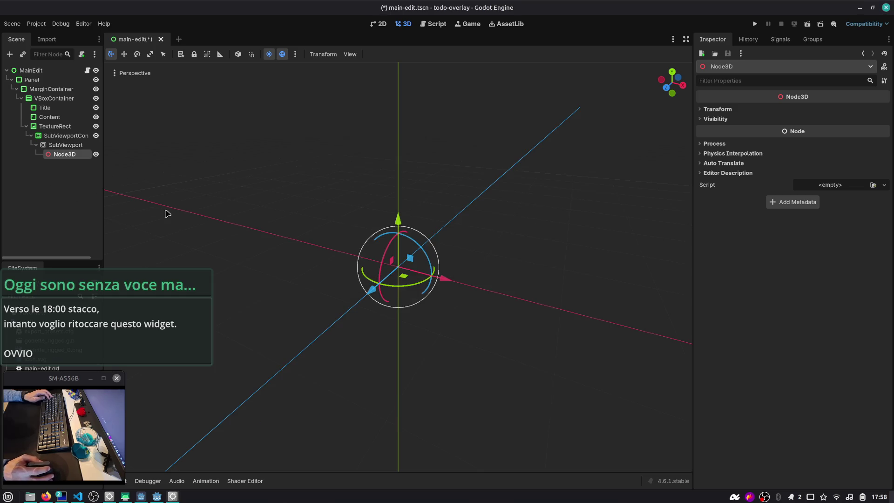
{"action": "left_click", "coordinate": [24, 55]}
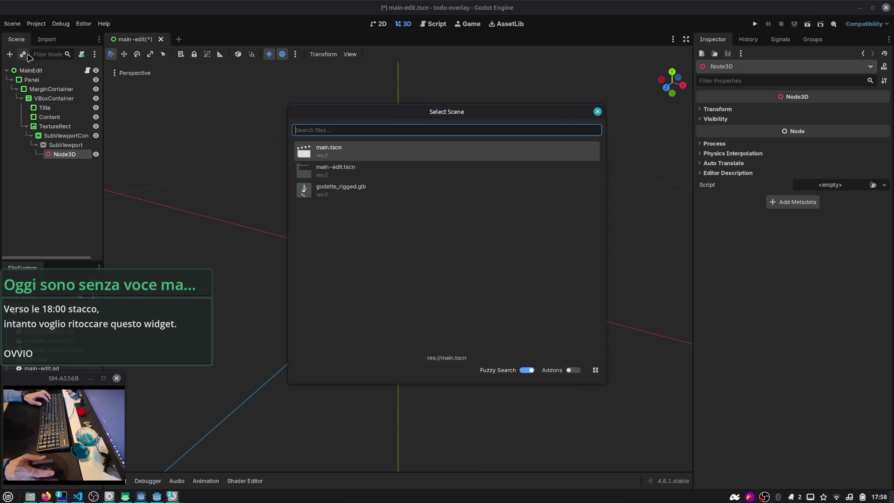
{"action": "key", "text": "Down"}
{"action": "key", "text": "Down"}
{"action": "key", "text": "Return"}
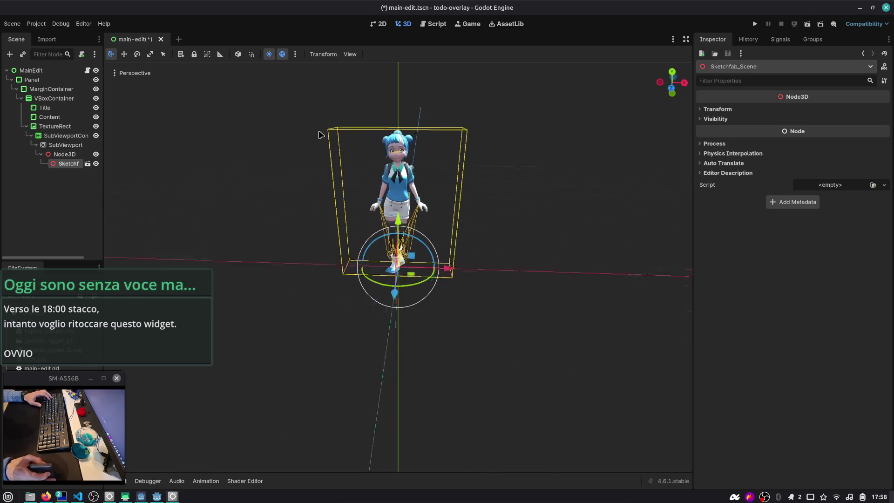
Step: Add a Camera3D node under the SubViewport
{"action": "left_click", "coordinate": [157, 155]}
{"action": "left_click", "coordinate": [66, 145]}
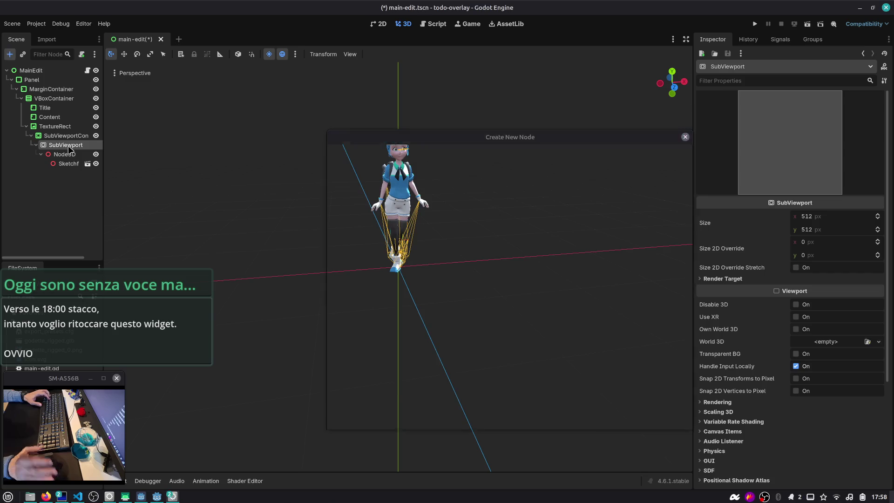
{"action": "key", "text": "ctrl+a"}
{"action": "type", "text": "came"}
{"action": "key", "text": "Down"}
{"action": "key", "text": "Down"}
{"action": "key", "text": "Down"}
{"action": "key", "text": "Return"}
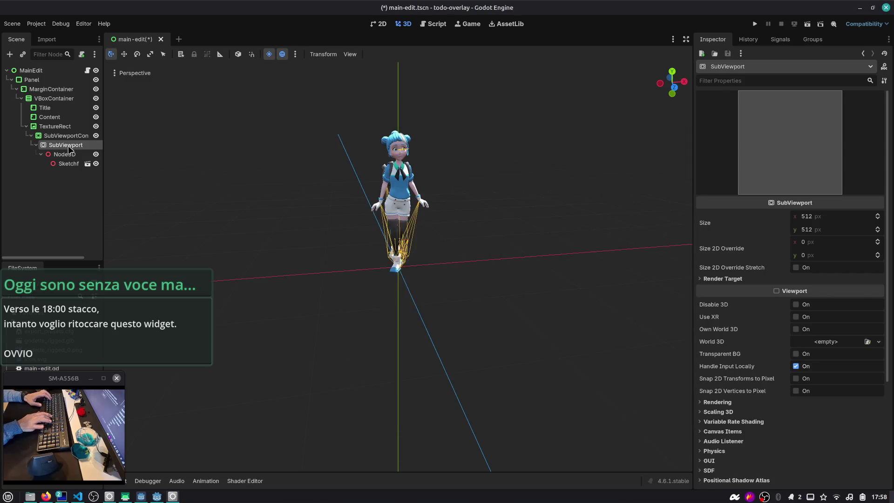
Step: Move the Camera3D back and up to frame Godette from the front
{"action": "left_click_drag", "start_coordinate": [295, 208], "coordinate": [392, 248]}
{"action": "mouse_move", "coordinate": [440, 281]}
{"action": "left_mouse_down"}
{"action": "mouse_move", "coordinate": [540, 298]}
{"action": "mouse_move", "coordinate": [554, 160]}
{"action": "left_mouse_up"}
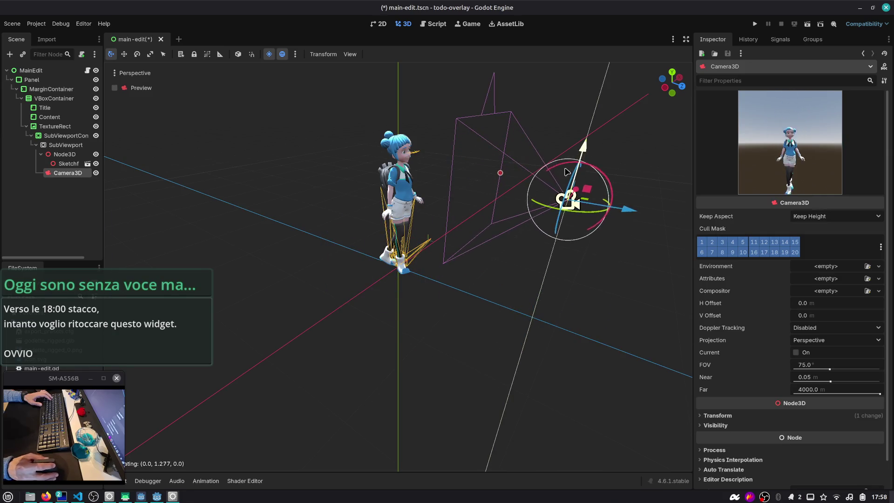
{"action": "left_click_drag", "start_coordinate": [627, 210], "coordinate": [533, 196]}
{"action": "mouse_move", "coordinate": [515, 175]}
{"action": "left_mouse_down"}
{"action": "mouse_move", "coordinate": [534, 163]}
{"action": "mouse_move", "coordinate": [496, 136]}
{"action": "left_mouse_up"}
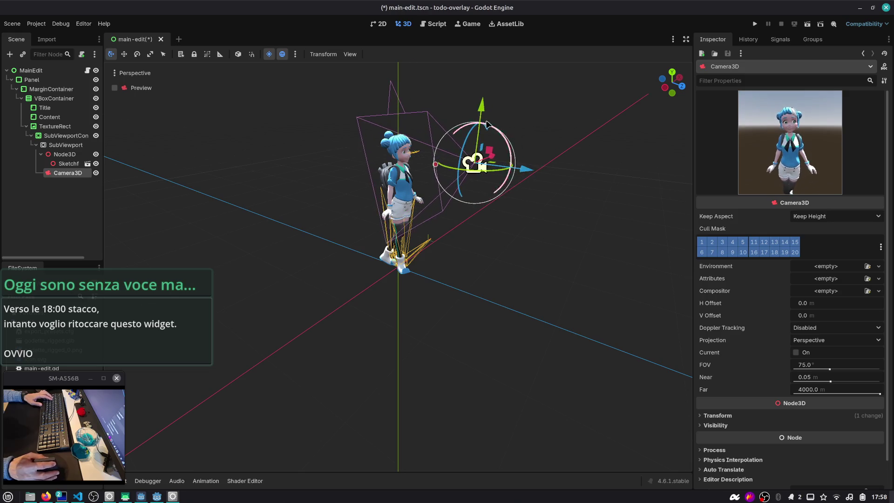
{"action": "left_click_drag", "start_coordinate": [482, 106], "coordinate": [486, 84]}
{"action": "left_click", "coordinate": [140, 165]}
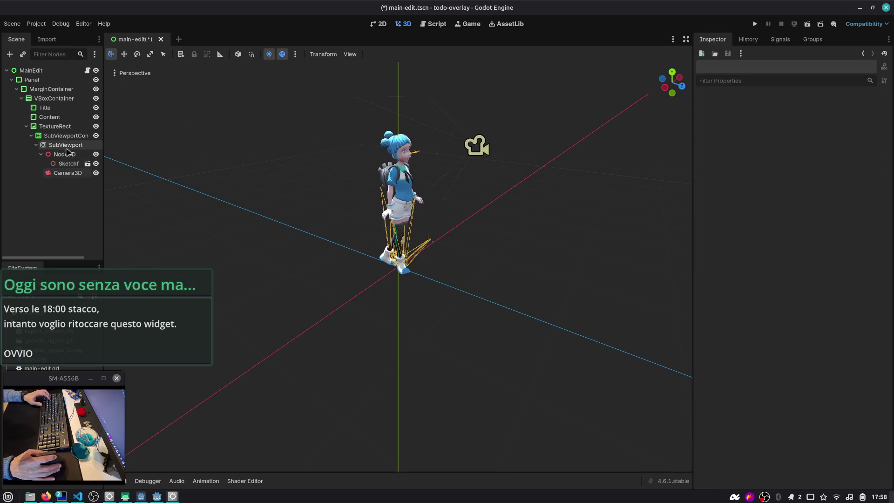
Step: Add a WorldEnvironment node to the SubViewport and give it a new Environment resource
{"action": "left_click", "coordinate": [64, 146]}
{"action": "key", "text": "ctrl+a"}
{"action": "type", "text": "world"}
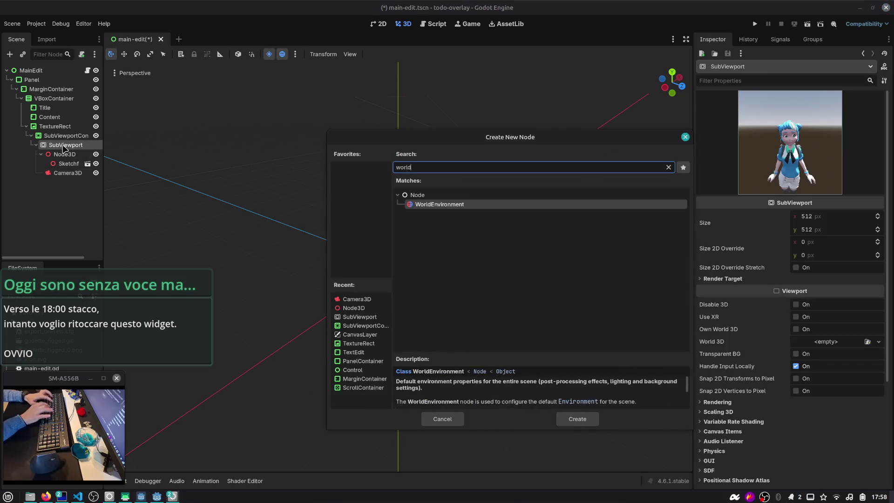
{"action": "key", "text": "Escape"}
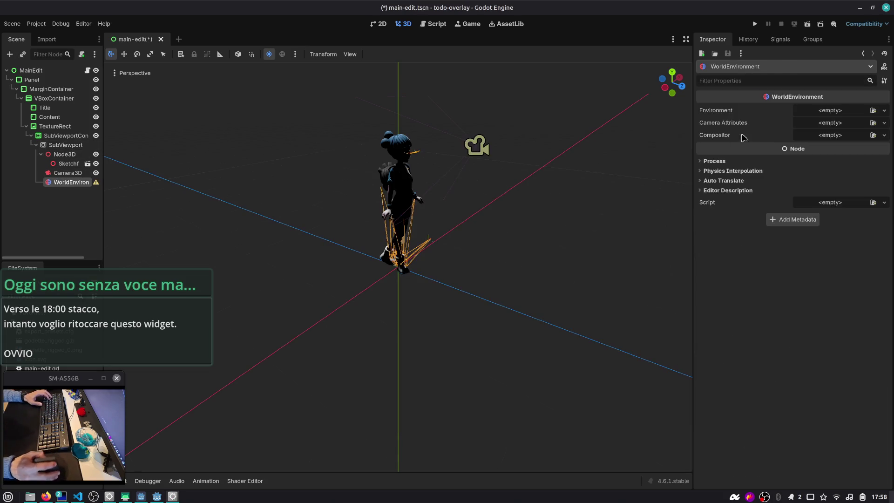
{"action": "left_click", "coordinate": [854, 109]}
{"action": "left_click", "coordinate": [838, 123]}
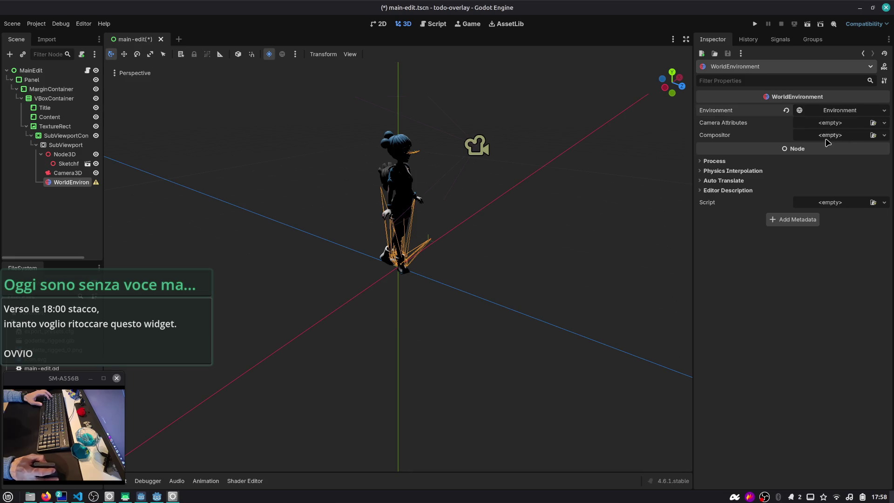
{"action": "left_click", "coordinate": [827, 112]}
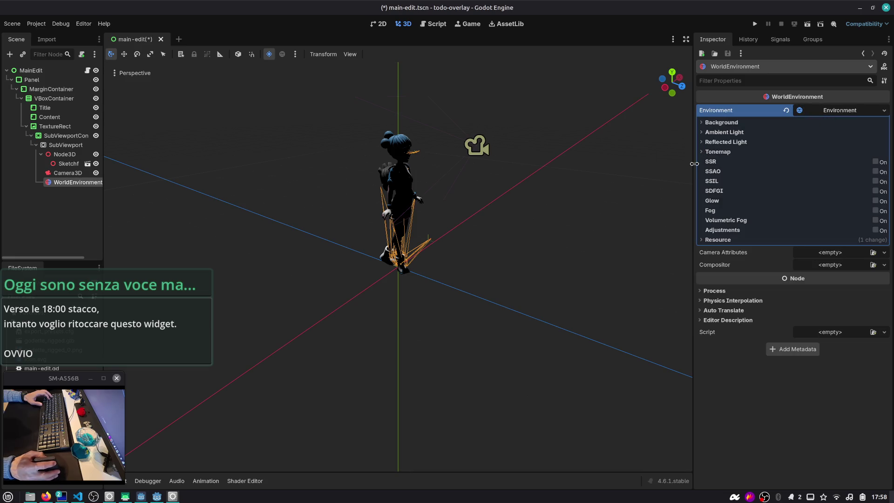
Step: Set the Environment's Background Mode to Sky
{"action": "left_click_drag", "start_coordinate": [695, 167], "coordinate": [650, 167]}
{"action": "scroll", "coordinate": [508, 177], "scroll_direction": "down", "scroll_amount": 3}
{"action": "scroll", "coordinate": [465, 188], "scroll_direction": "up", "scroll_amount": 8}
{"action": "scroll", "coordinate": [425, 188], "scroll_direction": "down", "scroll_amount": 5}
{"action": "left_click", "coordinate": [674, 152]}
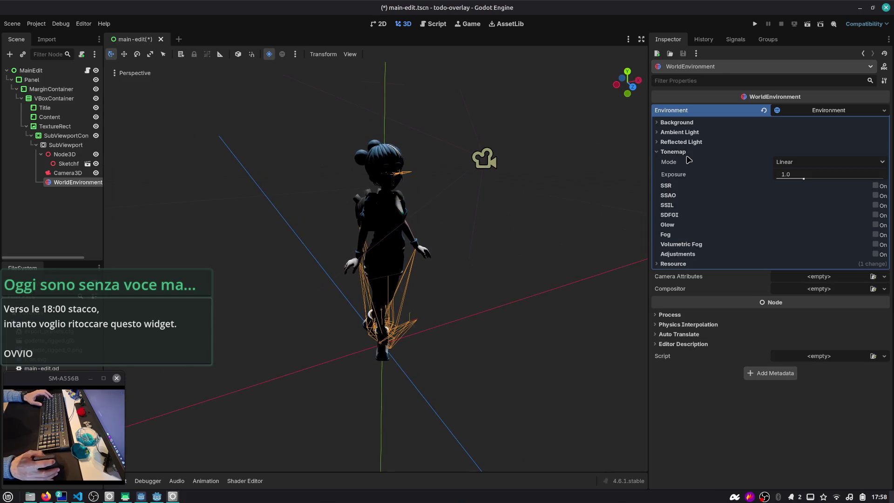
{"action": "left_click", "coordinate": [685, 122]}
{"action": "left_click", "coordinate": [796, 133]}
{"action": "left_click", "coordinate": [813, 168]}
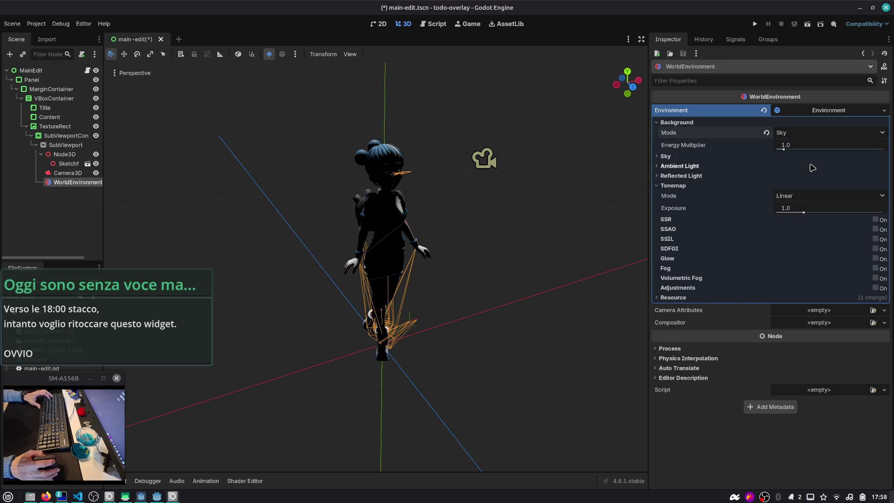
{"action": "left_click", "coordinate": [784, 157]}
{"action": "left_click", "coordinate": [826, 159]}
{"action": "left_click", "coordinate": [729, 158]}
{"action": "left_click", "coordinate": [717, 158]}
{"action": "left_click", "coordinate": [692, 159]}
Step: Create a new Sky with a ProceduralSkyMaterial and save the scene
{"action": "left_click", "coordinate": [882, 166]}
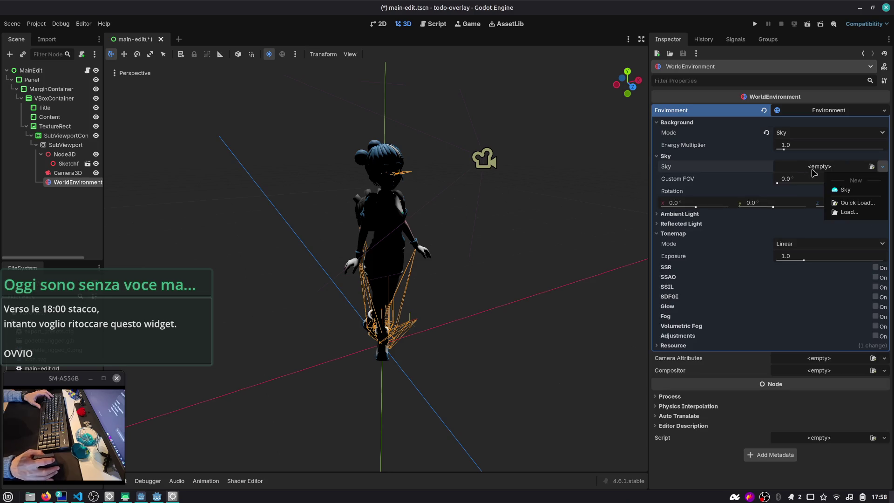
{"action": "left_click", "coordinate": [846, 191]}
{"action": "left_click", "coordinate": [848, 169]}
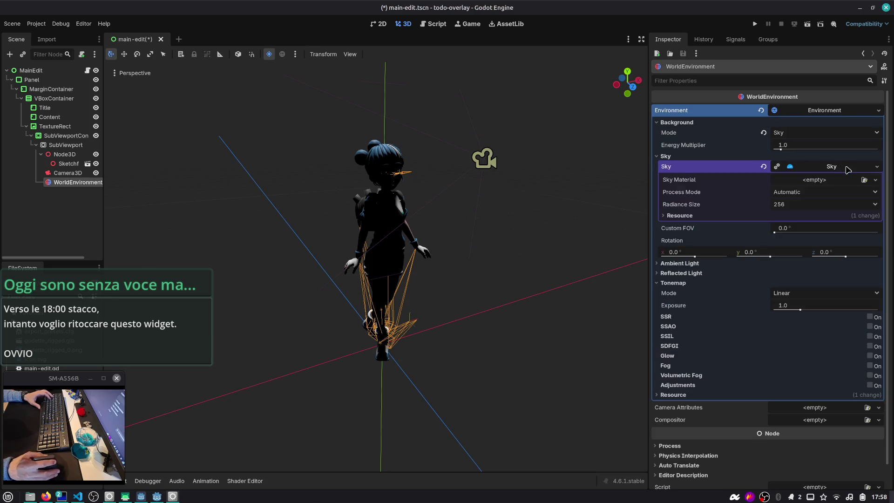
{"action": "left_click", "coordinate": [826, 183]}
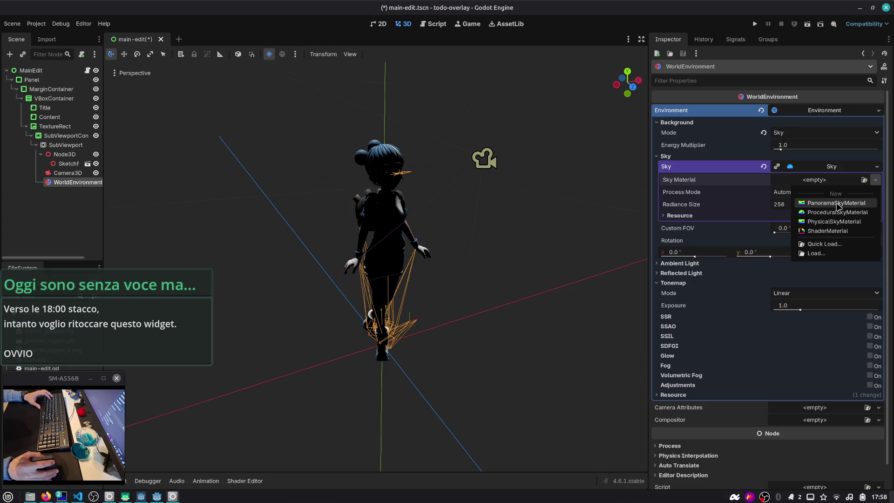
{"action": "left_click", "coordinate": [835, 203]}
{"action": "left_click", "coordinate": [788, 181]}
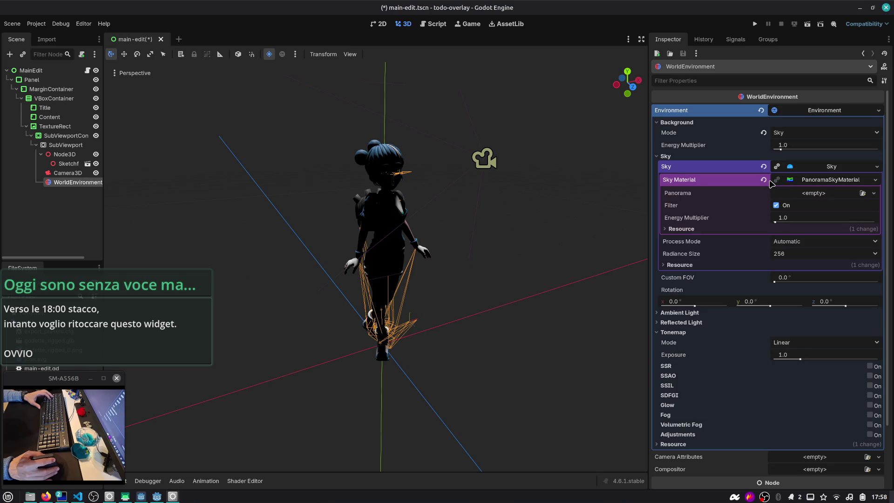
{"action": "left_click", "coordinate": [771, 183]}
{"action": "right_click", "coordinate": [787, 181]}
{"action": "left_click", "coordinate": [823, 212]}
{"action": "left_click", "coordinate": [823, 181]}
{"action": "left_click", "coordinate": [805, 181]}
{"action": "key", "text": "ctrl+s"}
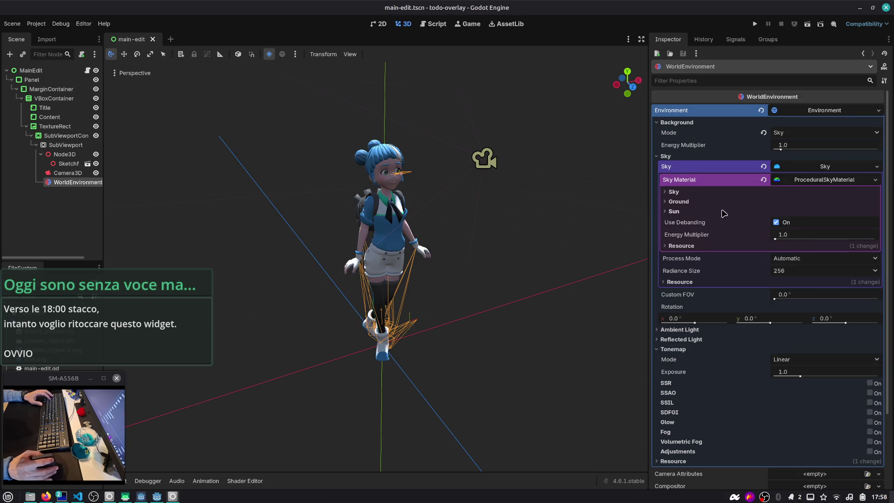
Step: Brighten the procedural sky's Top Color to near white and save
{"action": "left_click", "coordinate": [696, 192]}
{"action": "left_click", "coordinate": [813, 204]}
{"action": "left_click_drag", "start_coordinate": [870, 249], "coordinate": [879, 221]}
{"action": "left_click", "coordinate": [681, 218]}
{"action": "key", "text": "ctrl+s"}
{"action": "mouse_move", "coordinate": [487, 218]}
{"action": "left_mouse_down"}
{"action": "mouse_move", "coordinate": [481, 198]}
{"action": "mouse_move", "coordinate": [495, 219]}
{"action": "mouse_move", "coordinate": [365, 223]}
{"action": "left_mouse_up"}
{"action": "left_click", "coordinate": [62, 145]}
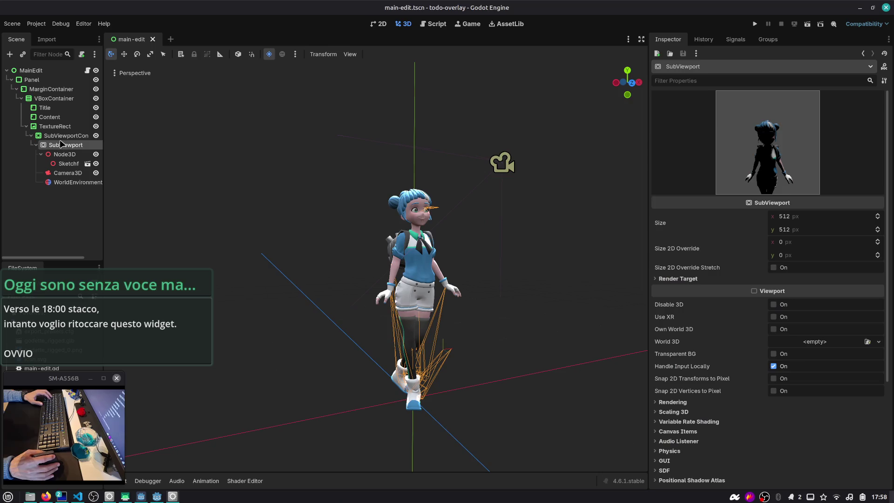
Step: Set the SubViewport size to 200 × 200
{"action": "left_click", "coordinate": [62, 137]}
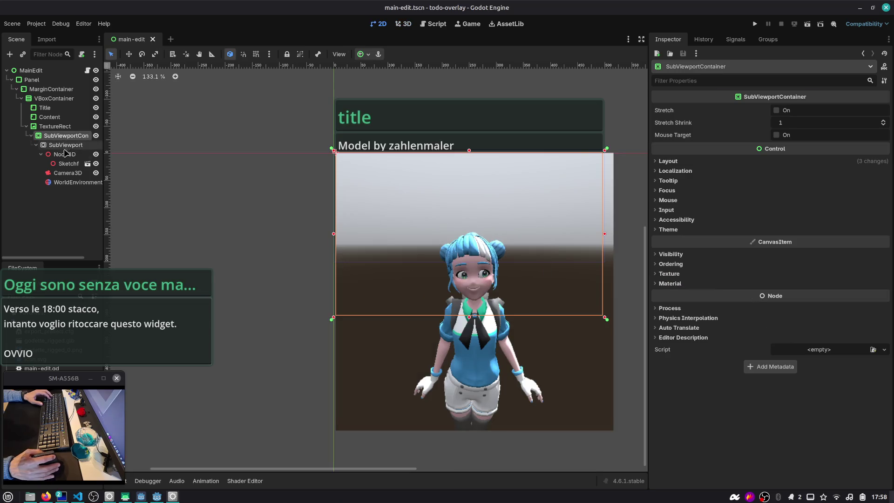
{"action": "left_click", "coordinate": [61, 147]}
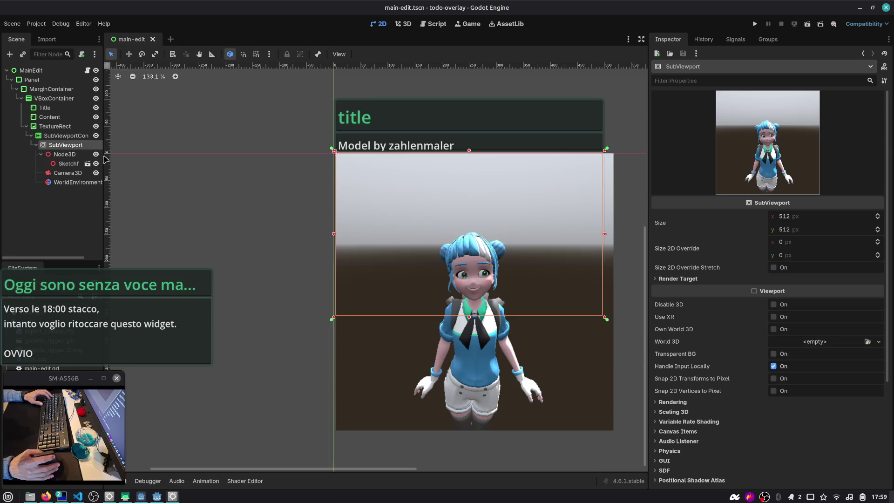
{"action": "left_click", "coordinate": [789, 217]}
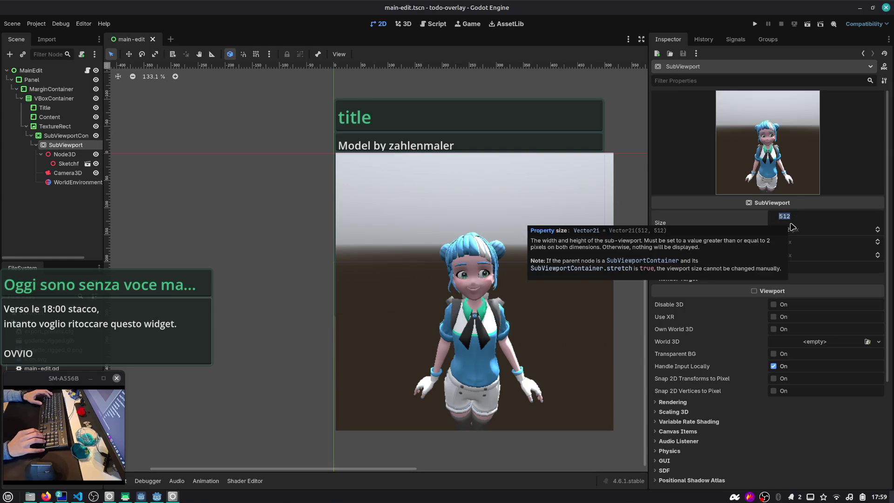
{"action": "type", "text": "200"}
{"action": "key", "text": "Tab"}
{"action": "type", "text": "200"}
{"action": "key", "text": "Tab"}
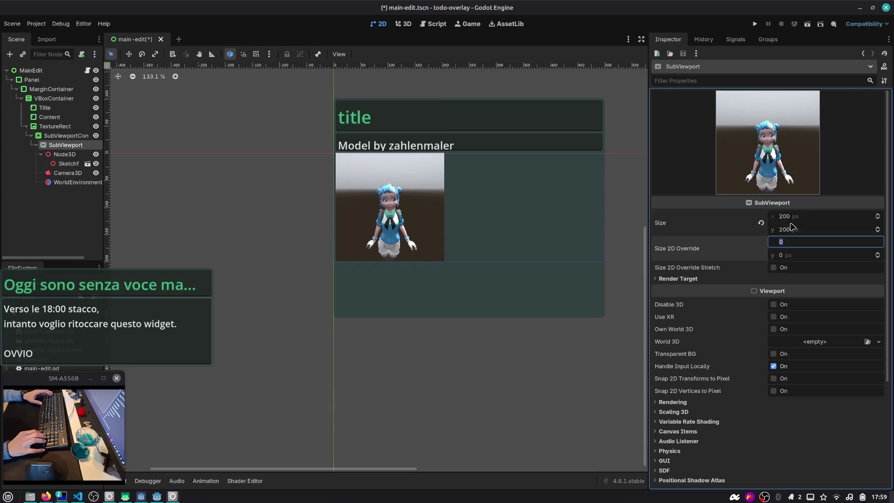
{"action": "key", "text": "Escape"}
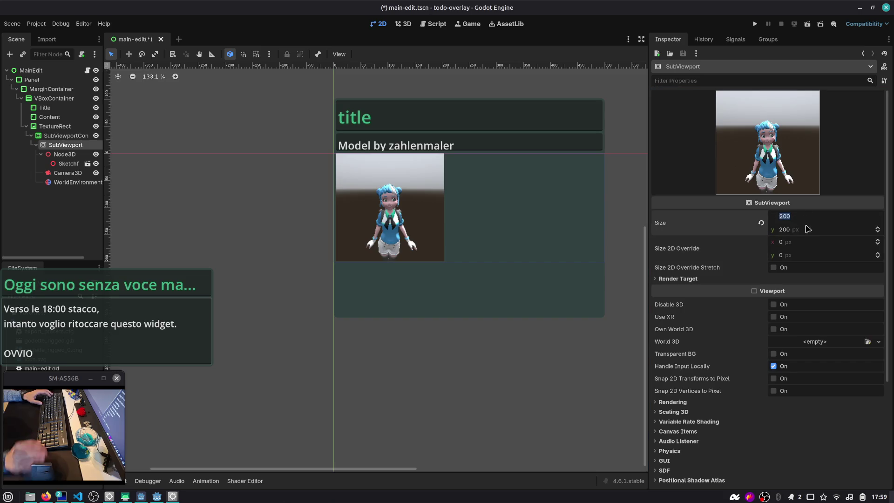
Step: Change the SubViewport size to 300 × 300 and save
{"action": "key", "text": "Tab"}
{"action": "type", "text": "300"}
{"action": "key", "text": "Tab"}
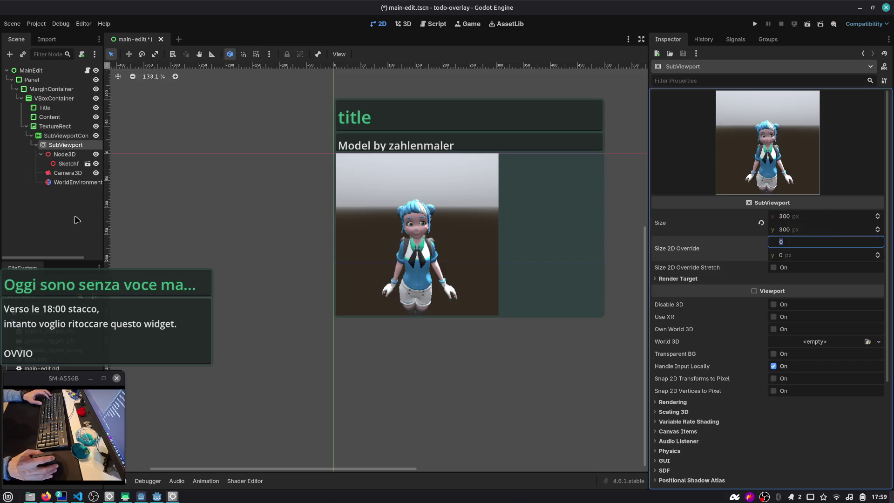
{"action": "left_click", "coordinate": [85, 209]}
{"action": "key", "text": "ctrl+s"}
Step: Inspect the SubViewport's Render Target and the SubViewportContainer's Layout and Transform settings
{"action": "left_click", "coordinate": [66, 136]}
{"action": "scroll", "coordinate": [420, 213], "scroll_direction": "down", "scroll_amount": 3}
{"action": "scroll", "coordinate": [420, 213], "scroll_direction": "down", "scroll_amount": 1}
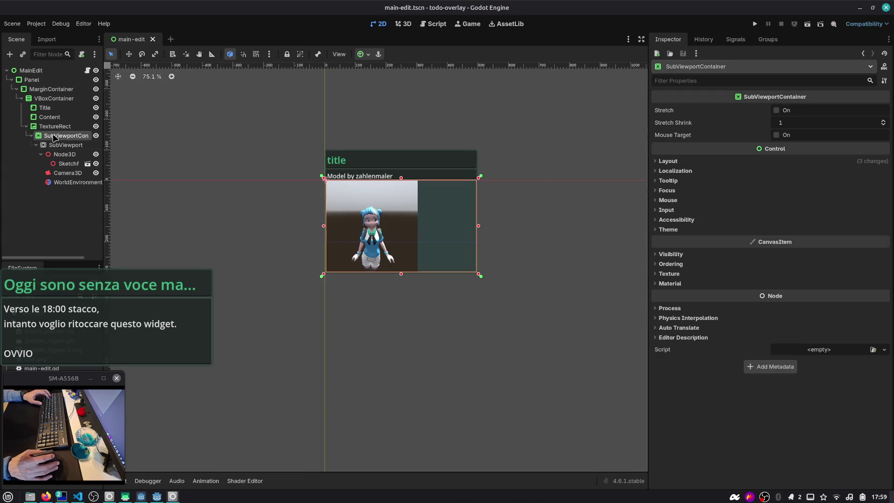
{"action": "left_click", "coordinate": [56, 146]}
{"action": "left_click", "coordinate": [74, 136]}
{"action": "left_click", "coordinate": [67, 146]}
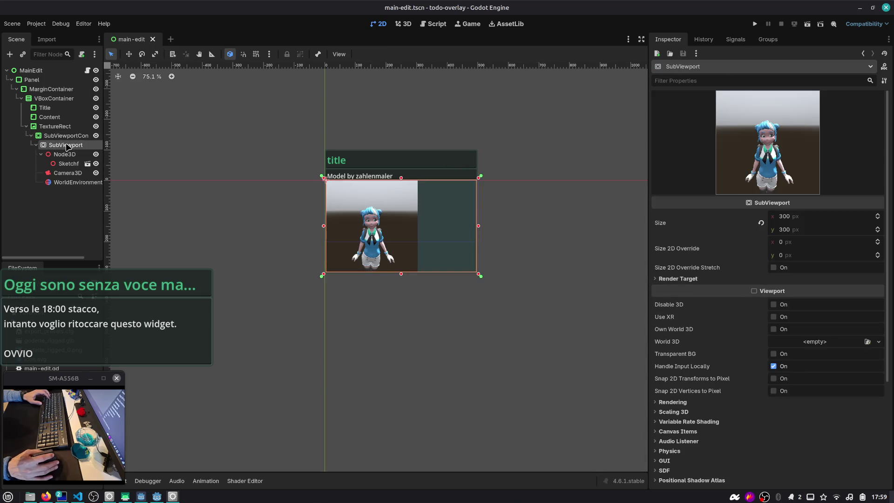
{"action": "left_click", "coordinate": [724, 279]}
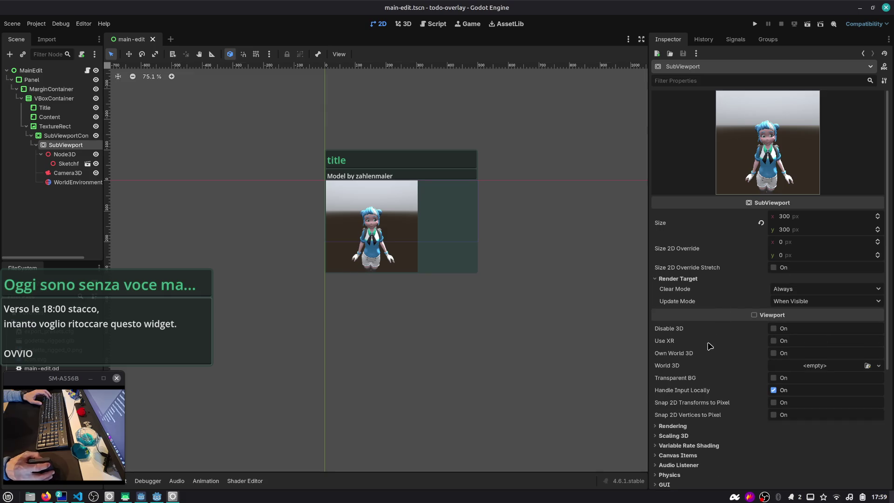
{"action": "scroll", "coordinate": [712, 346], "scroll_direction": "down", "scroll_amount": 5}
{"action": "left_click", "coordinate": [66, 135]}
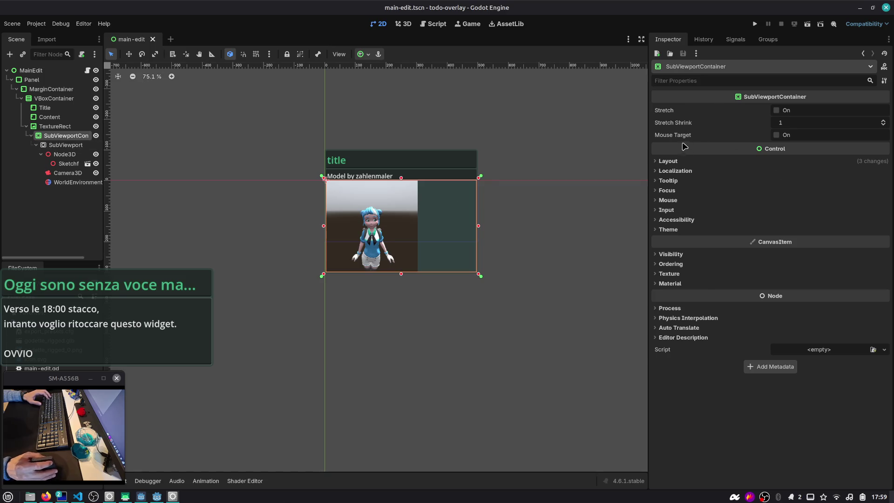
{"action": "left_click", "coordinate": [669, 161]}
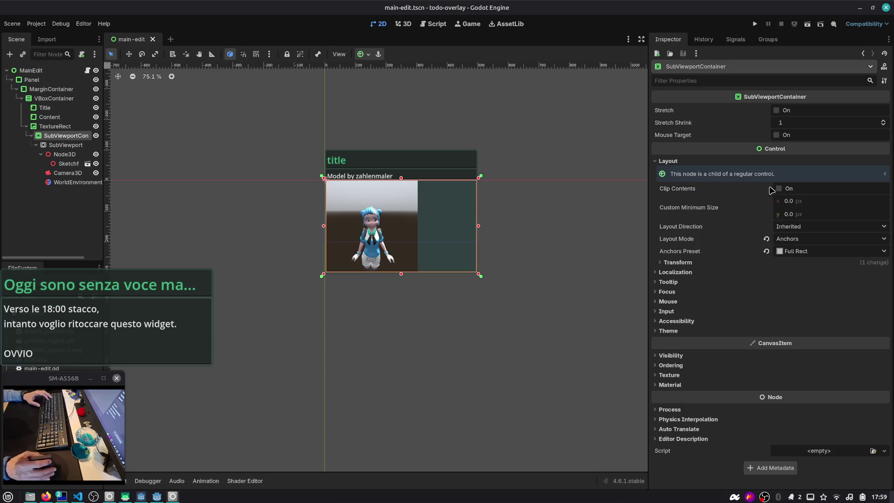
{"action": "left_click", "coordinate": [678, 262]}
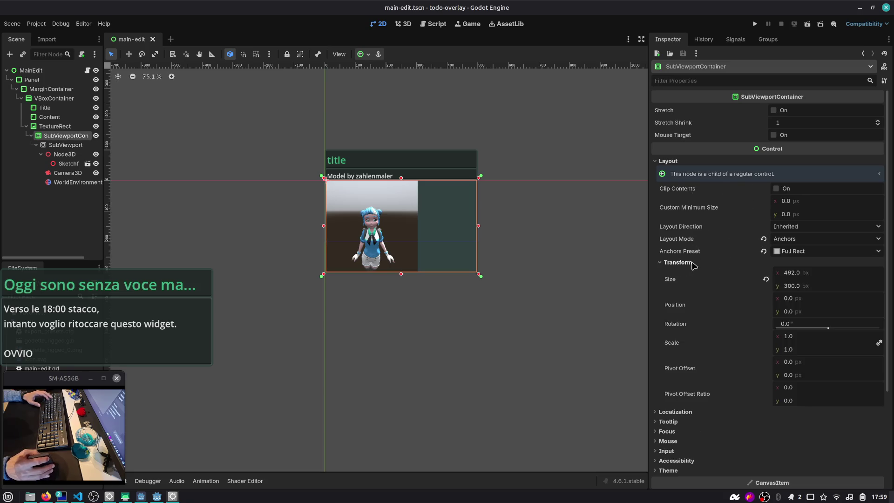
{"action": "left_click", "coordinate": [691, 265]}
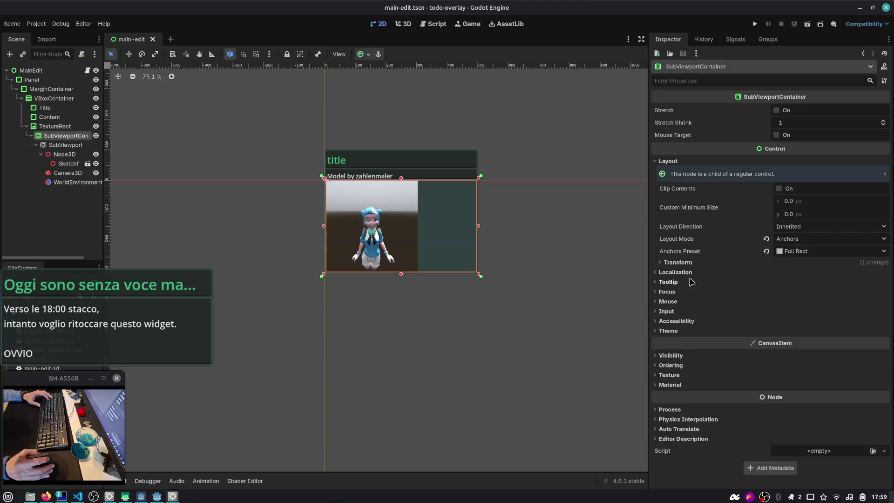
{"action": "left_click", "coordinate": [689, 161]}
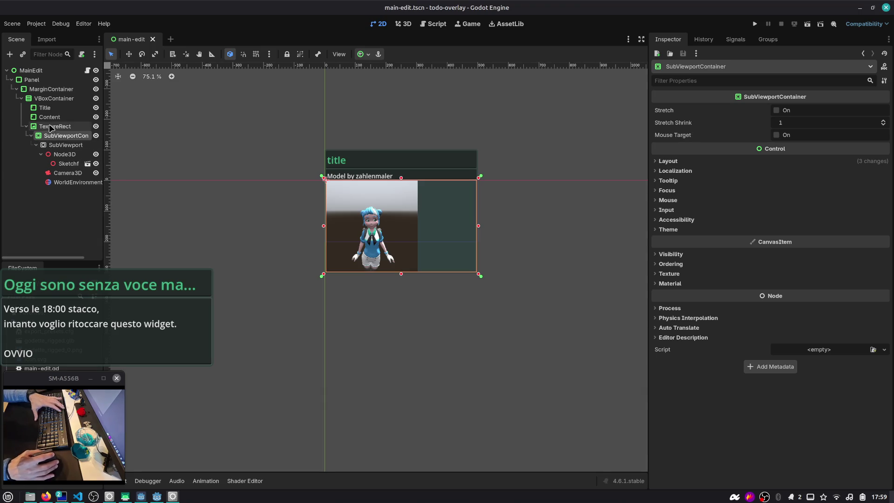
Step: Enable Size 2D Override Stretch on the SubViewport
{"action": "left_click", "coordinate": [54, 126]}
{"action": "key", "text": "Down"}
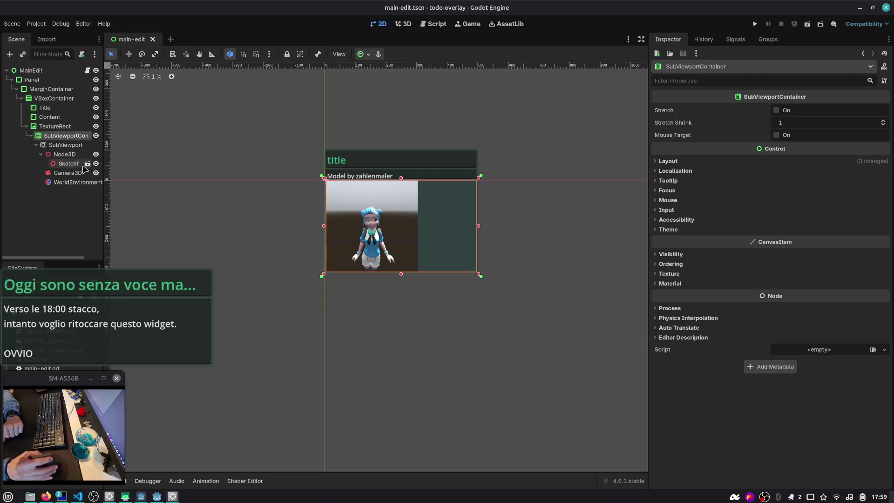
{"action": "key", "text": "Down"}
{"action": "scroll", "coordinate": [756, 252], "scroll_direction": "up", "scroll_amount": 4}
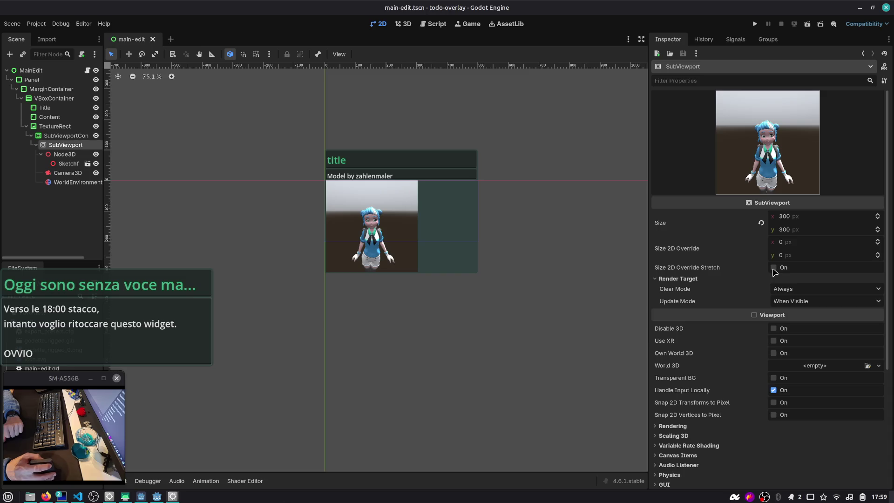
{"action": "left_click", "coordinate": [773, 267]}
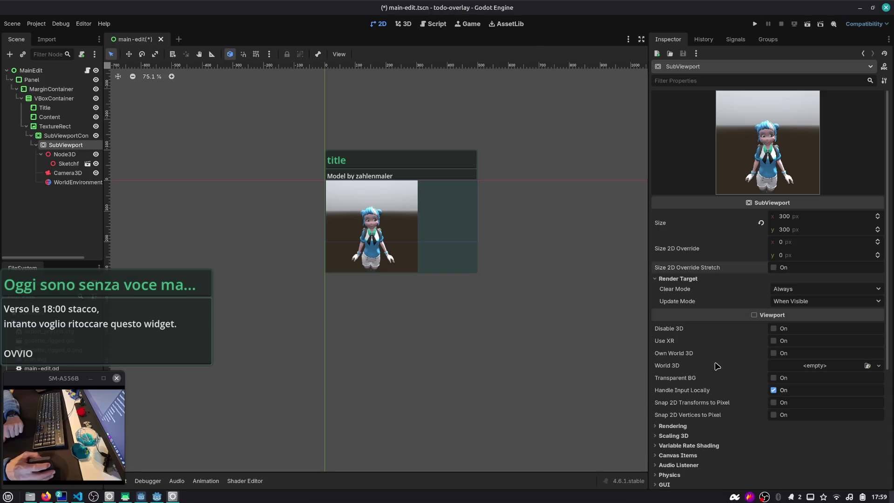
Step: Enable Stretch on the SubViewportContainer and save the scene
{"action": "scroll", "coordinate": [717, 366], "scroll_direction": "down", "scroll_amount": 2}
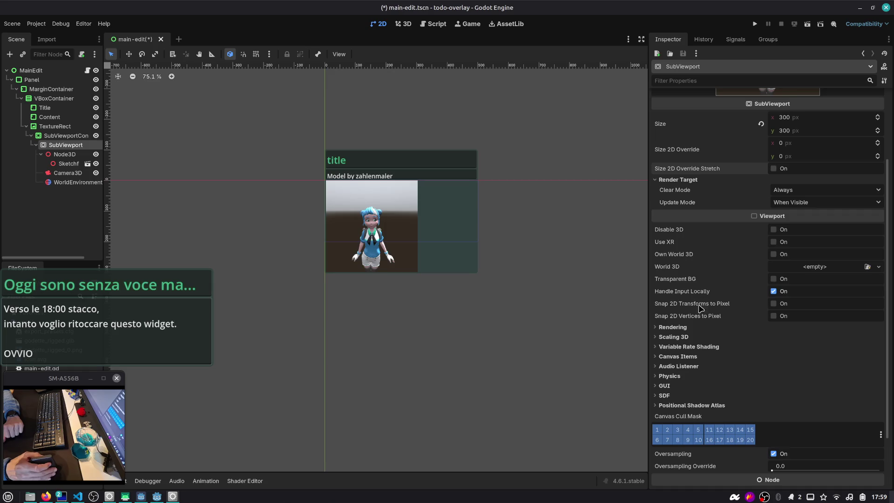
{"action": "scroll", "coordinate": [696, 356], "scroll_direction": "down", "scroll_amount": 2}
{"action": "scroll", "coordinate": [699, 356], "scroll_direction": "up", "scroll_amount": 4}
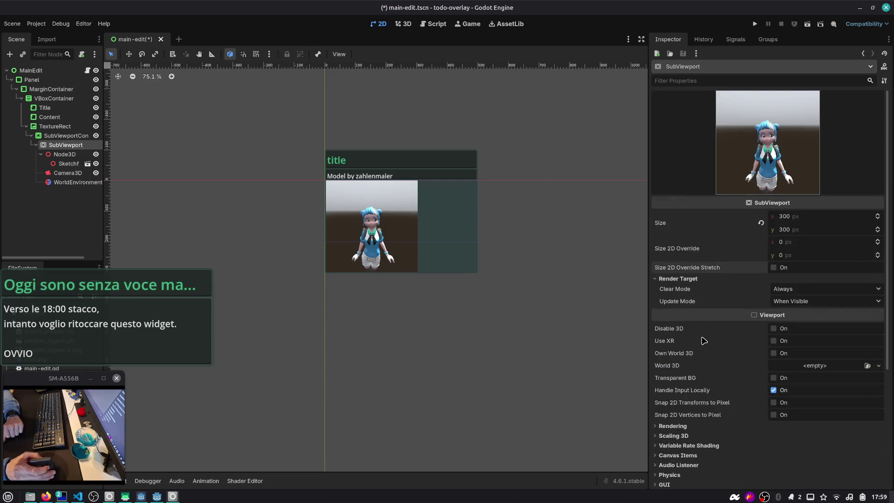
{"action": "left_click", "coordinate": [66, 136]}
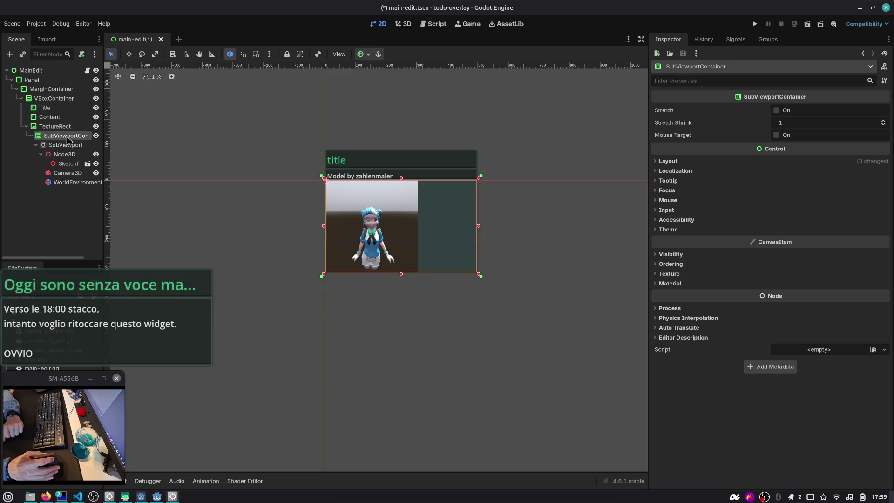
{"action": "left_click", "coordinate": [776, 110]}
{"action": "left_click", "coordinate": [56, 194]}
{"action": "key", "text": "ctrl+s"}
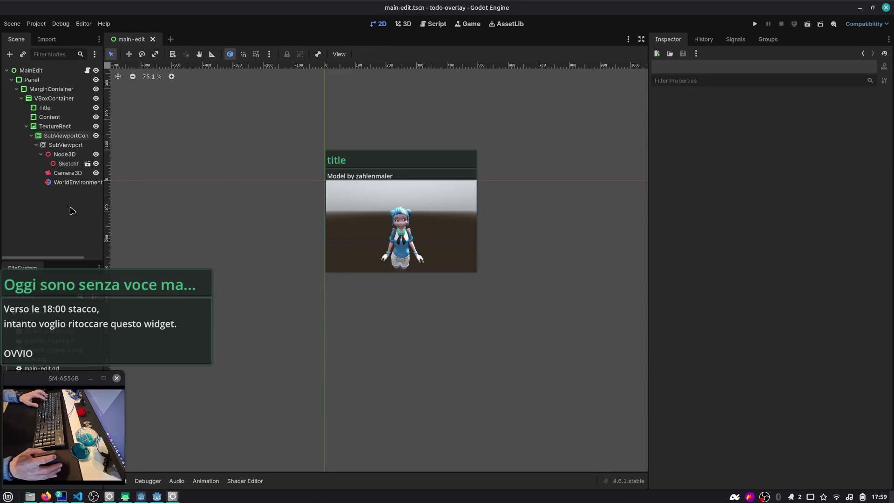
Step: Run the scene to preview the overlay window, then stop it
{"action": "left_click", "coordinate": [807, 24]}
{"action": "left_click_drag", "start_coordinate": [601, 271], "coordinate": [615, 140]}
{"action": "mouse_move", "coordinate": [579, 182]}
{"action": "left_mouse_down"}
{"action": "mouse_move", "coordinate": [734, 230]}
{"action": "mouse_move", "coordinate": [740, 282]}
{"action": "left_mouse_up"}
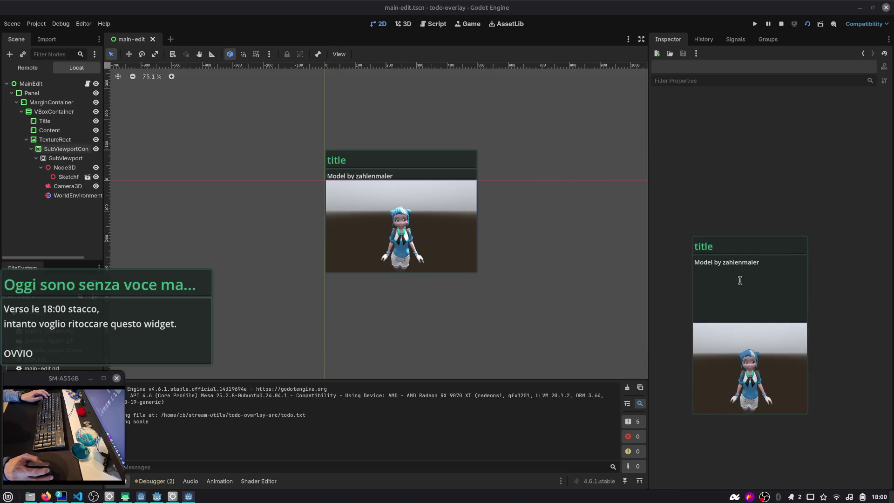
{"action": "left_click_drag", "start_coordinate": [758, 348], "coordinate": [767, 348]}
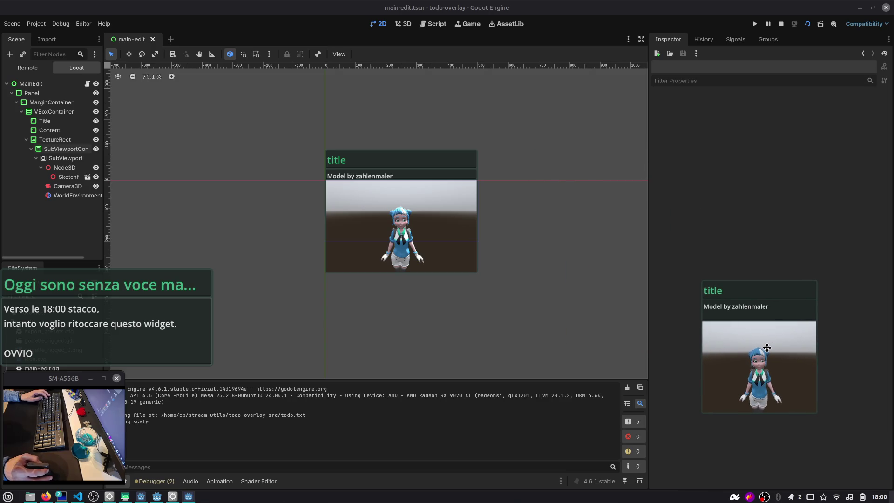
{"action": "left_click", "coordinate": [782, 24]}
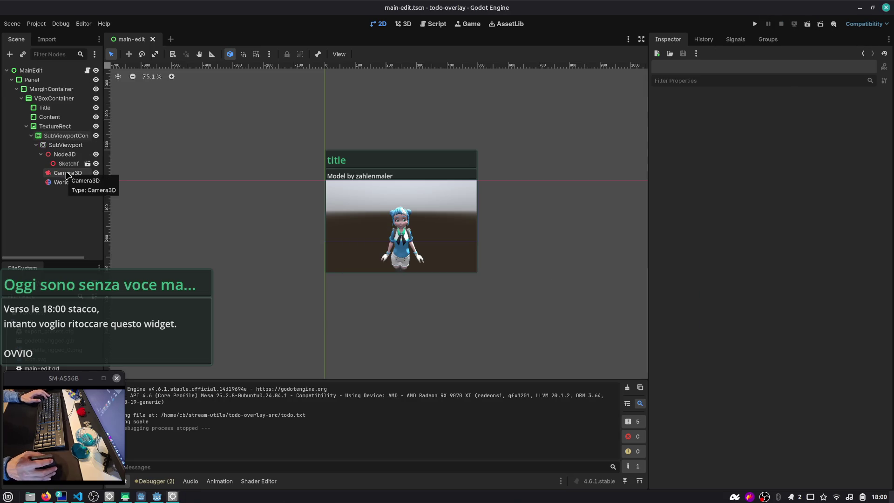
Step: Filter the Inspector by 'tran' and enable Transparent BG on the SubViewport
{"action": "left_click", "coordinate": [67, 174]}
{"action": "left_click", "coordinate": [716, 80]}
{"action": "type", "text": "tran"}
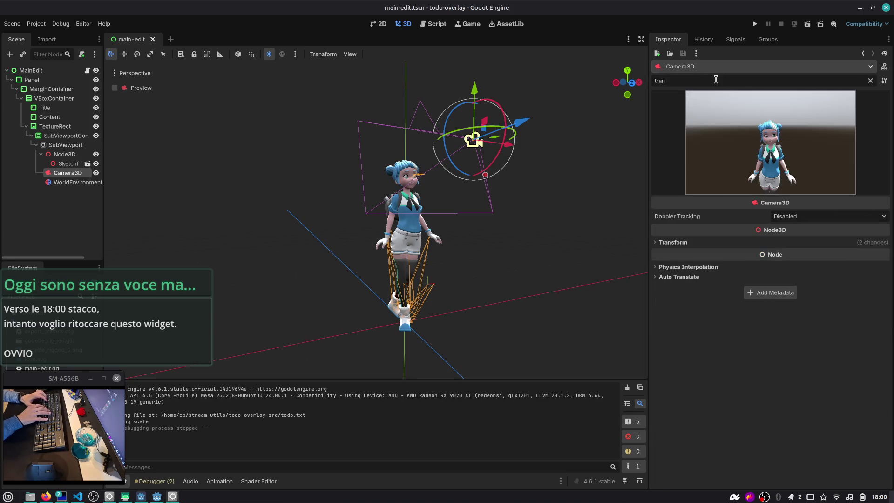
{"action": "key", "text": "Up"}
{"action": "key", "text": "Up"}
{"action": "key", "text": "Up"}
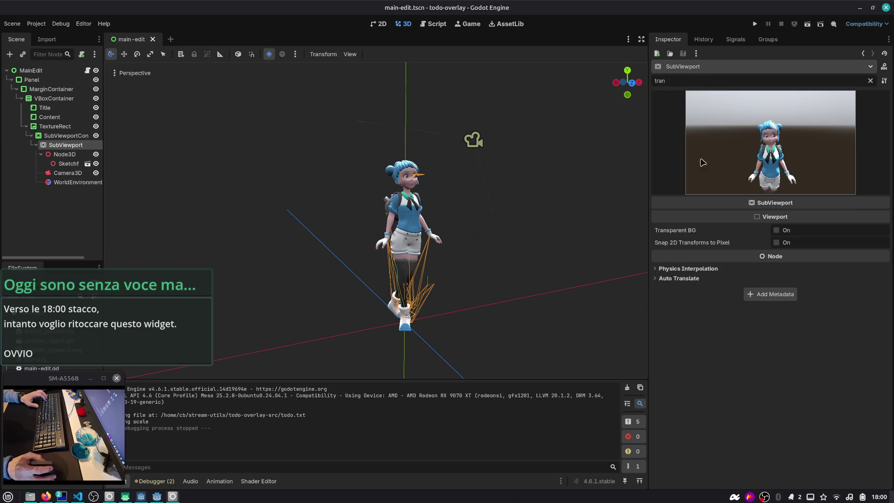
{"action": "left_click", "coordinate": [776, 230]}
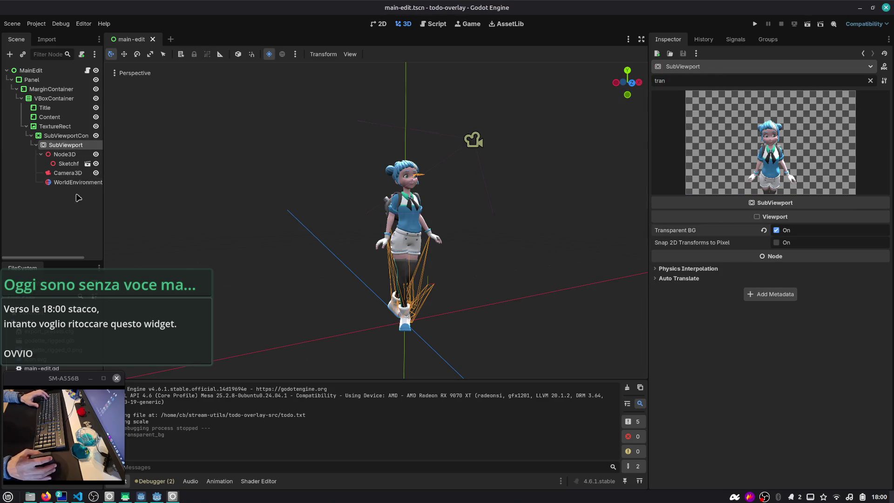
Step: Run the scene again to check Godette on the transparent background
{"action": "left_click", "coordinate": [807, 24]}
{"action": "mouse_move", "coordinate": [470, 267]}
{"action": "left_mouse_down"}
{"action": "mouse_move", "coordinate": [559, 300]}
{"action": "mouse_move", "coordinate": [736, 335]}
{"action": "mouse_move", "coordinate": [740, 424]}
{"action": "mouse_move", "coordinate": [784, 282]}
{"action": "mouse_move", "coordinate": [780, 325]}
{"action": "left_mouse_up"}
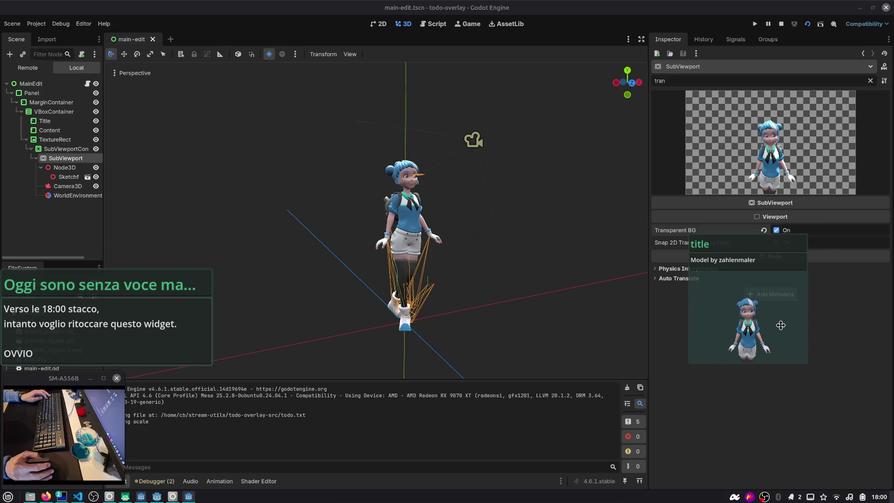
{"action": "left_click", "coordinate": [70, 228]}
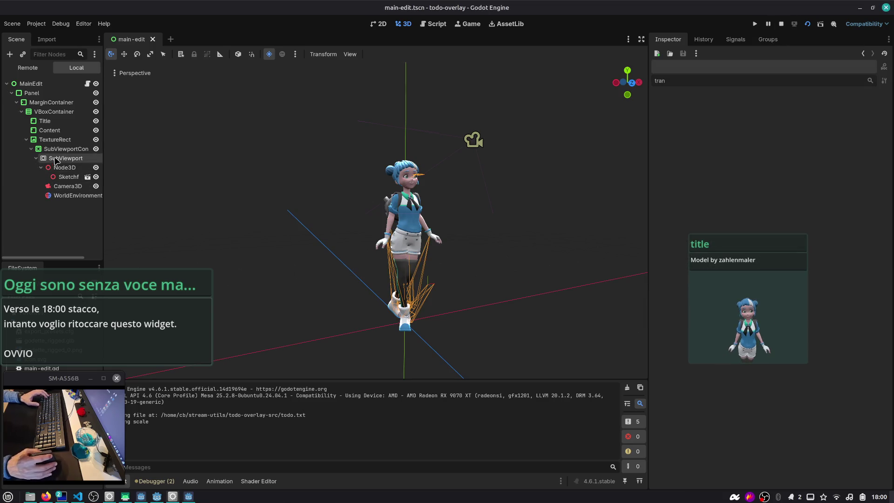
Step: Add an AnimationPlayer as a child of Camera3D
{"action": "left_click", "coordinate": [65, 187]}
{"action": "key", "text": "ctrl+a"}
{"action": "type", "text": "anima"}
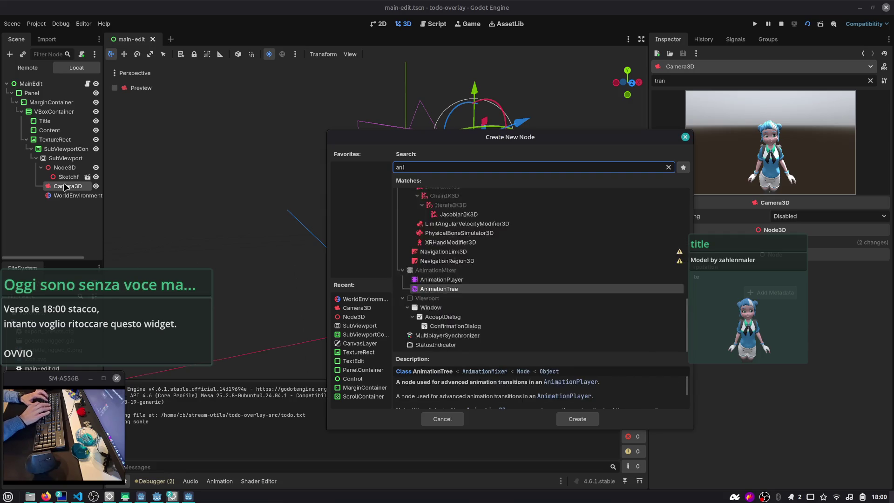
{"action": "key", "text": "Up"}
{"action": "key", "text": "Return"}
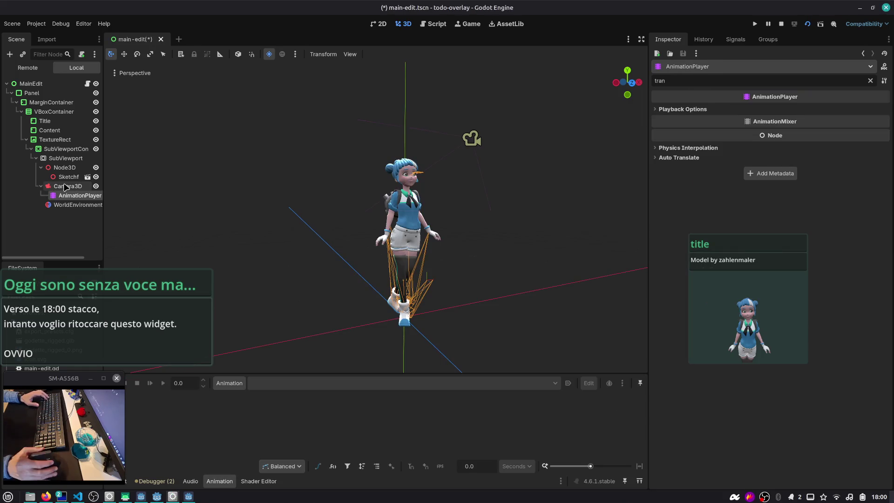
{"action": "left_click", "coordinate": [66, 176]}
{"action": "left_click", "coordinate": [219, 481]}
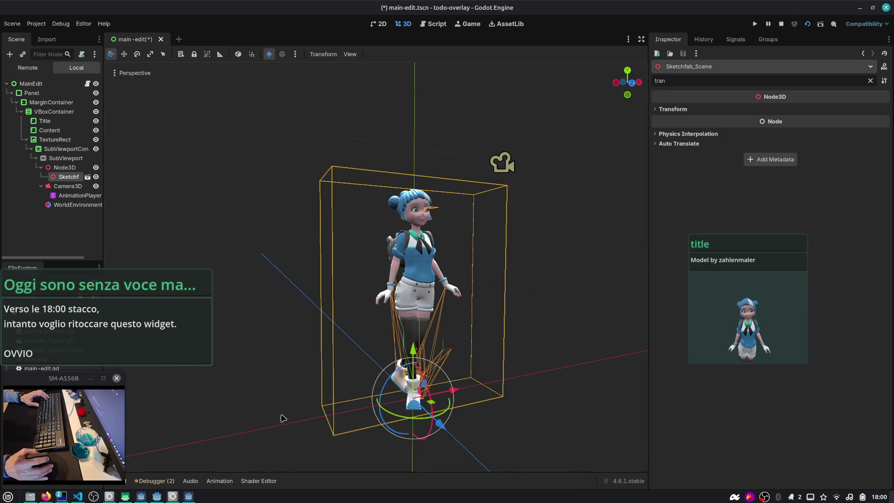
{"action": "left_click", "coordinate": [80, 195]}
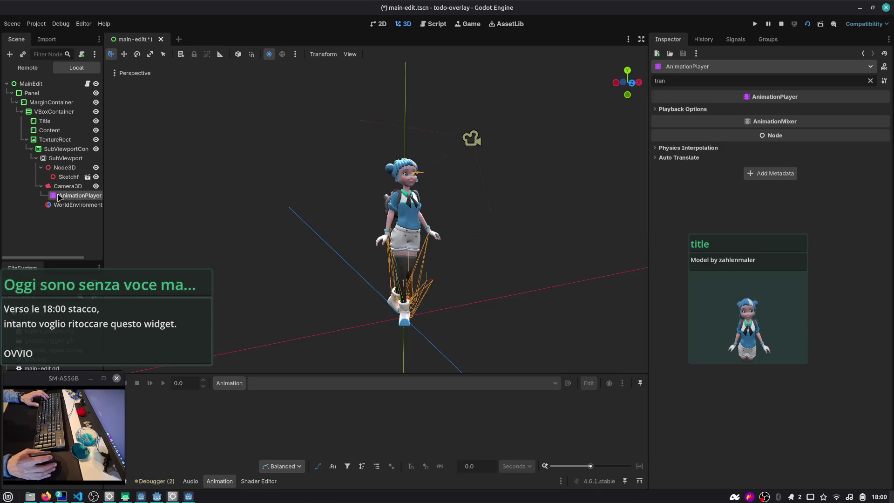
Step: Create a new animation named 'idle', save, and close the running overlay
{"action": "left_click", "coordinate": [67, 185]}
{"action": "left_click", "coordinate": [228, 382]}
{"action": "left_click", "coordinate": [238, 395]}
{"action": "type", "text": "idle"}
{"action": "key", "text": "Return"}
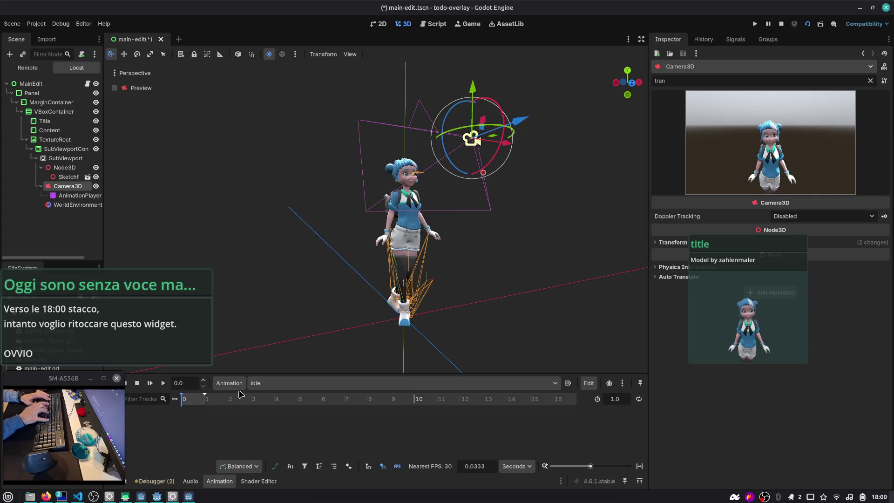
{"action": "key", "text": "ctrl+s"}
{"action": "mouse_move", "coordinate": [739, 269]}
{"action": "left_mouse_down"}
{"action": "mouse_move", "coordinate": [467, 330]}
{"action": "mouse_move", "coordinate": [442, 373]}
{"action": "left_mouse_up"}
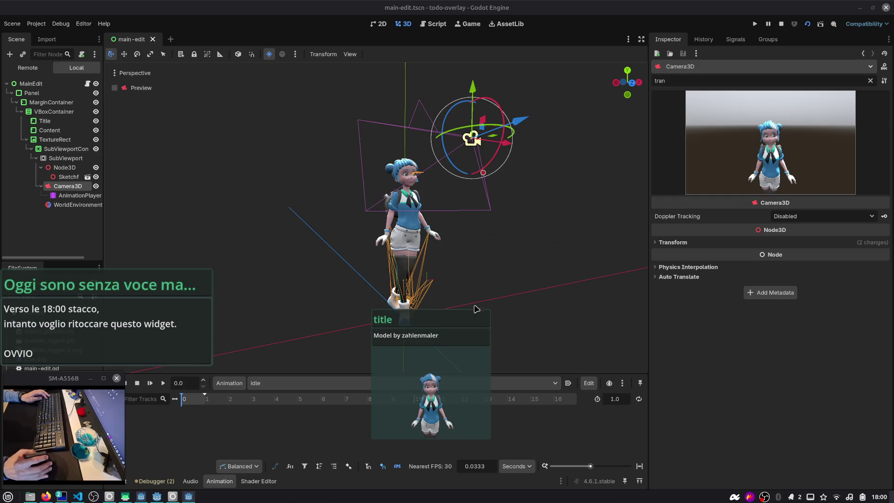
{"action": "key", "text": "F8"}
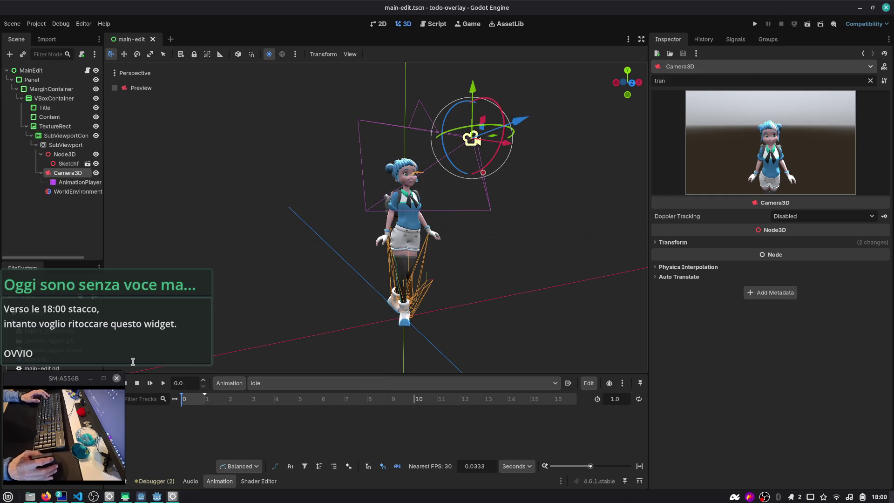
Step: Create Camera3D position and rotation tracks keyed at 0 s, adjust the camera, and save
{"action": "left_click", "coordinate": [67, 185]}
{"action": "left_click", "coordinate": [68, 174]}
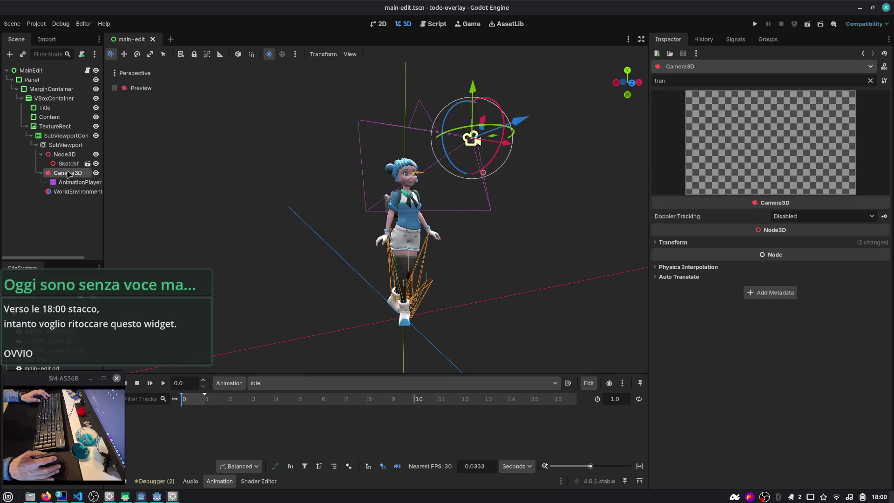
{"action": "left_click", "coordinate": [884, 252]}
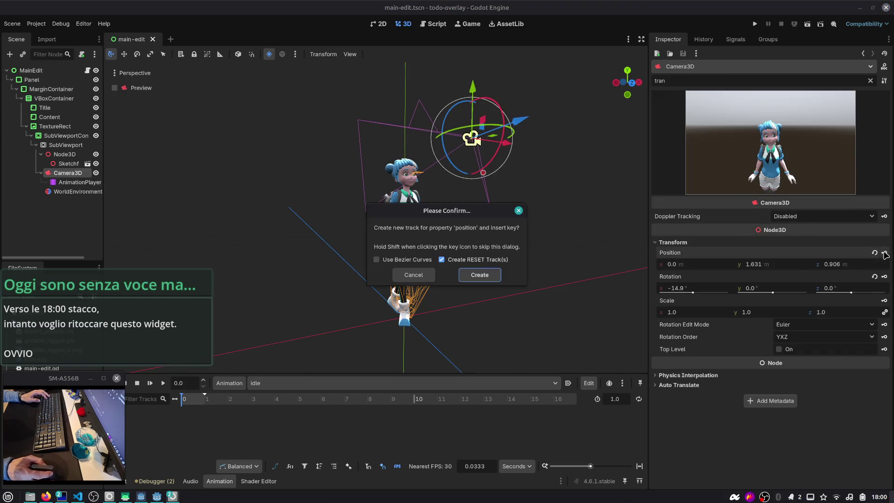
{"action": "left_click", "coordinate": [479, 274]}
{"action": "left_click", "coordinate": [884, 277]}
{"action": "left_click", "coordinate": [479, 276]}
{"action": "mouse_move", "coordinate": [516, 120]}
{"action": "left_mouse_down"}
{"action": "mouse_move", "coordinate": [508, 139]}
{"action": "mouse_move", "coordinate": [461, 165]}
{"action": "mouse_move", "coordinate": [533, 161]}
{"action": "mouse_move", "coordinate": [506, 184]}
{"action": "left_mouse_up"}
{"action": "mouse_move", "coordinate": [419, 232]}
{"action": "left_mouse_down"}
{"action": "mouse_move", "coordinate": [361, 251]}
{"action": "mouse_move", "coordinate": [368, 254]}
{"action": "left_mouse_up"}
{"action": "key", "text": "e"}
{"action": "key", "text": "ctrl+s"}
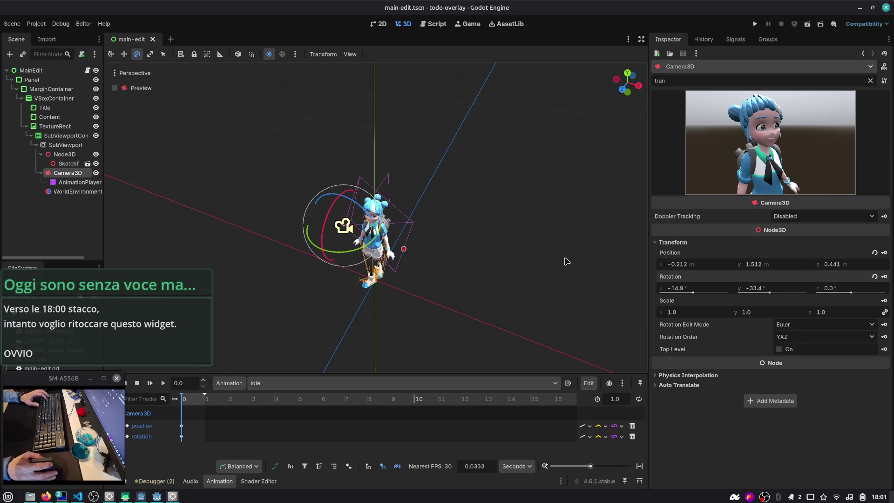
Step: Key the camera's position and rotation at 1.0 s with a turned, shifted pose, and save
{"action": "left_click", "coordinate": [205, 403]}
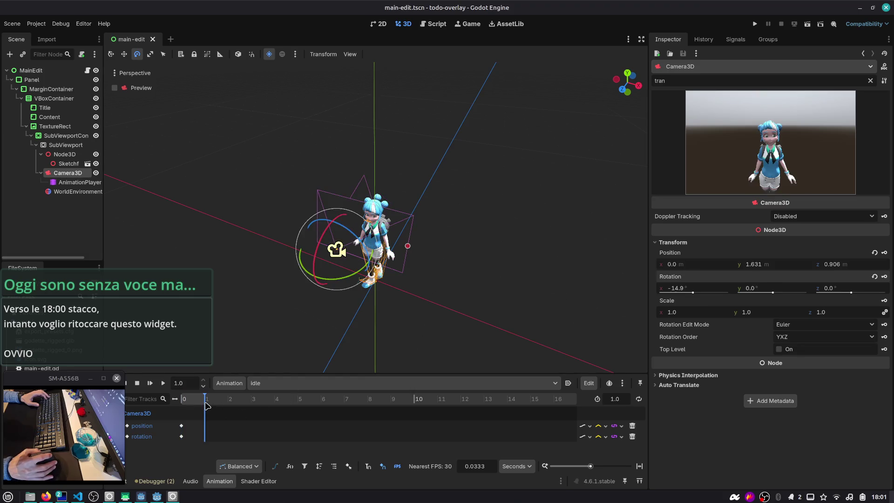
{"action": "left_click", "coordinate": [884, 252]}
{"action": "left_click", "coordinate": [884, 276]}
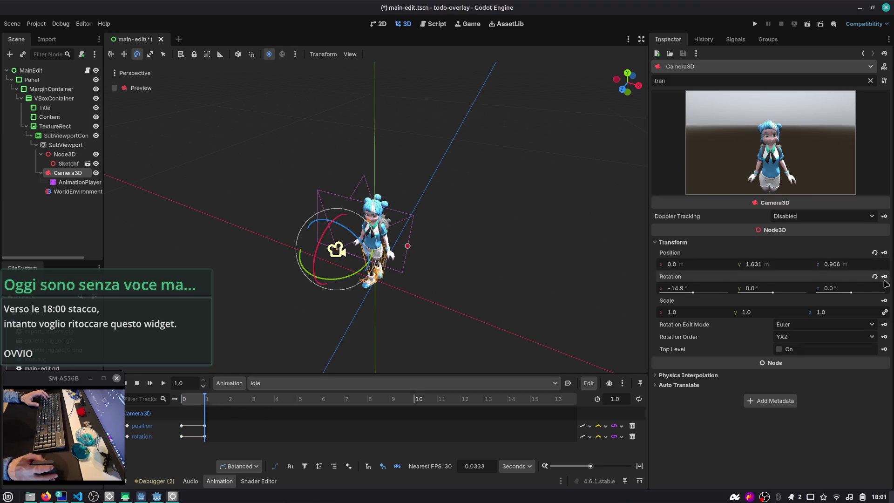
{"action": "mouse_move", "coordinate": [465, 295]}
{"action": "left_mouse_down"}
{"action": "mouse_move", "coordinate": [459, 280]}
{"action": "mouse_move", "coordinate": [409, 279]}
{"action": "mouse_move", "coordinate": [391, 250]}
{"action": "left_mouse_up"}
{"action": "key", "text": "w"}
{"action": "left_click", "coordinate": [884, 252]}
{"action": "key", "text": "ctrl+s"}
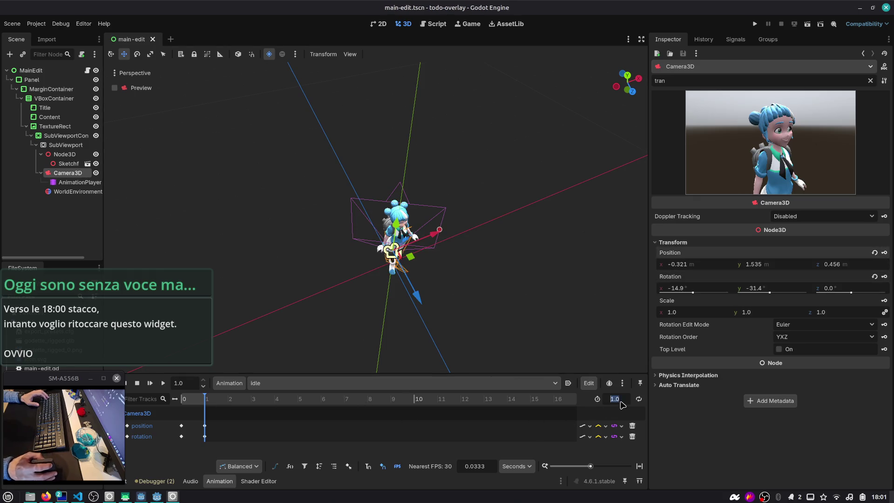
Step: Set the idle animation length to 10 s and move the camera keys to 0, about 4 and 10 s
{"action": "type", "text": "0"}
{"action": "key", "text": "Return"}
{"action": "scroll", "coordinate": [311, 415], "scroll_direction": "right", "scroll_amount": 1}
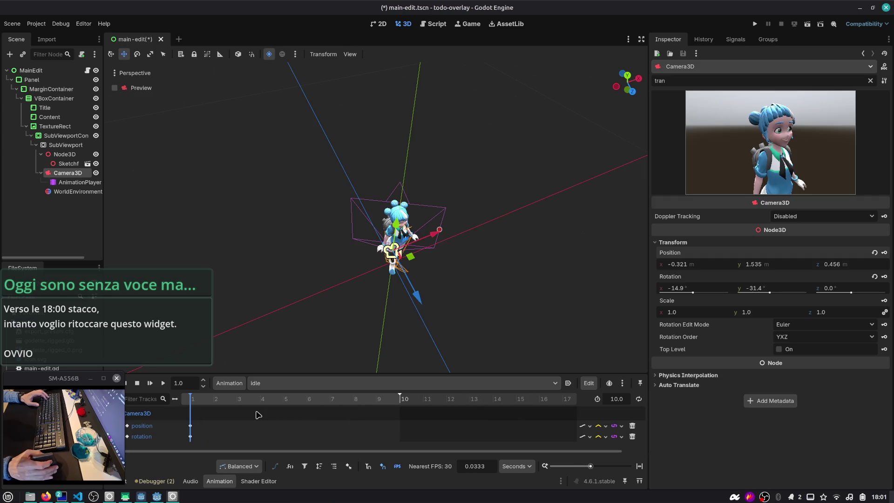
{"action": "left_click_drag", "start_coordinate": [195, 419], "coordinate": [185, 442]}
{"action": "scroll", "coordinate": [219, 430], "scroll_direction": "down", "scroll_amount": 2}
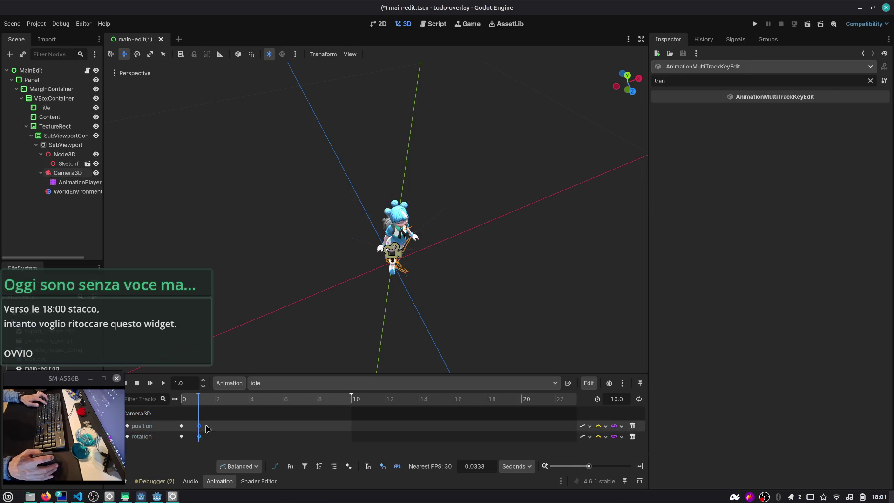
{"action": "left_click_drag", "start_coordinate": [349, 428], "coordinate": [355, 429]}
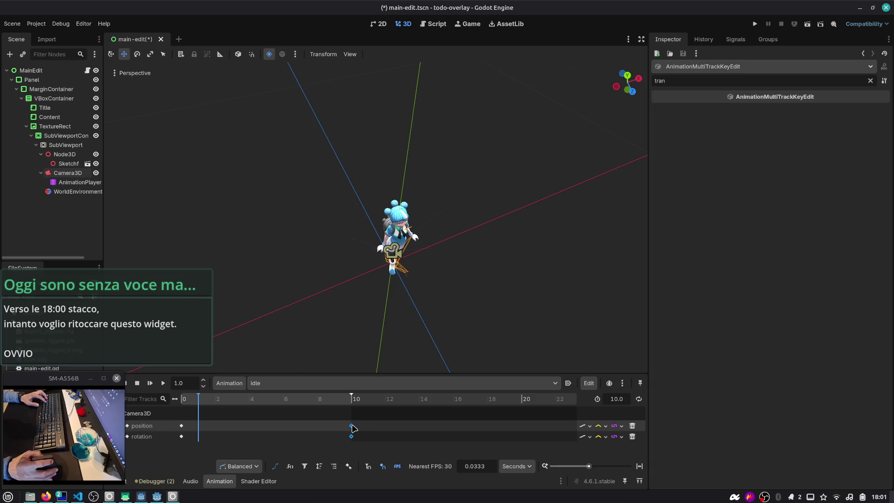
{"action": "left_click_drag", "start_coordinate": [266, 432], "coordinate": [262, 432]}
{"action": "left_click_drag", "start_coordinate": [191, 418], "coordinate": [183, 445]}
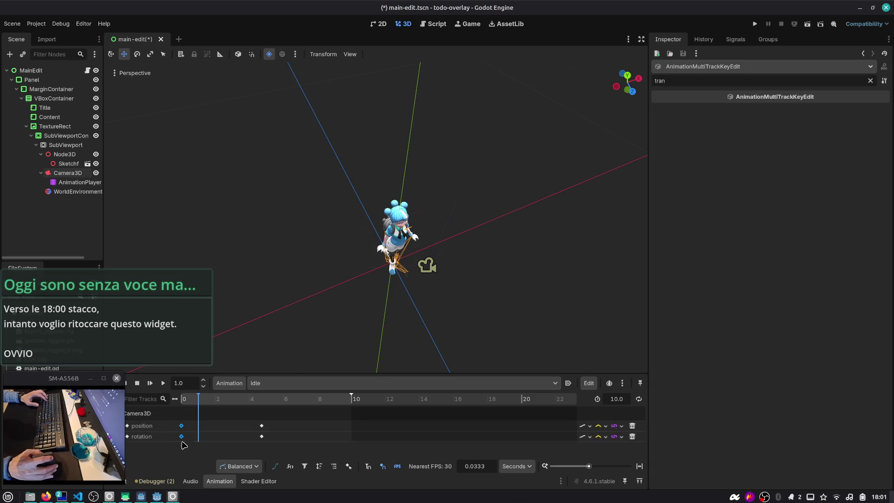
{"action": "mouse_move", "coordinate": [261, 415]}
{"action": "left_mouse_down"}
{"action": "mouse_move", "coordinate": [259, 441]}
{"action": "mouse_move", "coordinate": [200, 429]}
{"action": "left_mouse_up"}
{"action": "key", "text": "Escape"}
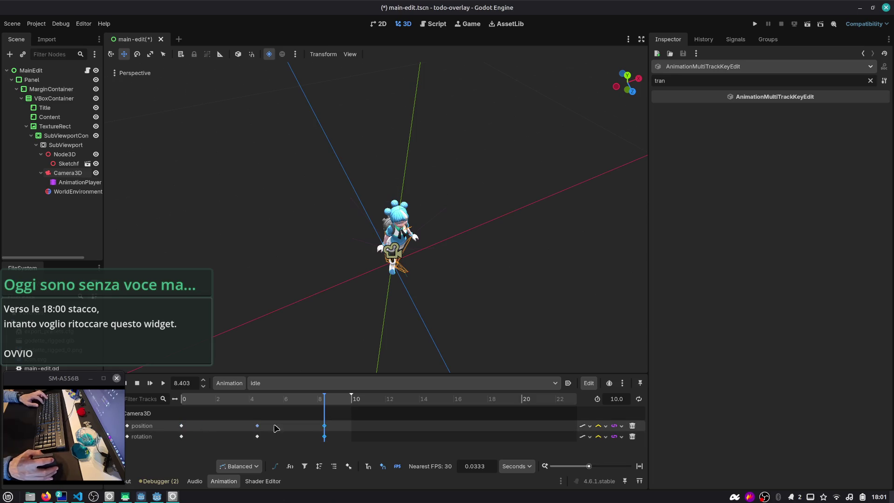
{"action": "left_click", "coordinate": [326, 430]}
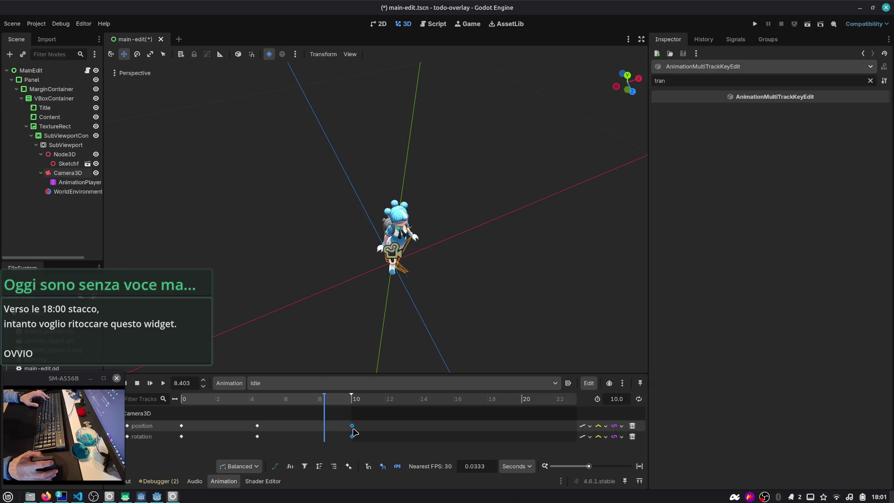
Step: Make the idle animation autoplay on load, preview it, and save the scene
{"action": "key", "text": "ctrl+z"}
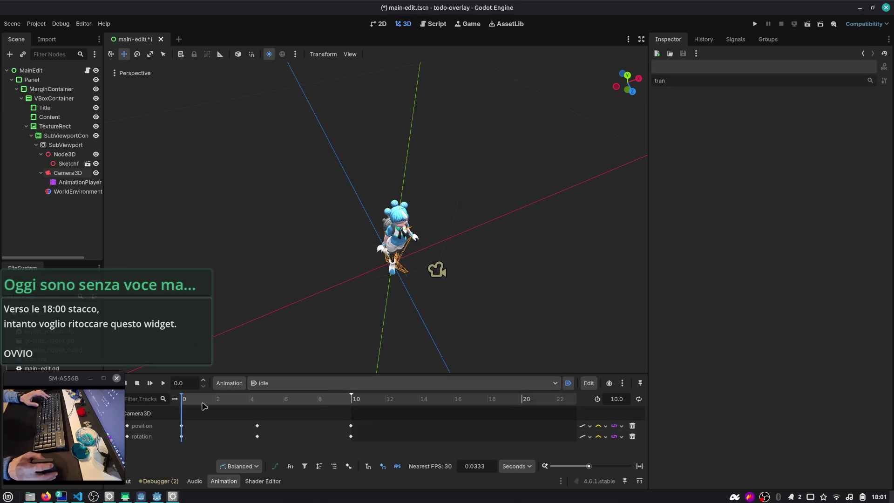
{"action": "left_click", "coordinate": [150, 382]}
{"action": "left_click", "coordinate": [186, 403]}
{"action": "key", "text": "ctrl+s"}
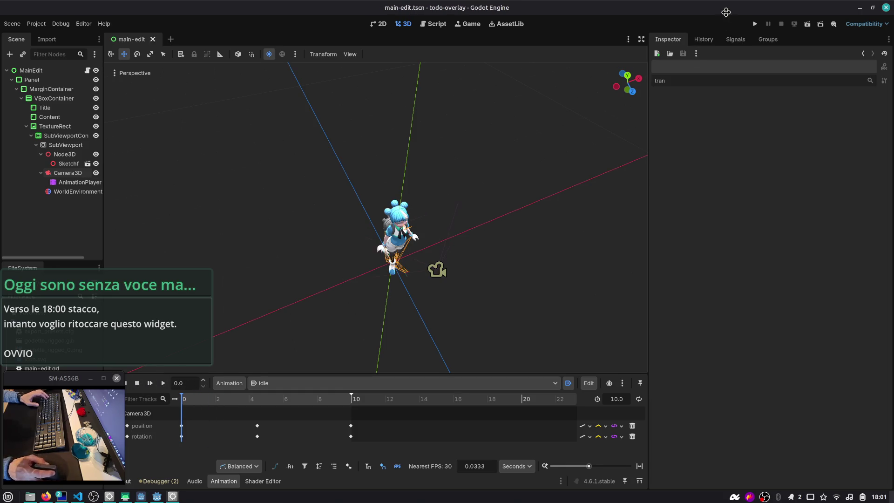
Step: Run the current scene and move the running overlay window to the left
{"action": "left_click", "coordinate": [809, 25]}
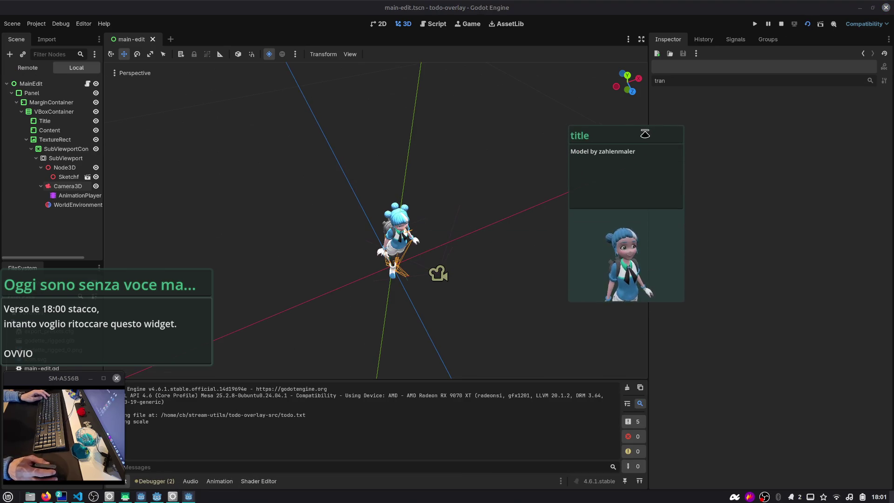
{"action": "mouse_move", "coordinate": [679, 333]}
{"action": "left_mouse_down"}
{"action": "mouse_move", "coordinate": [329, 271]}
{"action": "mouse_move", "coordinate": [284, 276]}
{"action": "left_mouse_up"}
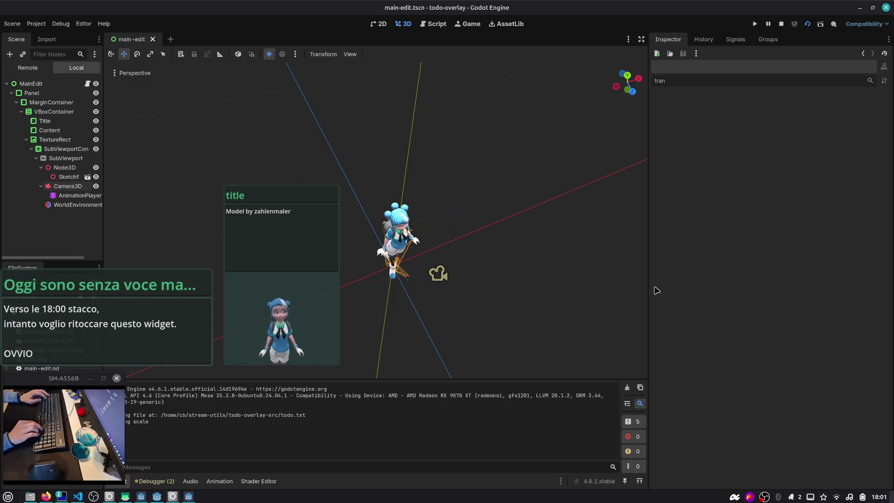
{"action": "key", "text": "ctrl+alt+Right"}
{"action": "key", "text": "ctrl+alt+Left"}
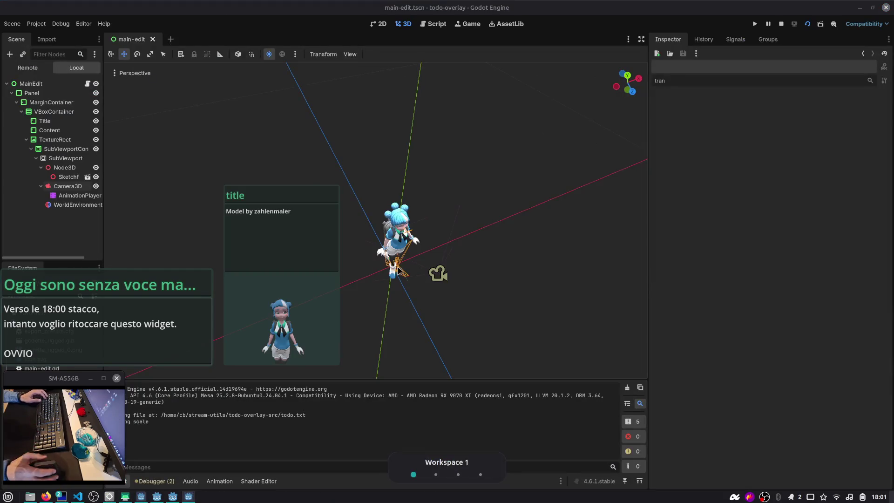
Step: Move the note widget to the bottom centre and keep the overlay window on this workspace only
{"action": "mouse_move", "coordinate": [129, 308]}
{"action": "left_mouse_down"}
{"action": "mouse_move", "coordinate": [354, 382]}
{"action": "mouse_move", "coordinate": [475, 387]}
{"action": "left_mouse_up"}
{"action": "right_click", "coordinate": [418, 373]}
{"action": "key", "text": "Escape"}
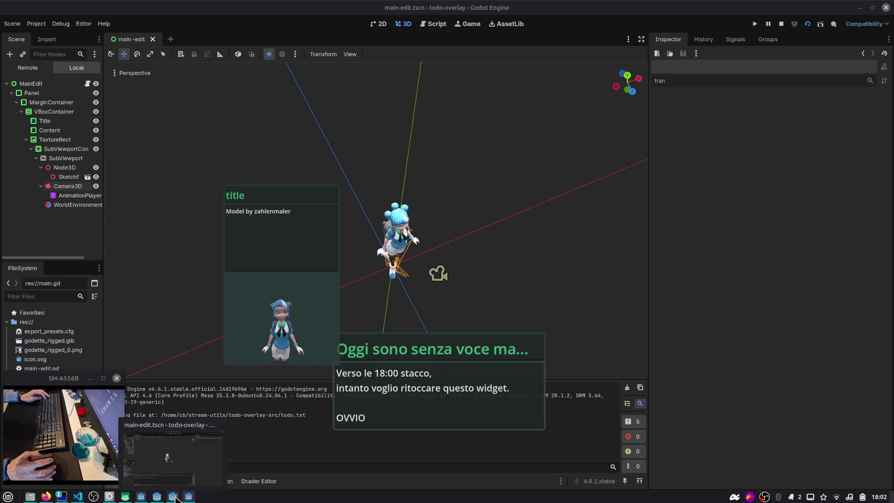
{"action": "right_click", "coordinate": [142, 496]}
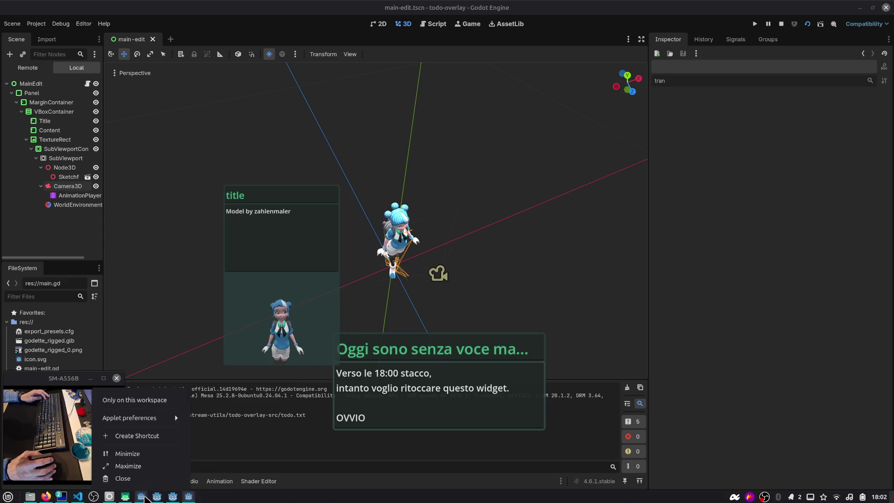
{"action": "left_click", "coordinate": [157, 402]}
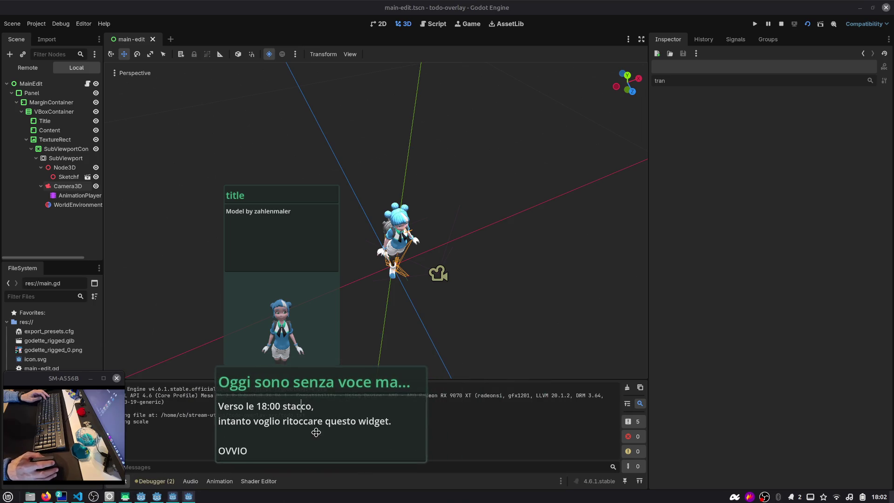
{"action": "mouse_move", "coordinate": [157, 498]}
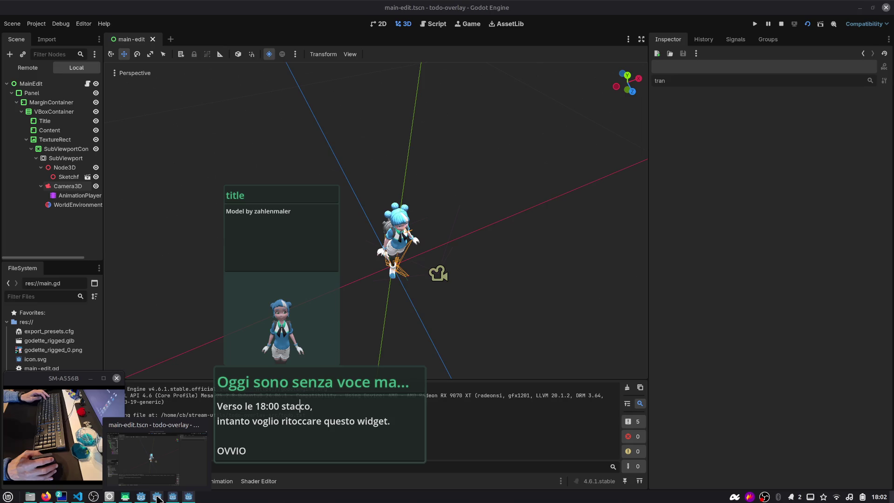
Step: Move the note widget to the left edge and delete its OVVIO line
{"action": "mouse_move", "coordinate": [357, 410]}
{"action": "left_mouse_down"}
{"action": "mouse_move", "coordinate": [336, 433]}
{"action": "mouse_move", "coordinate": [143, 404]}
{"action": "mouse_move", "coordinate": [140, 319]}
{"action": "left_mouse_up"}
{"action": "double_click", "coordinate": [111, 345]}
{"action": "key", "text": "BackSpace"}
{"action": "key", "text": "BackSpace"}
{"action": "key", "text": "BackSpace"}
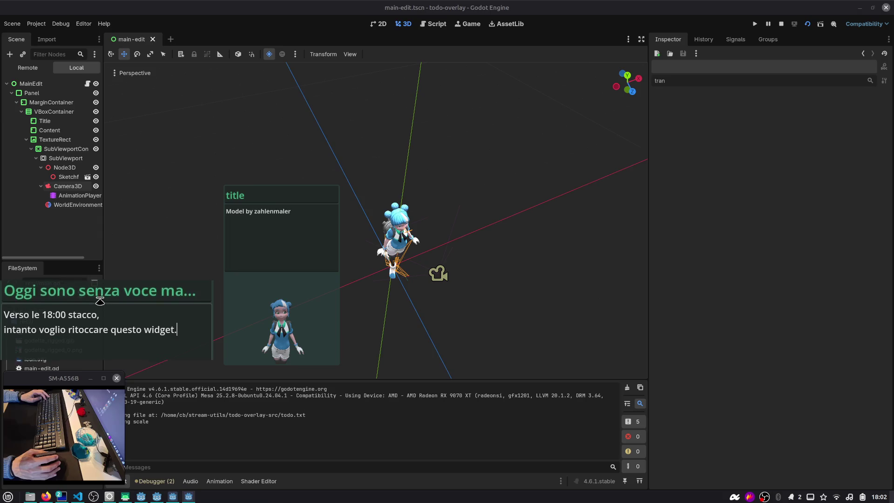
Step: Switch to the chat workspace and focus the Twitch message field
{"action": "key", "text": "ctrl+alt+Left"}
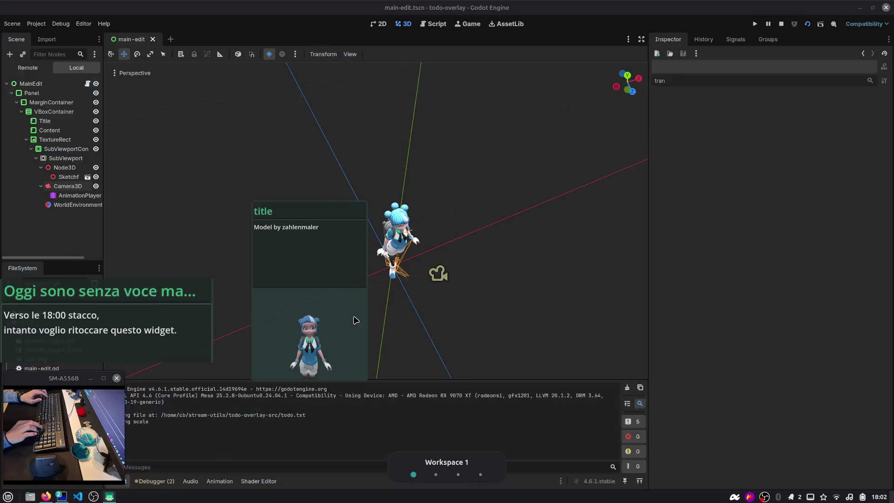
{"action": "key", "text": "ctrl+alt+Right"}
{"action": "left_click", "coordinate": [560, 453]}
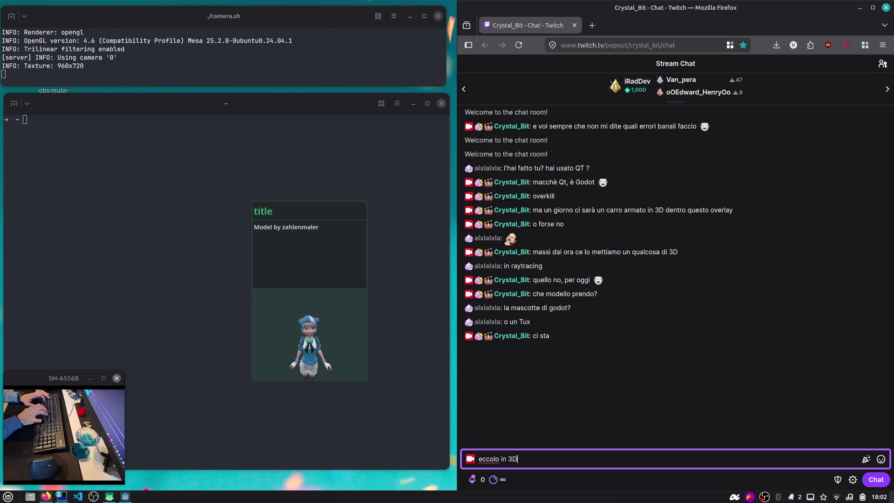
Step: Post 'eccolo in 3D' and 'non looppa l'anim però' in the Twitch chat, then return to the editor
{"action": "key", "text": "Return"}
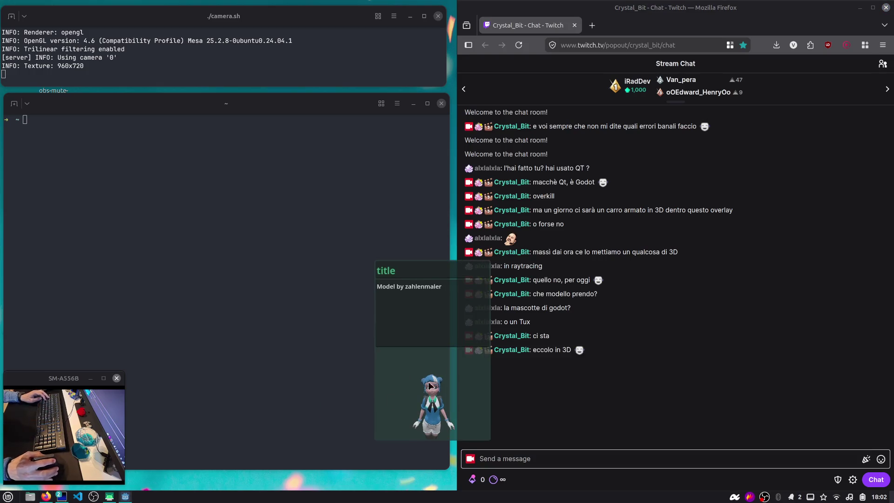
{"action": "left_click", "coordinate": [551, 455]}
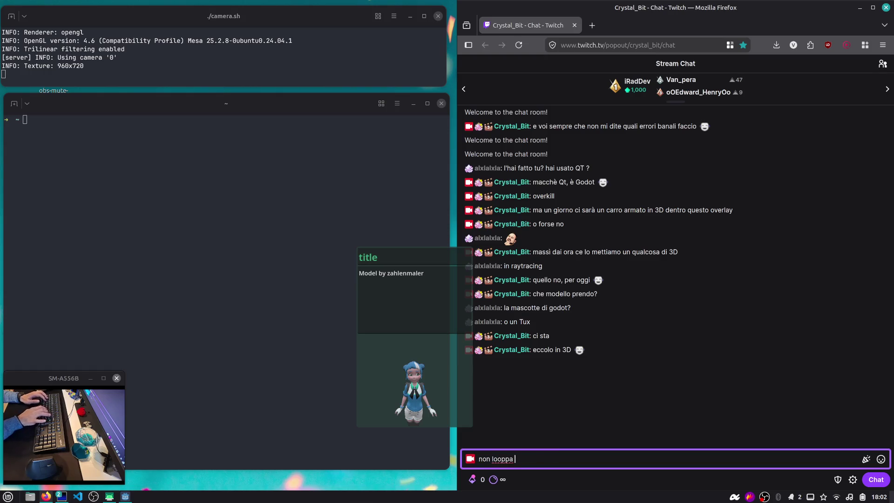
{"action": "type", "text": "ò"}
{"action": "key", "text": "Return"}
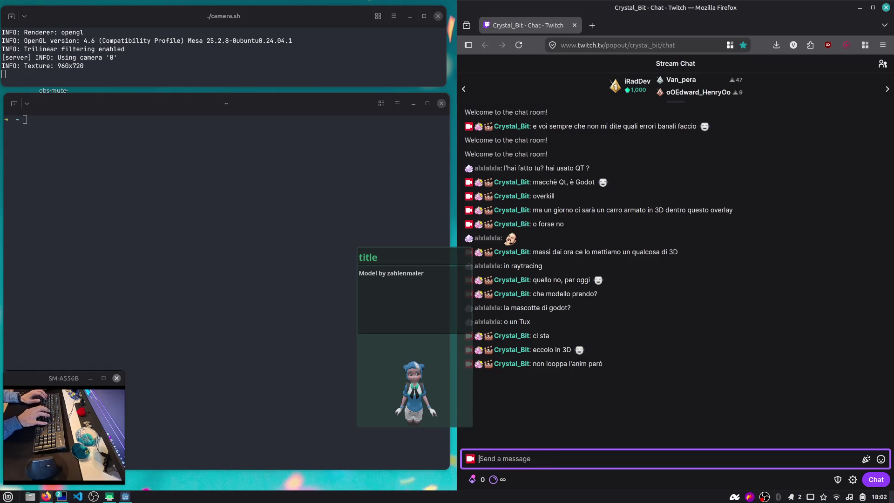
{"action": "key", "text": "ctrl+F1"}
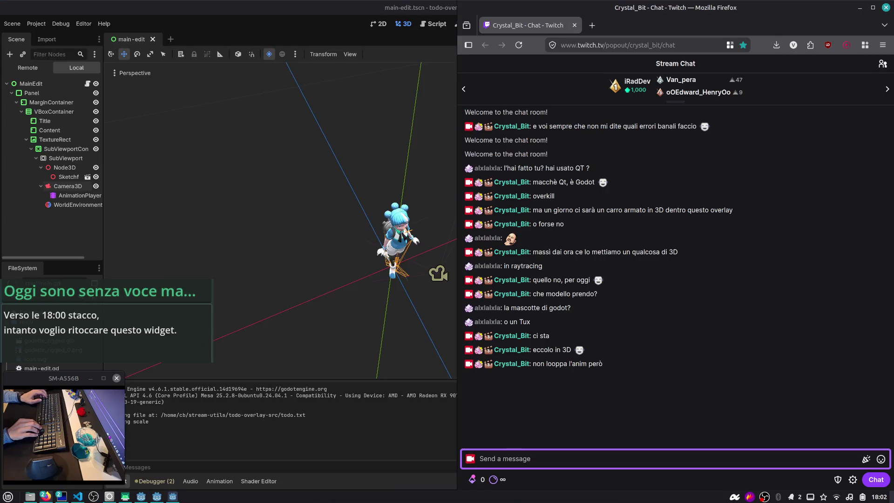
{"action": "key", "text": "ctrl+F2"}
{"action": "key", "text": "ctrl+F1"}
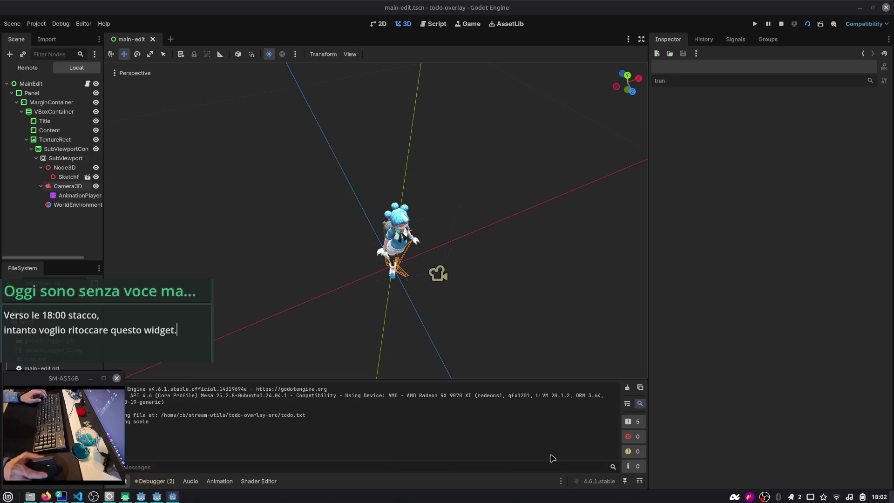
Step: Stop the running scene, select the AnimationPlayer and expand its Playback Options
{"action": "left_click", "coordinate": [780, 23]}
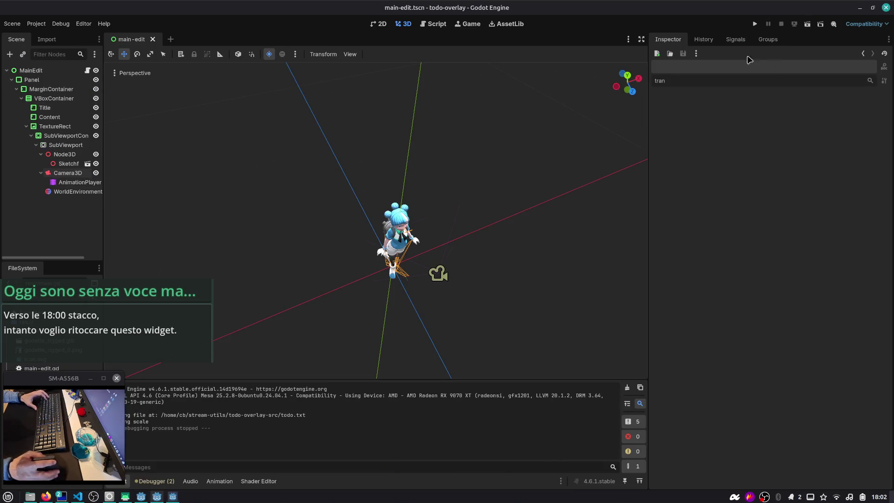
{"action": "left_click", "coordinate": [79, 182]}
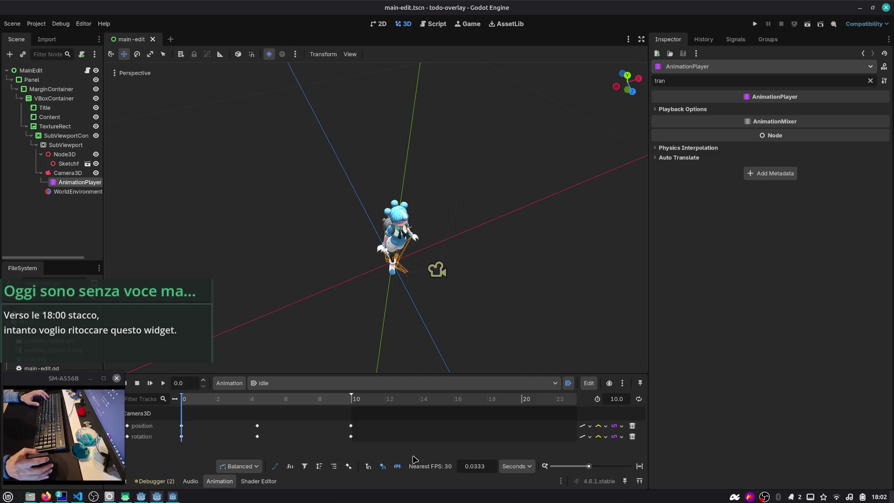
{"action": "left_click", "coordinate": [622, 384]}
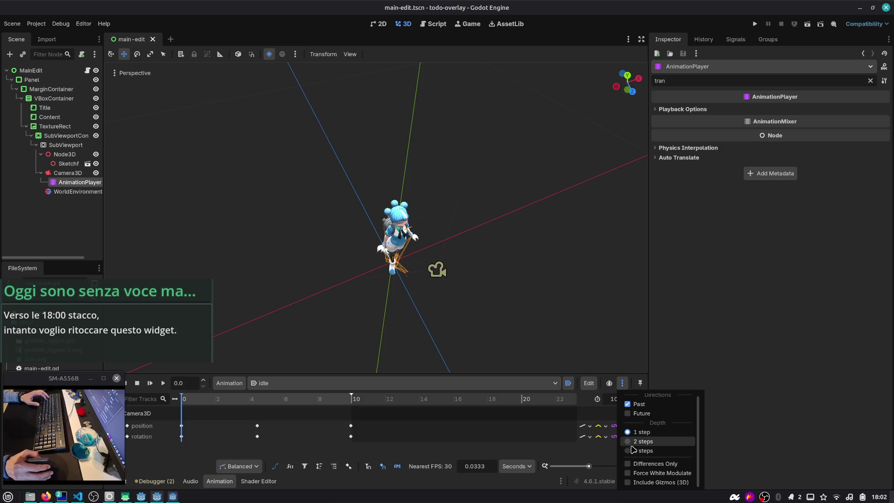
{"action": "left_click", "coordinate": [552, 429]}
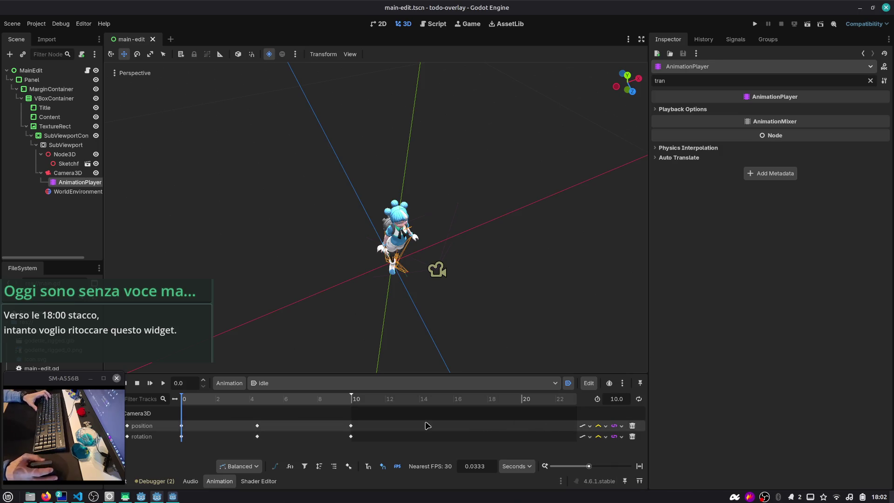
{"action": "left_click", "coordinate": [218, 385]}
{"action": "left_click", "coordinate": [217, 384]}
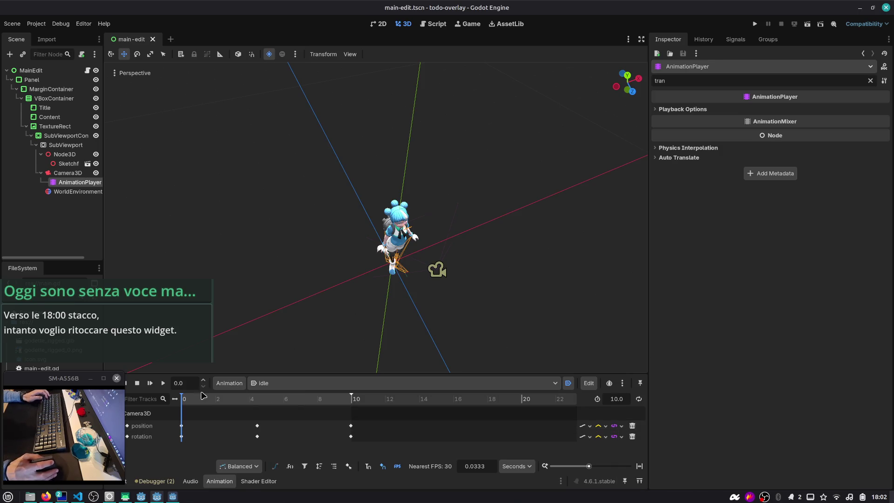
{"action": "key", "text": "BackSpace"}
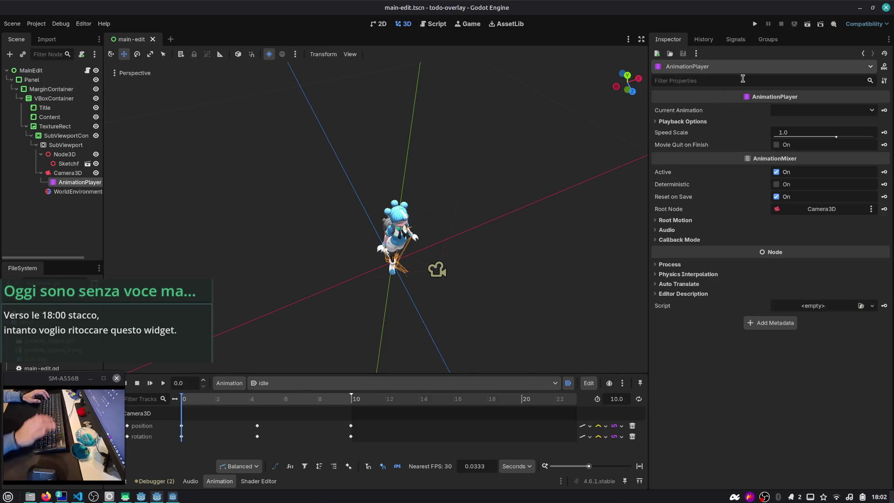
{"action": "left_click", "coordinate": [727, 121]}
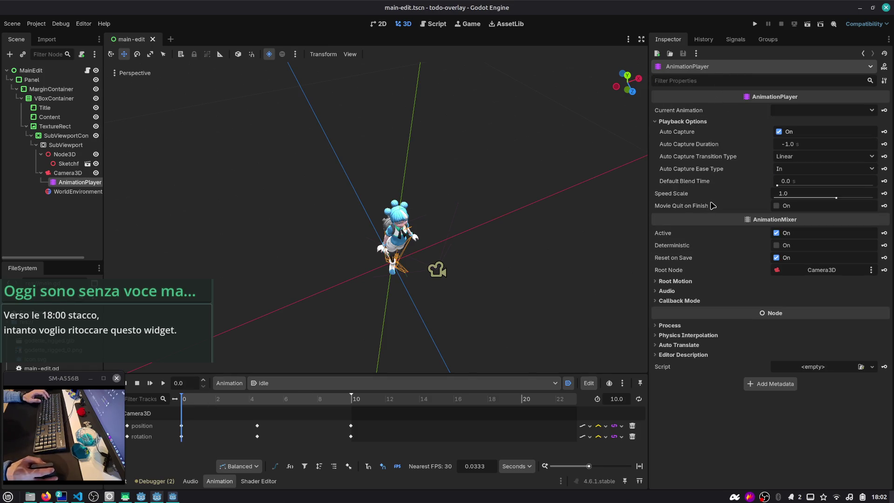
Step: Turn on looping for the idle animation, preview it past the end, and save main-edit.tscn
{"action": "left_click_drag", "start_coordinate": [647, 259], "coordinate": [722, 259]}
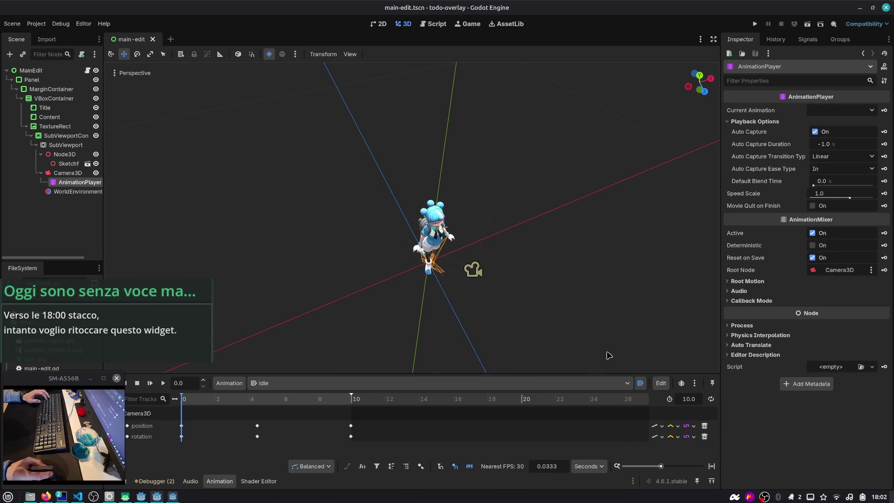
{"action": "left_click", "coordinate": [709, 398]}
{"action": "left_click", "coordinate": [343, 399]}
{"action": "left_click", "coordinate": [155, 385]}
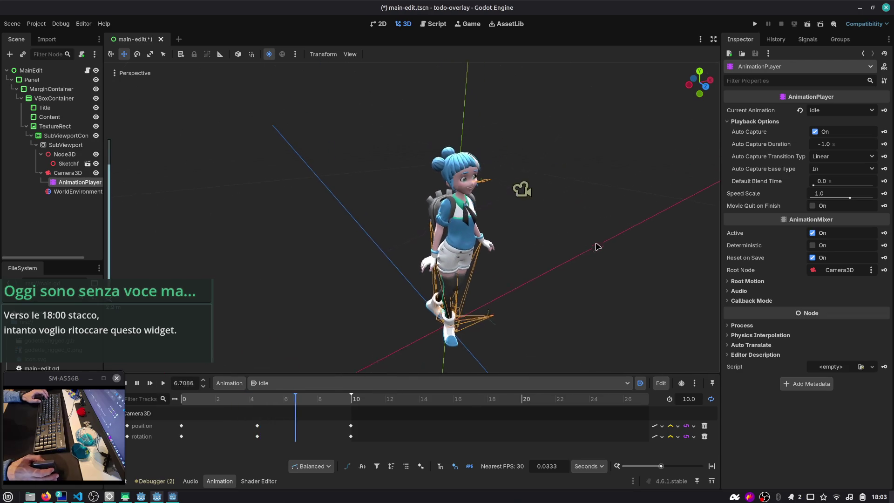
{"action": "left_click", "coordinate": [137, 386]}
{"action": "key", "text": "ctrl+s"}
{"action": "left_click", "coordinate": [546, 65]}
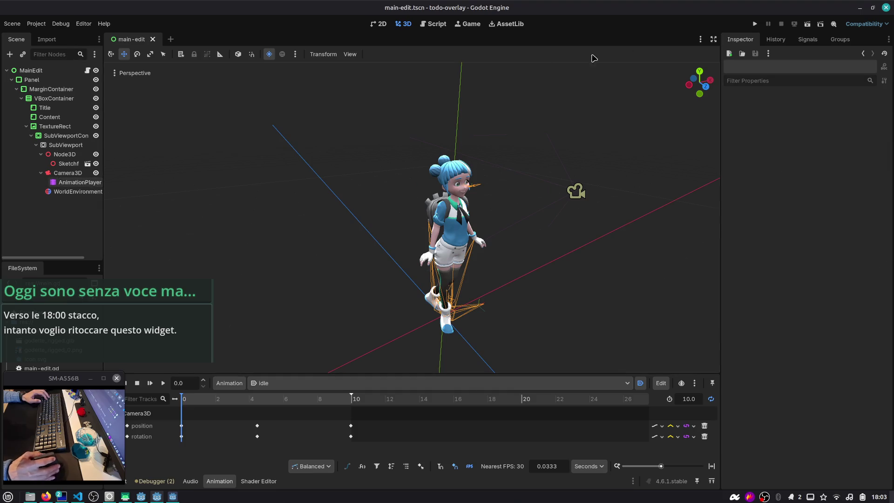
Step: Run the overlay and change its title text to 'Overlay fatto in Godot'
{"action": "left_click", "coordinate": [807, 24]}
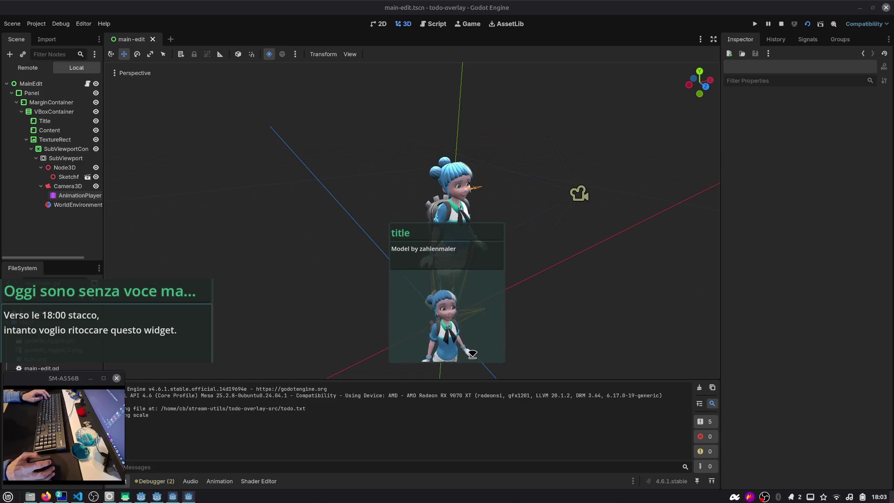
{"action": "mouse_move", "coordinate": [478, 344]}
{"action": "left_mouse_down"}
{"action": "mouse_move", "coordinate": [409, 268]}
{"action": "mouse_move", "coordinate": [362, 233]}
{"action": "left_mouse_up"}
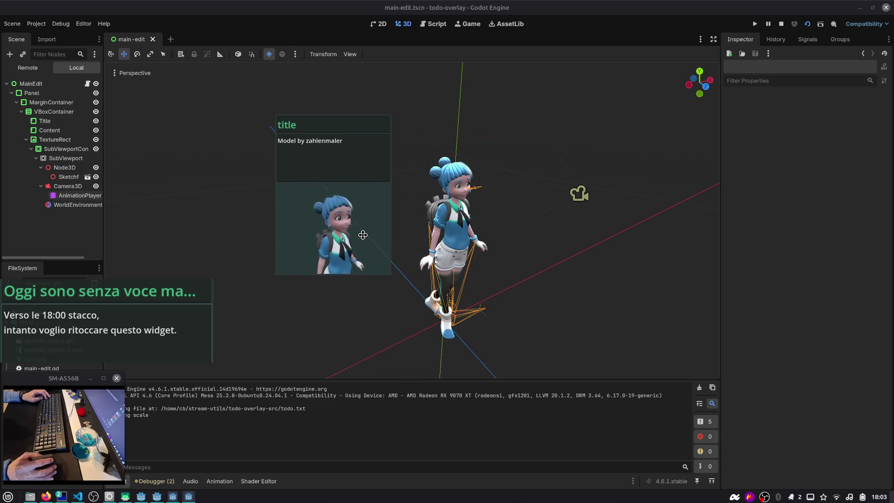
{"action": "double_click", "coordinate": [331, 126]}
{"action": "type", "text": "Overlay "}
{"action": "type", "text": "in Godot"}
{"action": "key", "text": "ctrl+Left"}
{"action": "key", "text": "ctrl+BackSpace"}
{"action": "type", "text": "fatto in"}
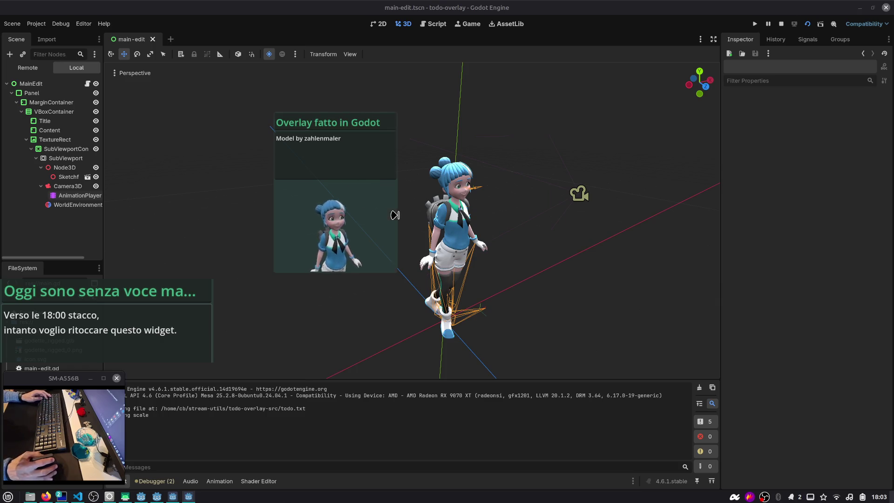
Step: Select the word zahlenmaler in the credit line, then move to the chat workspace
{"action": "left_click", "coordinate": [388, 137]}
{"action": "double_click", "coordinate": [388, 137]}
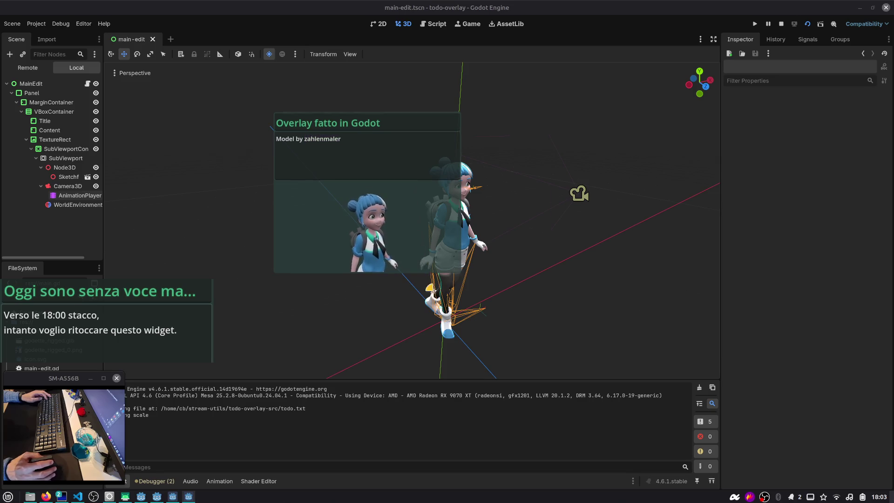
{"action": "key", "text": "ctrl+alt+Right"}
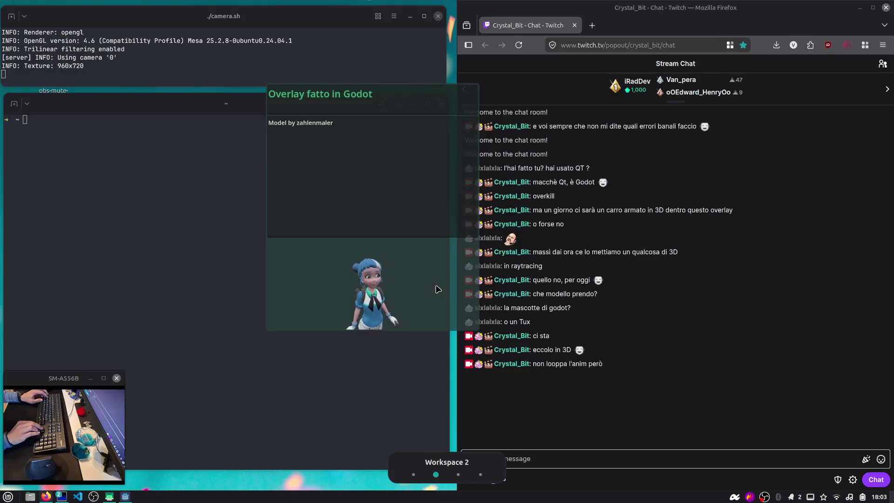
Step: Post 'quanto sono belle le cose inutili' in the Twitch chat and return to the Godot workspace
{"action": "left_click_drag", "start_coordinate": [402, 304], "coordinate": [376, 323]}
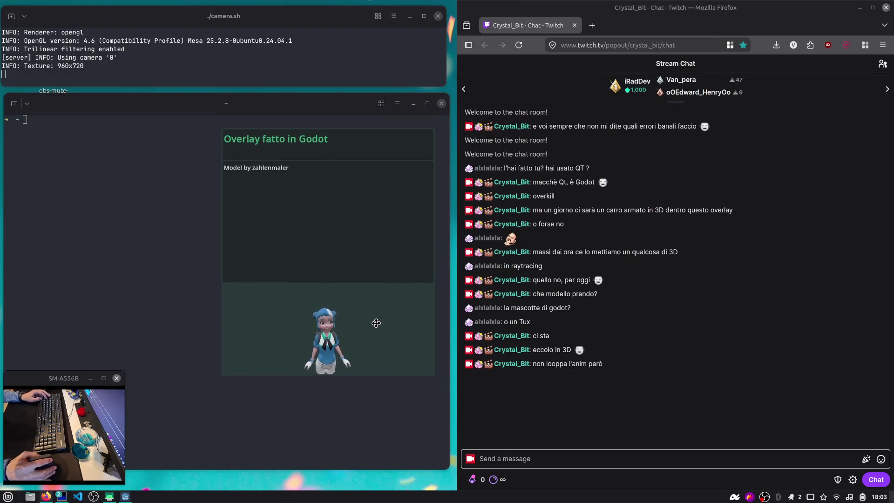
{"action": "left_click", "coordinate": [188, 261]}
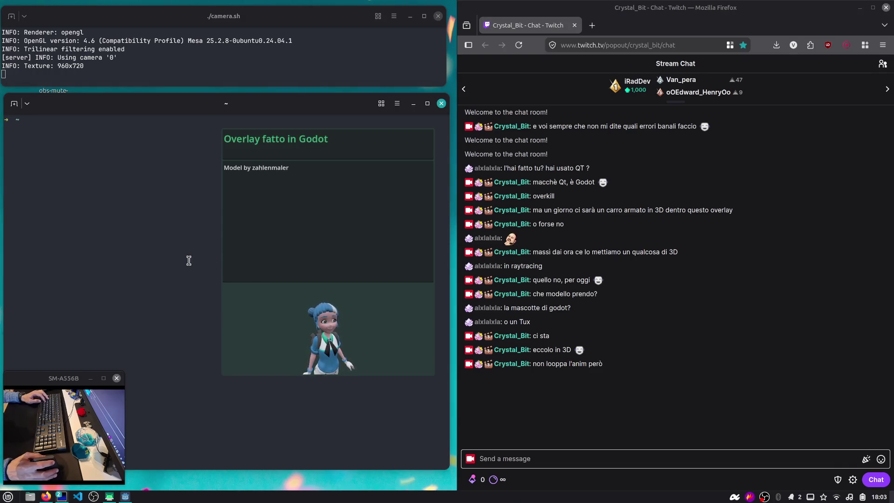
{"action": "left_click", "coordinate": [583, 456]}
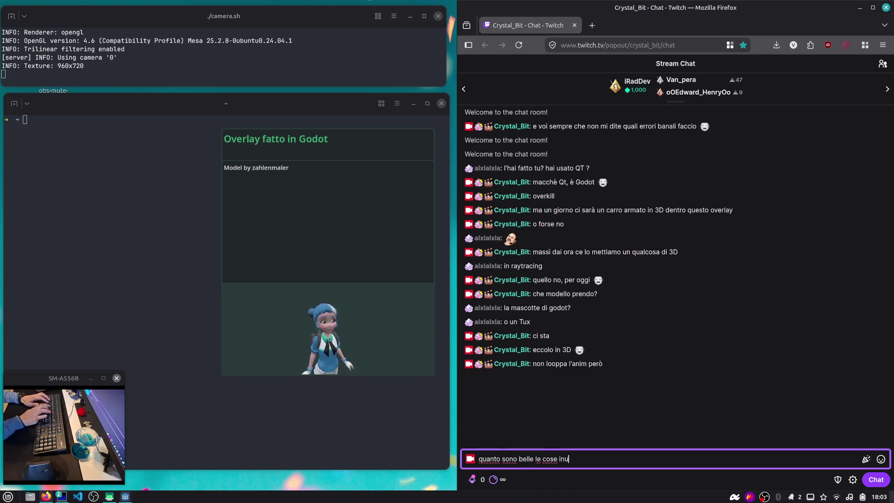
{"action": "key", "text": "Return"}
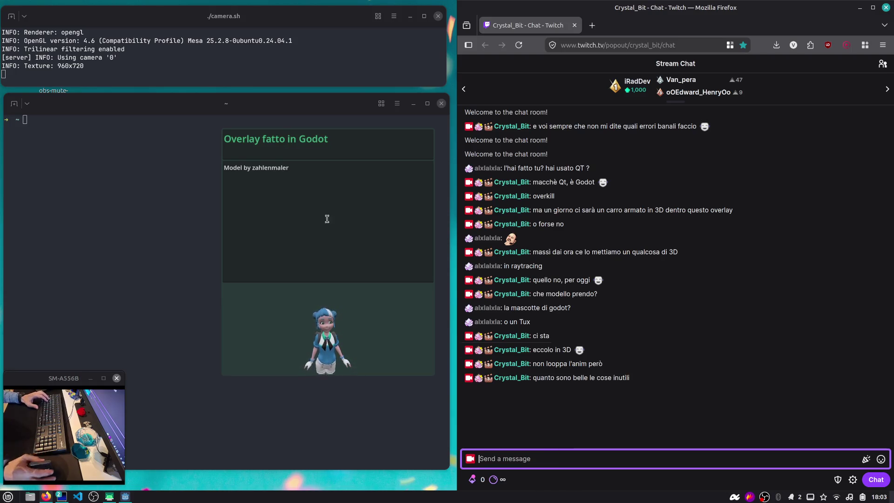
{"action": "left_click", "coordinate": [332, 192]}
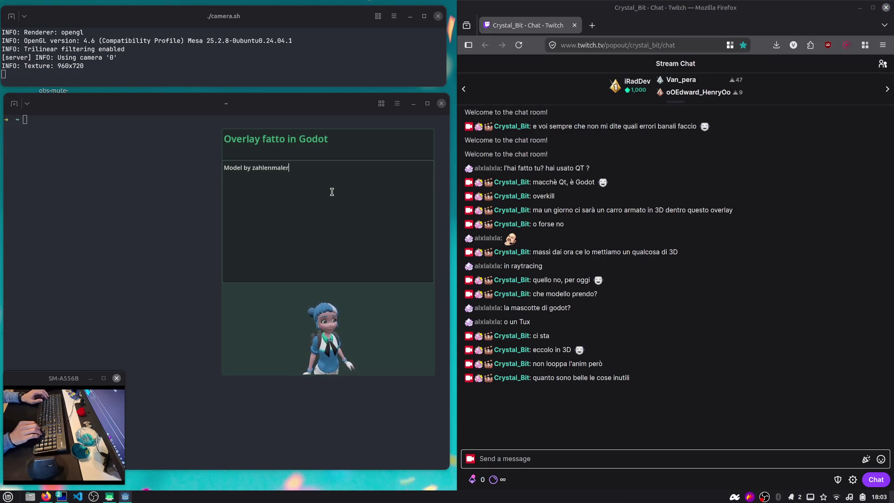
{"action": "key", "text": "ctrl+F1"}
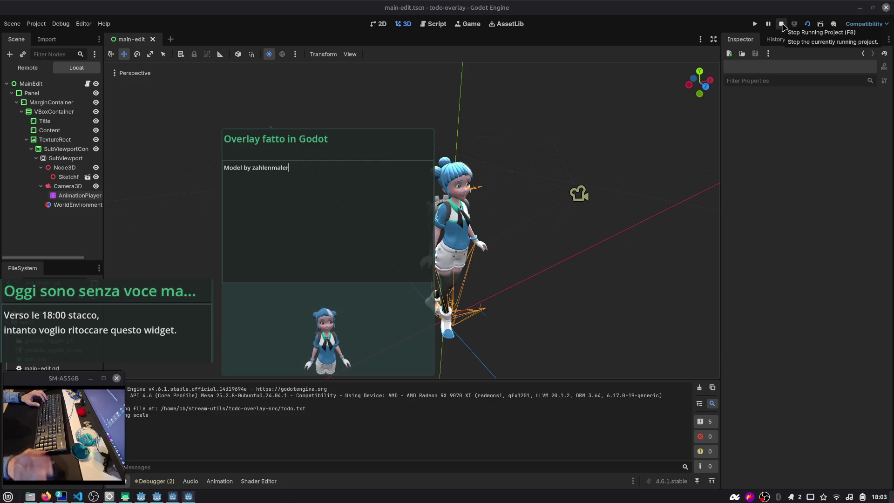
{"action": "key", "text": "ctrl+F2"}
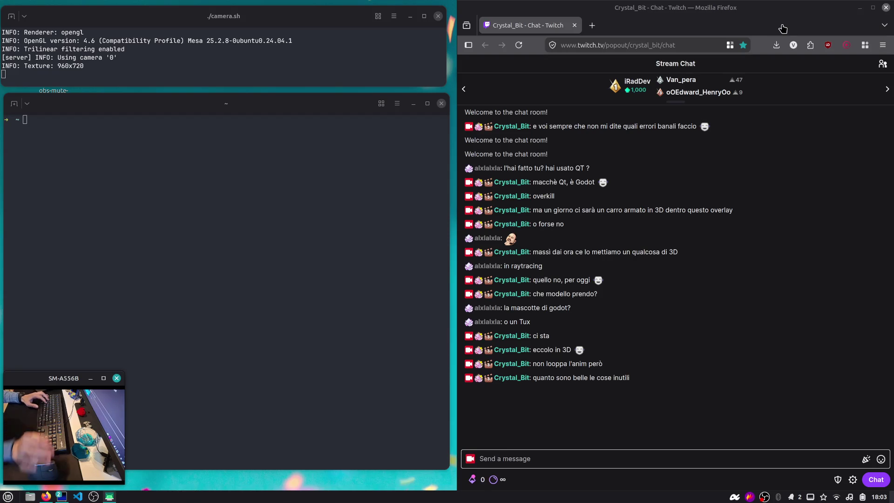
{"action": "left_click", "coordinate": [602, 457]}
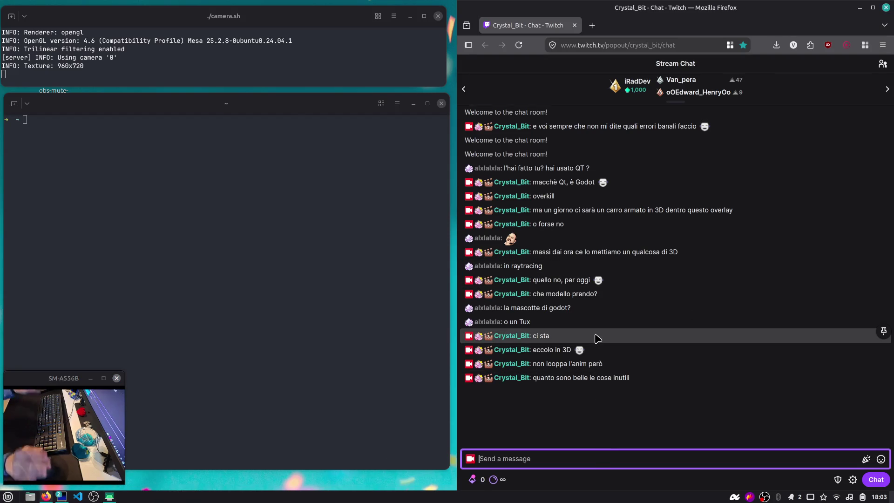
{"action": "key", "text": "ctrl+F1"}
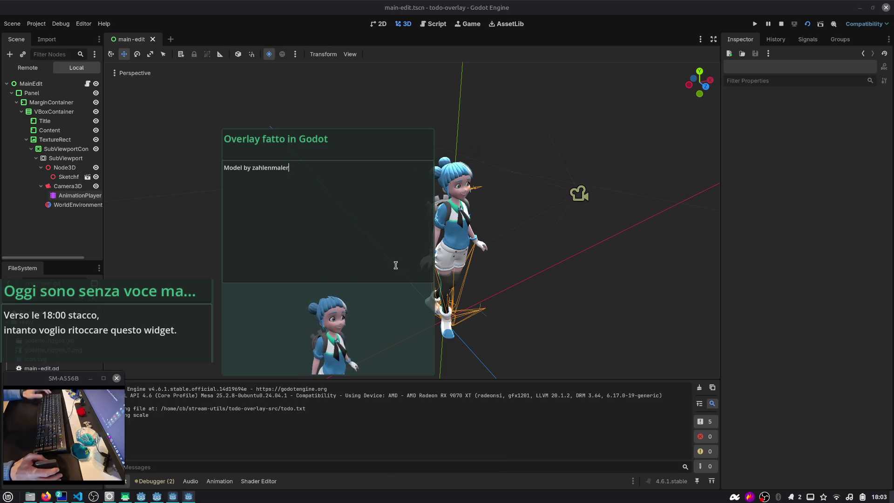
Step: Stop the overlay and lower the Panel's StyleBoxFlat BG Color alpha to about 232
{"action": "mouse_move", "coordinate": [391, 264]}
{"action": "left_mouse_down"}
{"action": "mouse_move", "coordinate": [479, 232]}
{"action": "mouse_move", "coordinate": [708, 206]}
{"action": "mouse_move", "coordinate": [784, 229]}
{"action": "mouse_move", "coordinate": [805, 250]}
{"action": "left_mouse_up"}
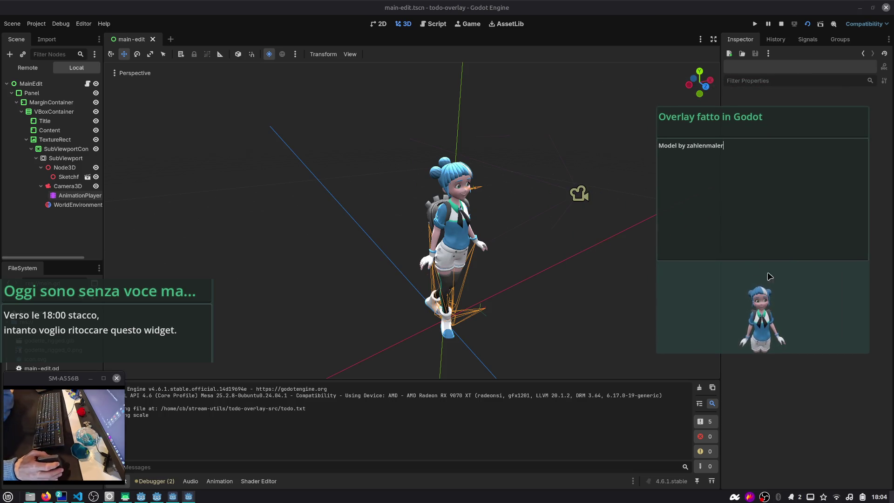
{"action": "left_click", "coordinate": [781, 23]}
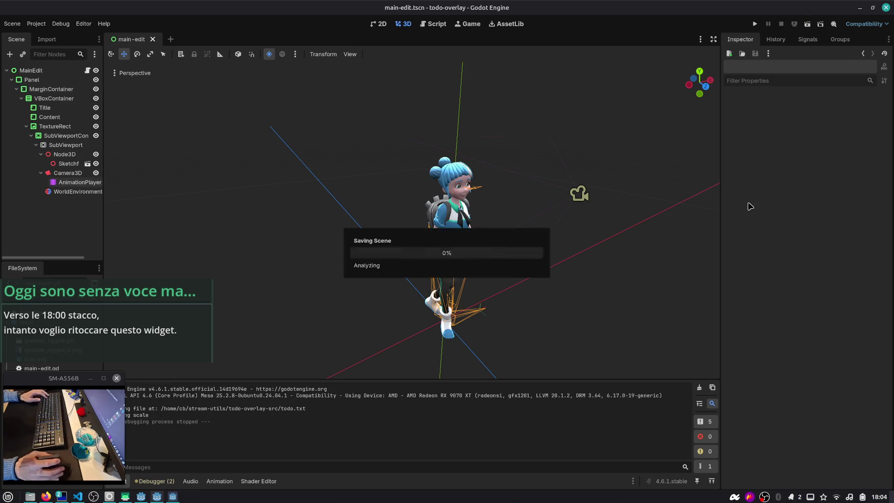
{"action": "left_click", "coordinate": [49, 81]}
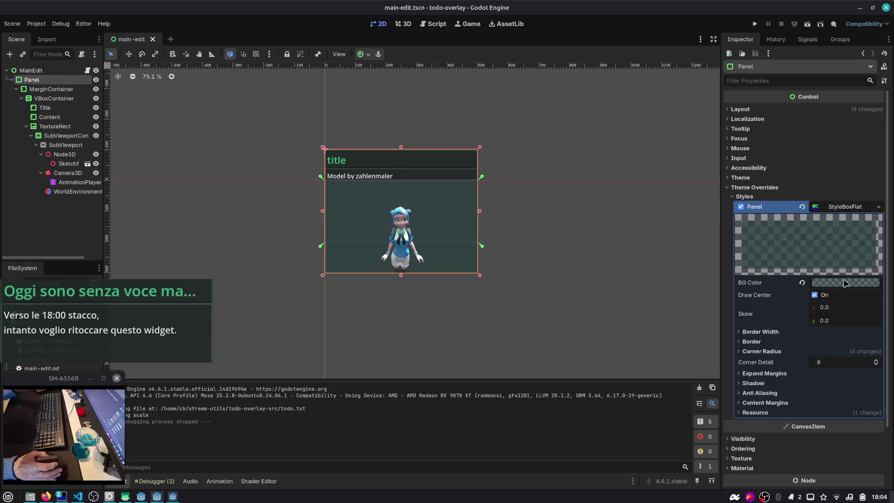
{"action": "left_click", "coordinate": [845, 283]}
{"action": "left_click_drag", "start_coordinate": [836, 223], "coordinate": [849, 225]}
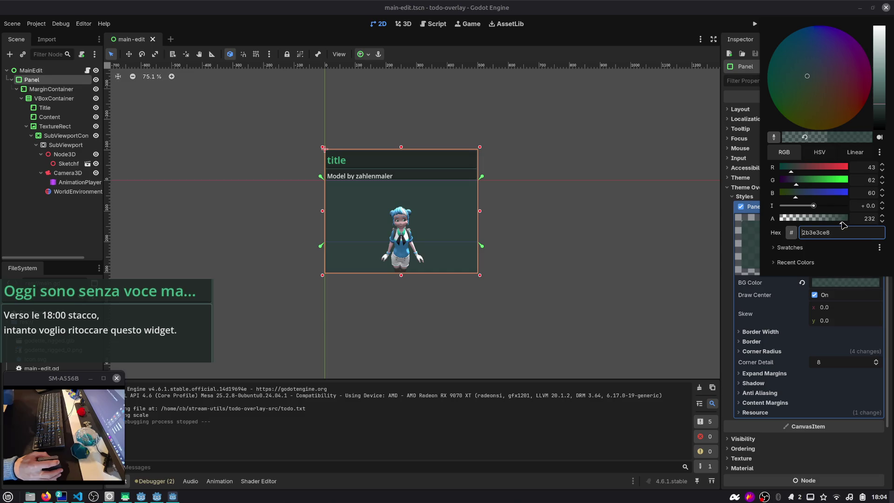
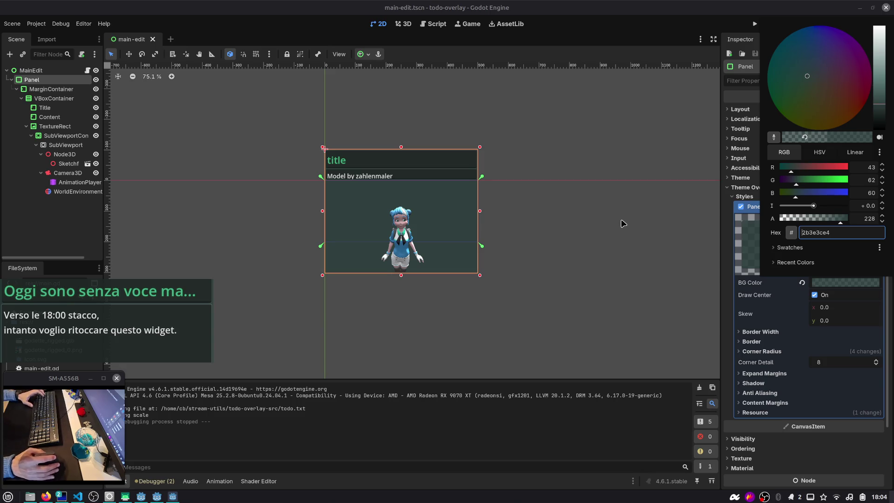
Step: Make the Panel's StyleBoxFlat background slightly more transparent, to 2b3e3cd6
{"action": "left_click", "coordinate": [601, 209]}
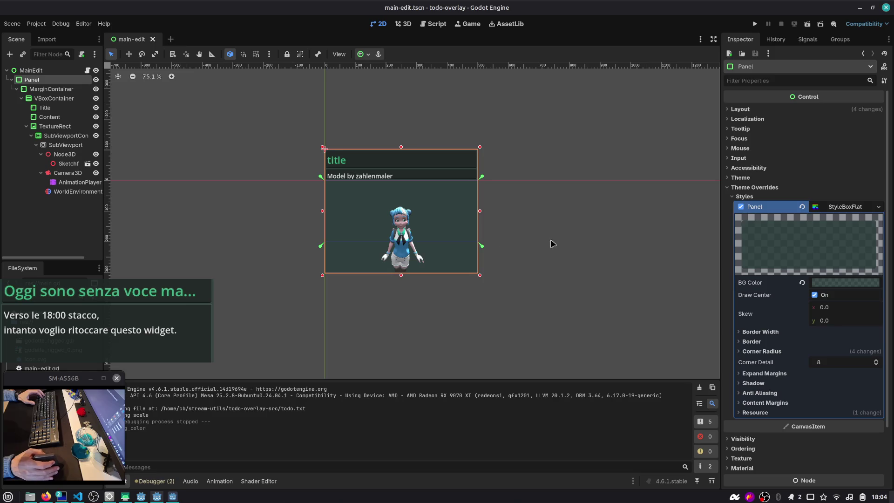
{"action": "left_click", "coordinate": [846, 282]}
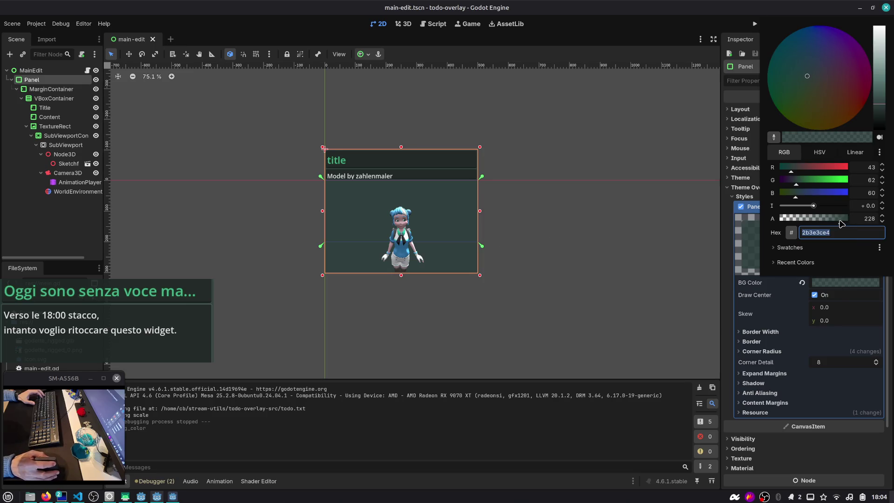
{"action": "left_click", "coordinate": [621, 196]}
Step: Run the project, reposition the overlay window to check it, then stop it
{"action": "key", "text": "F5"}
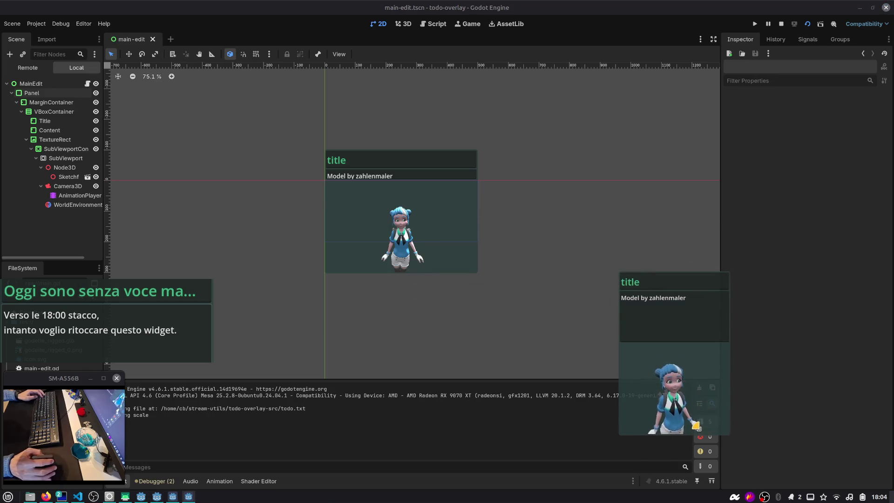
{"action": "mouse_move", "coordinate": [698, 428]}
{"action": "left_mouse_down"}
{"action": "mouse_move", "coordinate": [782, 426]}
{"action": "mouse_move", "coordinate": [793, 417]}
{"action": "left_mouse_up"}
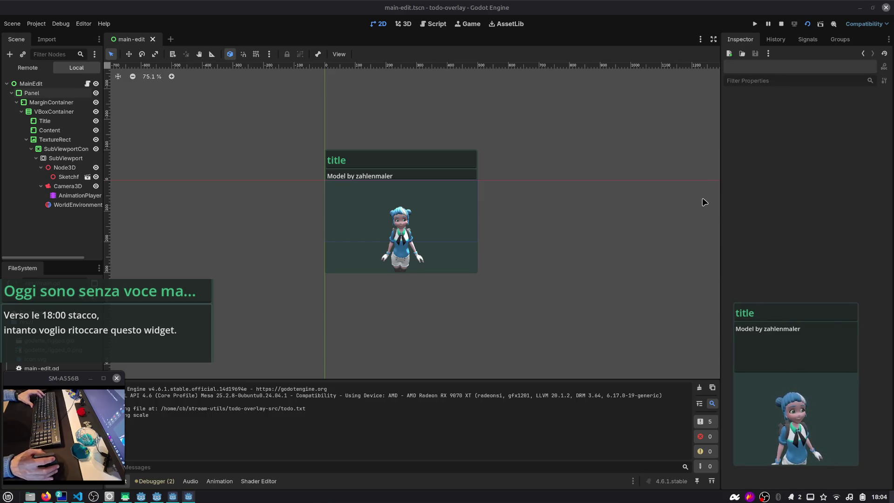
{"action": "mouse_move", "coordinate": [808, 327]}
{"action": "left_mouse_down"}
{"action": "mouse_move", "coordinate": [736, 353]}
{"action": "mouse_move", "coordinate": [615, 336]}
{"action": "mouse_move", "coordinate": [323, 329]}
{"action": "left_mouse_up"}
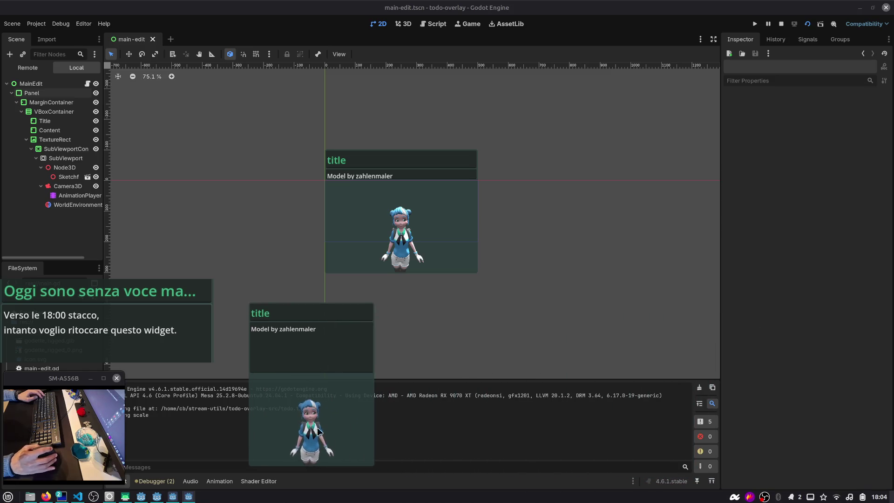
{"action": "left_click", "coordinate": [781, 24]}
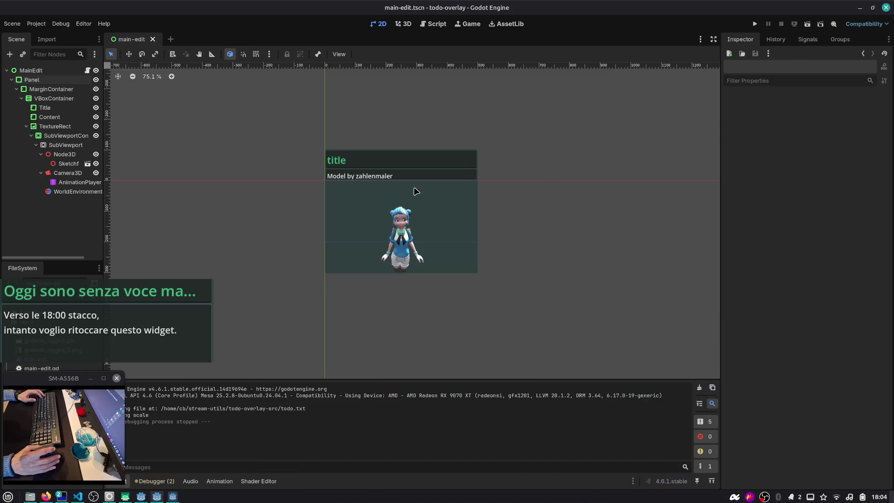
Step: Reselect the Panel node and check its background colour again
{"action": "left_click", "coordinate": [46, 71]}
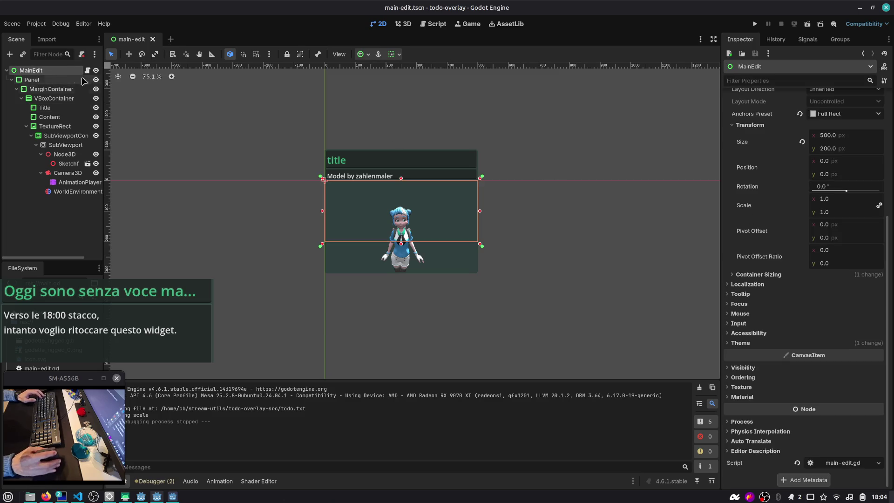
{"action": "left_click", "coordinate": [55, 80]}
{"action": "left_click", "coordinate": [834, 284]}
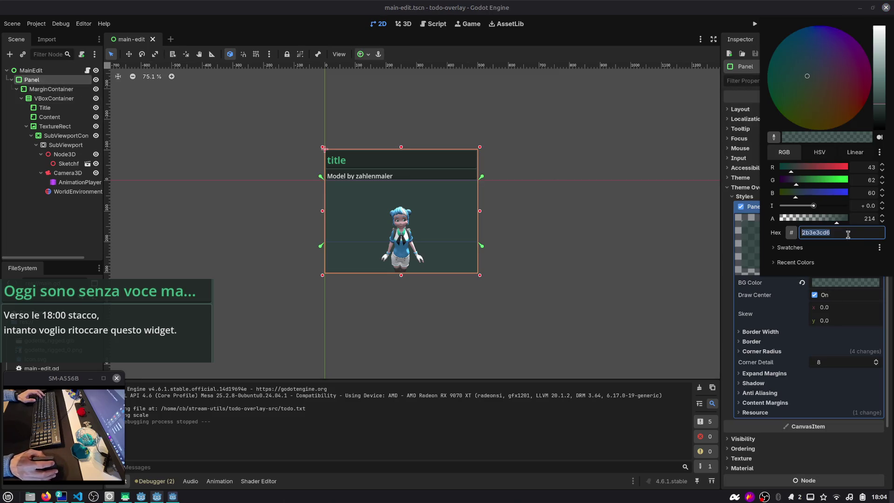
{"action": "left_click", "coordinate": [724, 35]}
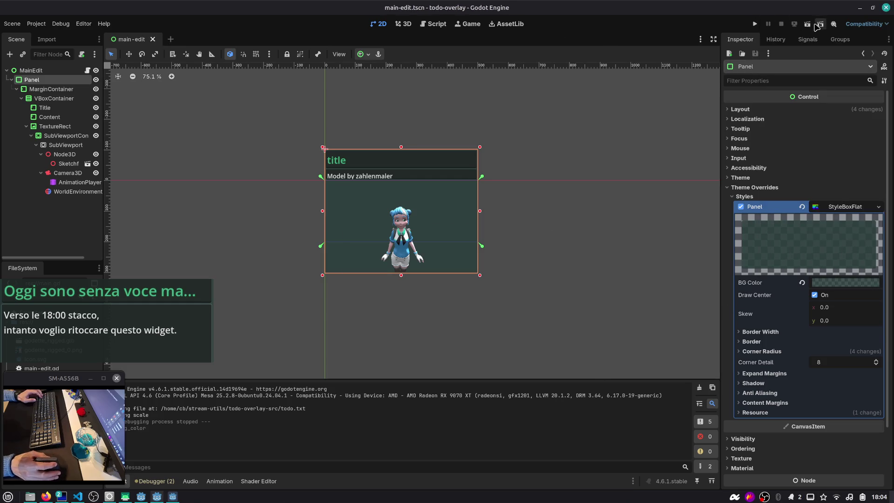
Step: Run main.tscn as the specific scene, restart it, and move its window to the bottom
{"action": "key", "text": "ctrl+shift+o"}
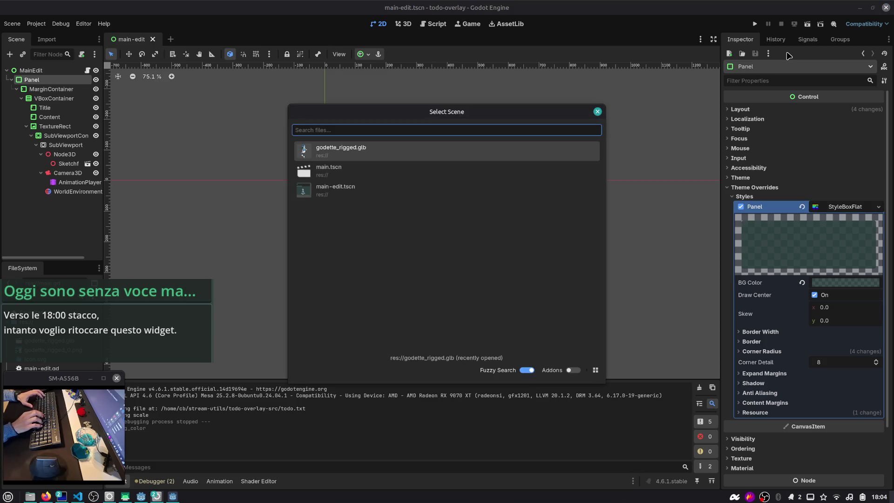
{"action": "key", "text": "Down"}
{"action": "key", "text": "Return"}
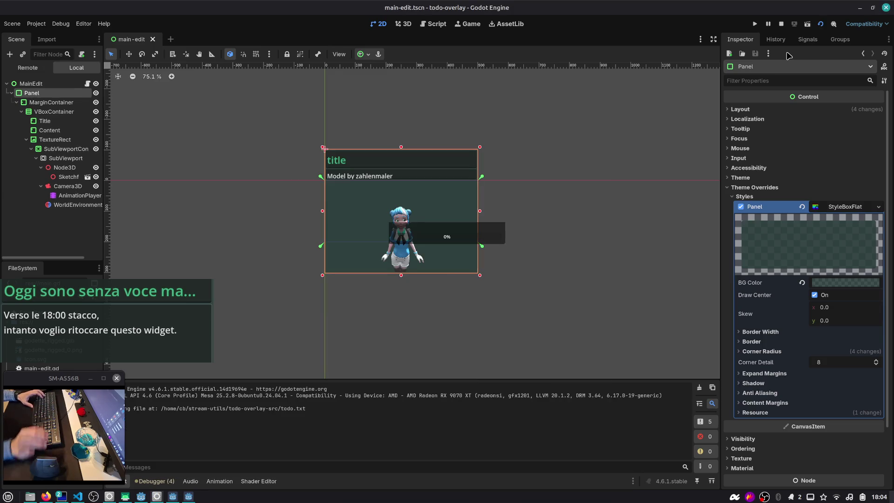
{"action": "key", "text": "ctrl+shift+F5"}
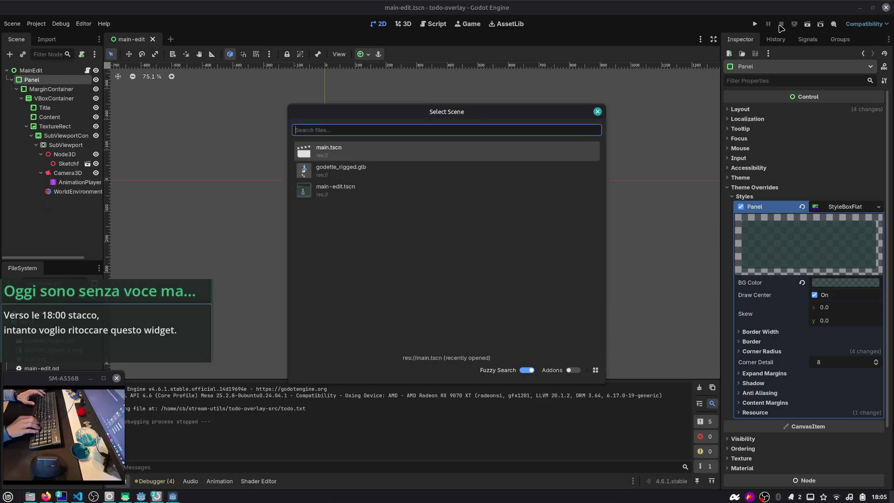
{"action": "key", "text": "Return"}
{"action": "mouse_move", "coordinate": [432, 250]}
{"action": "left_mouse_down"}
{"action": "mouse_move", "coordinate": [359, 349]}
{"action": "mouse_move", "coordinate": [250, 406]}
{"action": "left_mouse_up"}
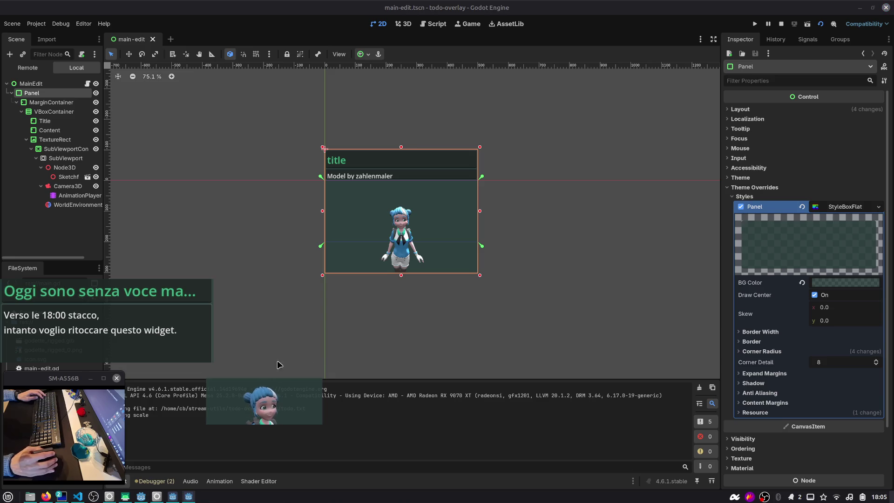
Step: Set the Panel background alpha to 00 for a fully transparent background
{"action": "left_click", "coordinate": [837, 283]}
{"action": "left_click", "coordinate": [840, 235]}
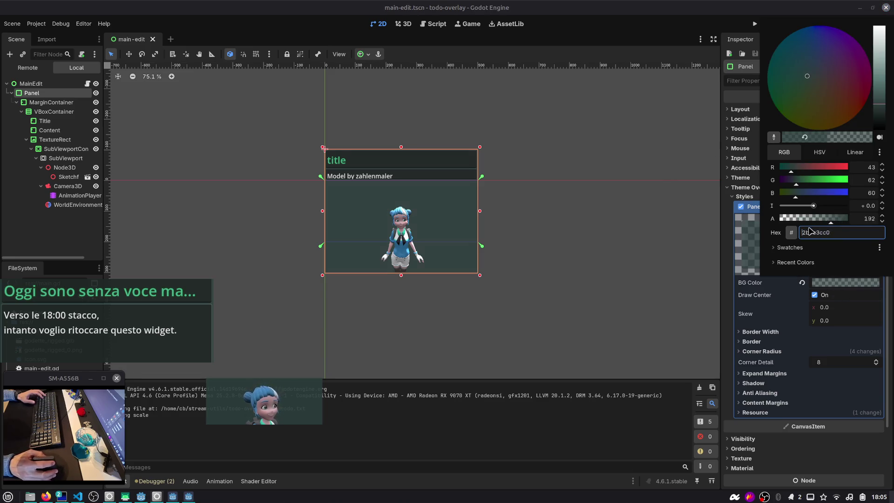
{"action": "type", "text": "00"}
{"action": "key", "text": "Return"}
{"action": "left_click", "coordinate": [497, 446]}
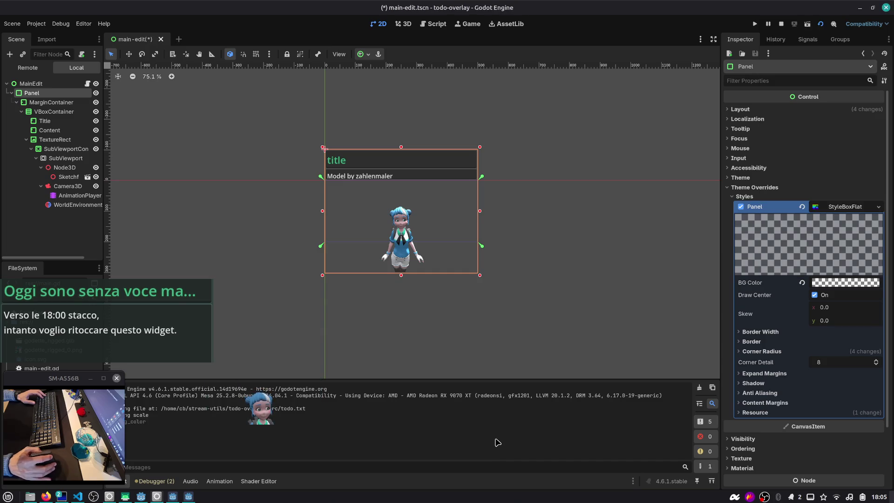
Step: Raise the background alpha to fully opaque 255, then lower it slightly
{"action": "left_click", "coordinate": [847, 283]}
{"action": "left_click", "coordinate": [810, 220]}
{"action": "left_click", "coordinate": [516, 417]}
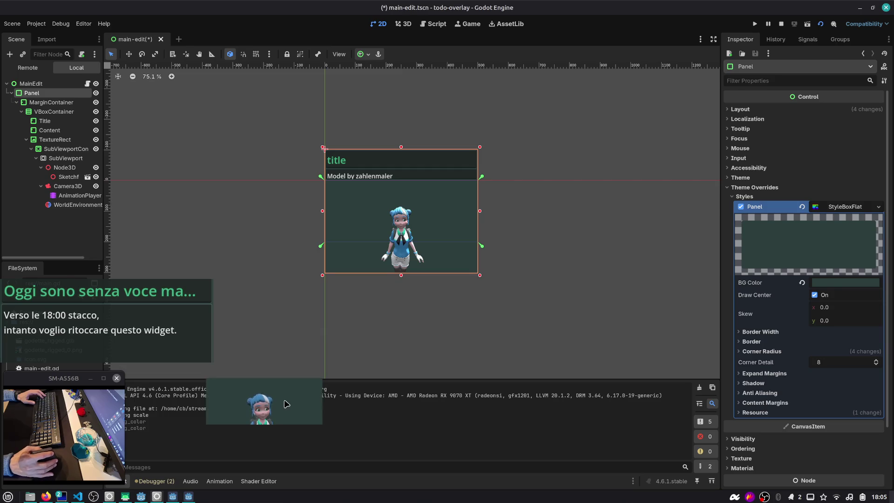
{"action": "left_click", "coordinate": [847, 283]}
{"action": "left_click", "coordinate": [866, 219]}
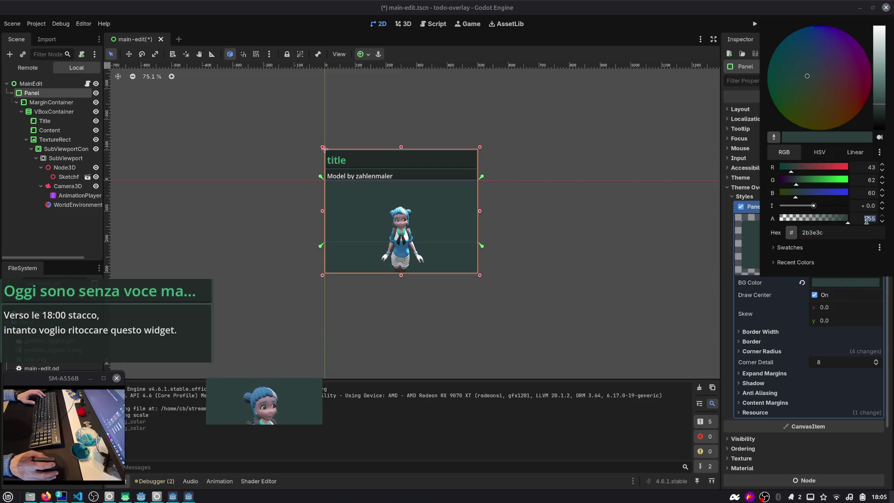
{"action": "key", "text": "Return"}
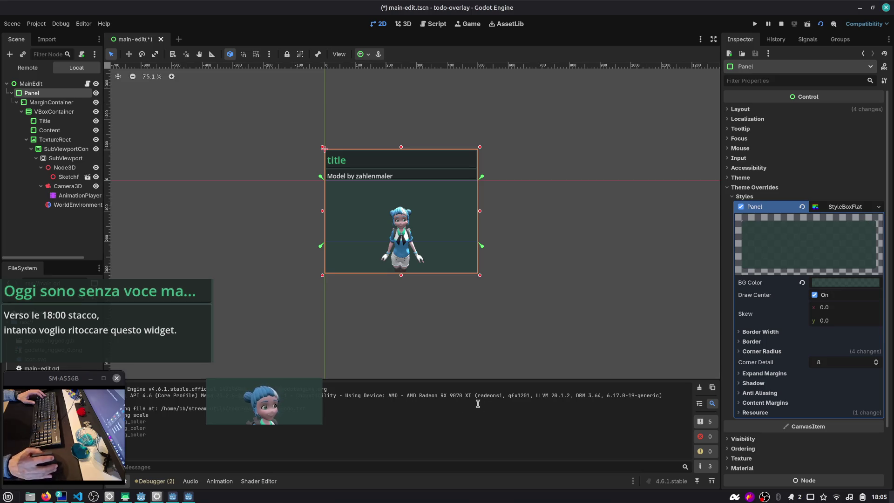
{"action": "mouse_move", "coordinate": [301, 409]}
{"action": "left_mouse_down"}
{"action": "mouse_move", "coordinate": [316, 420]}
{"action": "mouse_move", "coordinate": [291, 387]}
{"action": "mouse_move", "coordinate": [300, 399]}
{"action": "mouse_move", "coordinate": [287, 406]}
{"action": "mouse_move", "coordinate": [359, 403]}
{"action": "mouse_move", "coordinate": [302, 398]}
{"action": "left_mouse_up"}
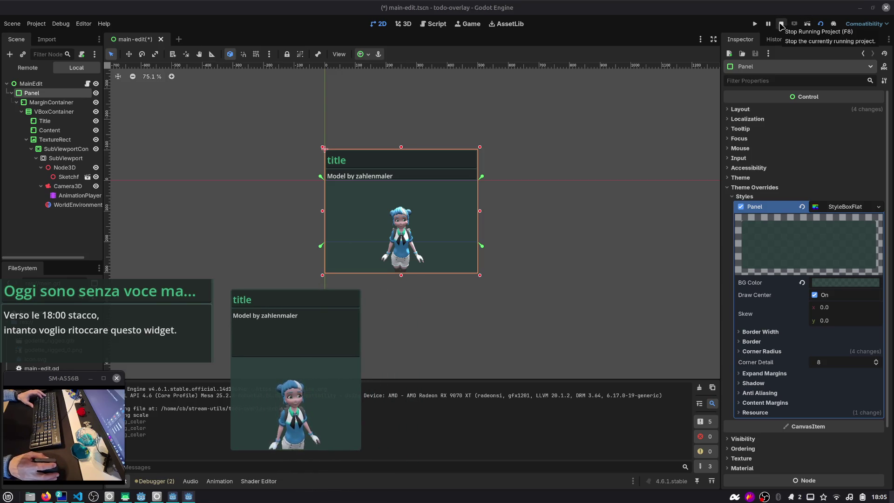
Step: Rearrange the text overlay and title preview windows at the bottom of the screen
{"action": "mouse_move", "coordinate": [138, 343]}
{"action": "left_mouse_down"}
{"action": "mouse_move", "coordinate": [458, 412]}
{"action": "mouse_move", "coordinate": [511, 412]}
{"action": "left_mouse_up"}
{"action": "left_click_drag", "start_coordinate": [280, 359], "coordinate": [288, 441]}
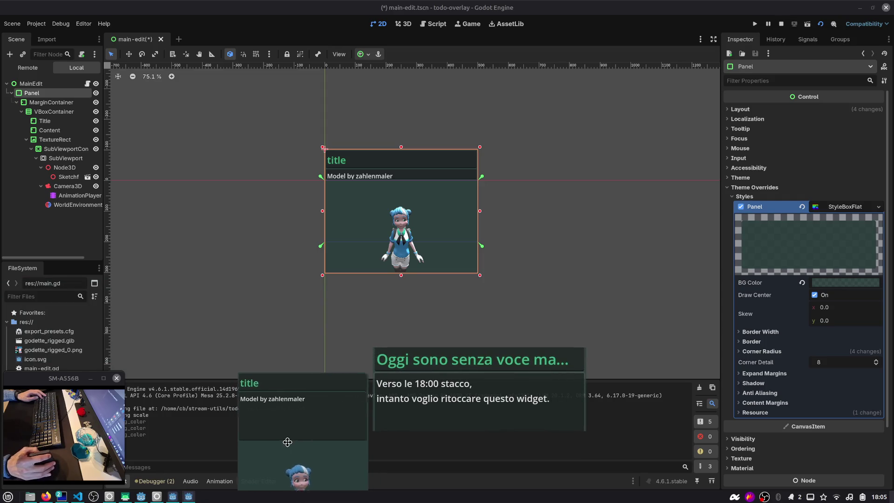
{"action": "left_click_drag", "start_coordinate": [430, 406], "coordinate": [415, 387]}
{"action": "mouse_move", "coordinate": [323, 418]}
{"action": "left_mouse_down"}
{"action": "mouse_move", "coordinate": [309, 406]}
{"action": "mouse_move", "coordinate": [264, 411]}
{"action": "left_mouse_up"}
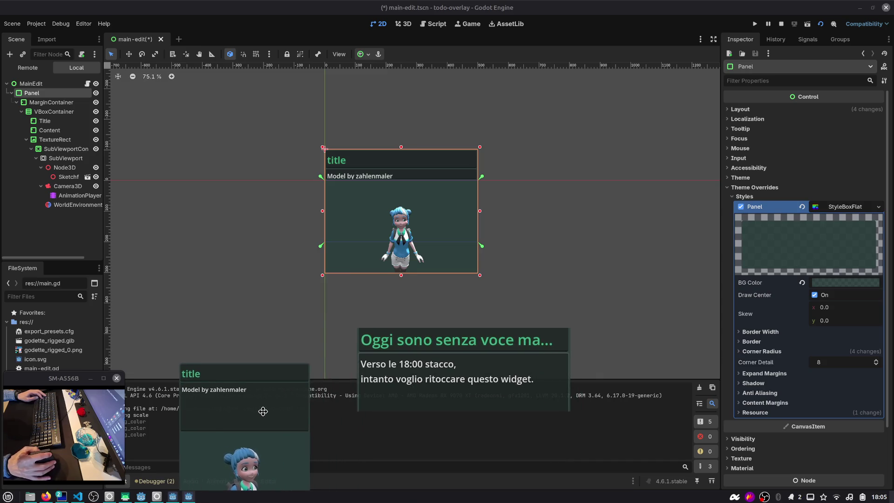
{"action": "left_click_drag", "start_coordinate": [381, 392], "coordinate": [356, 395]}
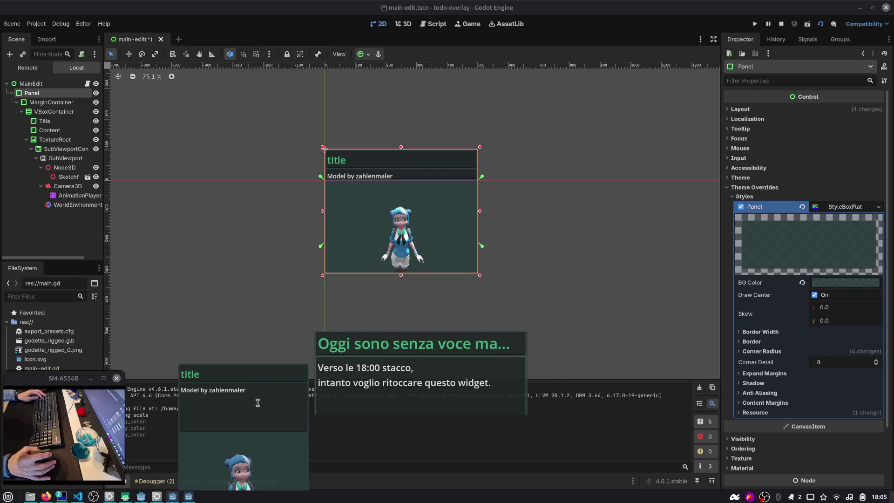
Step: Set the Panel background alpha to 230, giving 2b3e3ce6
{"action": "left_click", "coordinate": [844, 282]}
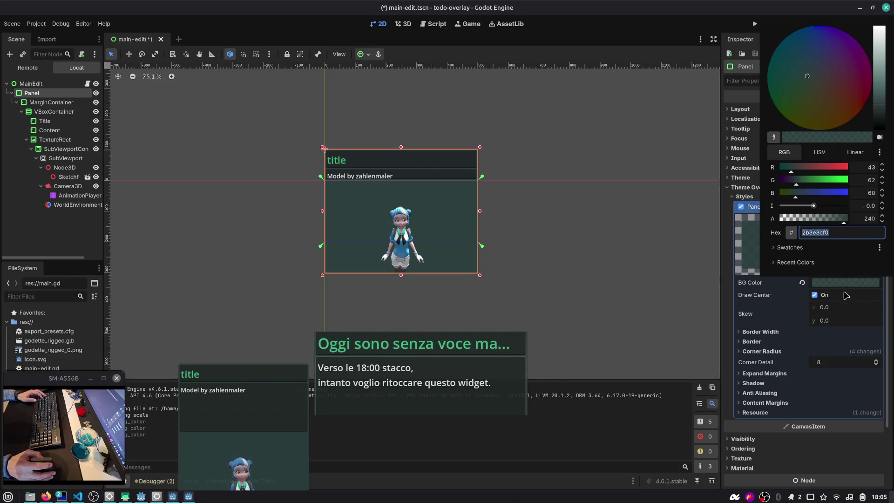
{"action": "left_click", "coordinate": [870, 219]}
{"action": "key", "text": "Escape"}
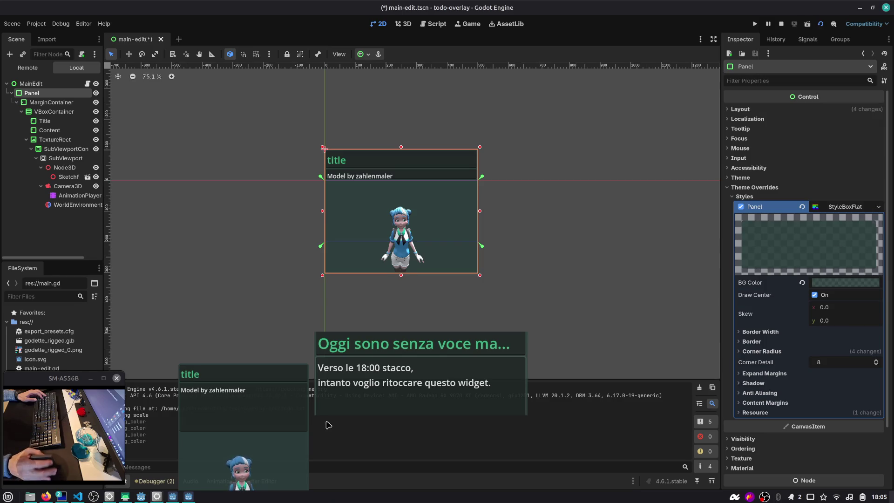
{"action": "left_click", "coordinate": [279, 412]}
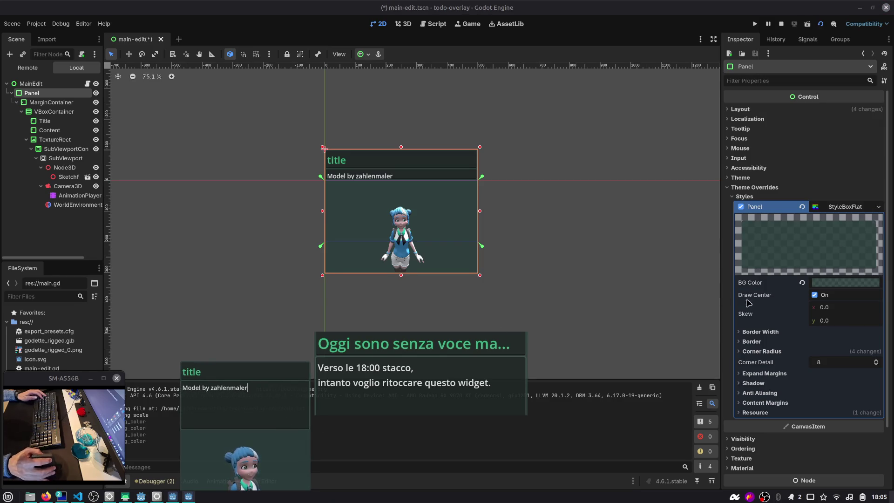
{"action": "left_click", "coordinate": [844, 282]}
{"action": "left_click", "coordinate": [867, 219]}
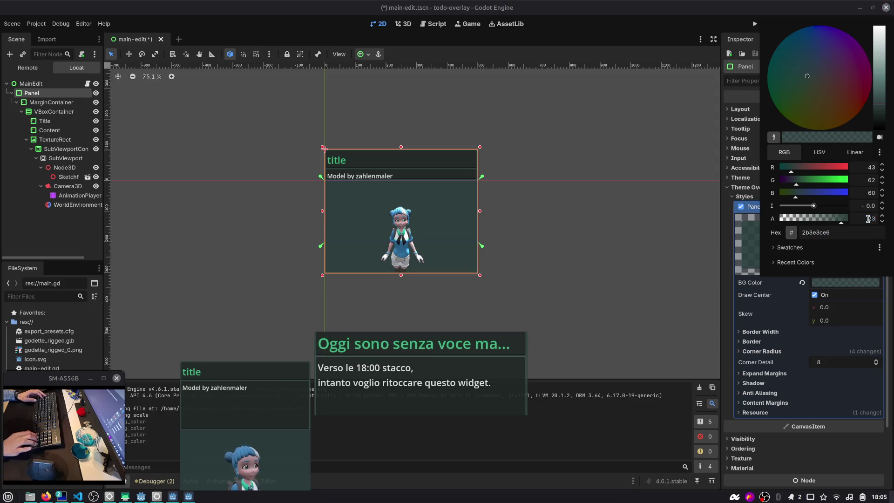
{"action": "key", "text": "Escape"}
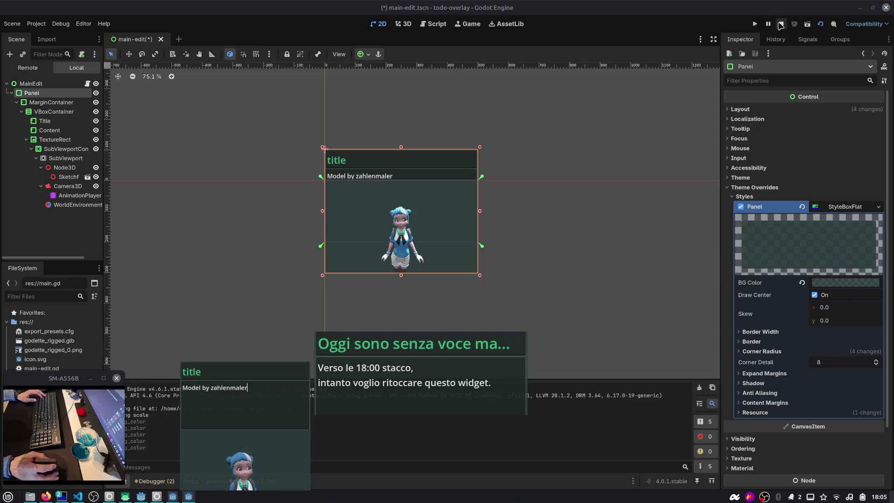
Step: Stop the running project and move the text overlay window to the left edge
{"action": "left_click", "coordinate": [780, 25]}
{"action": "mouse_move", "coordinate": [429, 373]}
{"action": "left_mouse_down"}
{"action": "mouse_move", "coordinate": [156, 320]}
{"action": "mouse_move", "coordinate": [158, 331]}
{"action": "left_mouse_up"}
{"action": "key", "text": "Left"}
{"action": "key", "text": "Left"}
{"action": "key", "text": "Left"}
Step: Trim the note's time and delete its second line of text
{"action": "key", "text": "BackSpace"}
{"action": "key", "text": "BackSpace"}
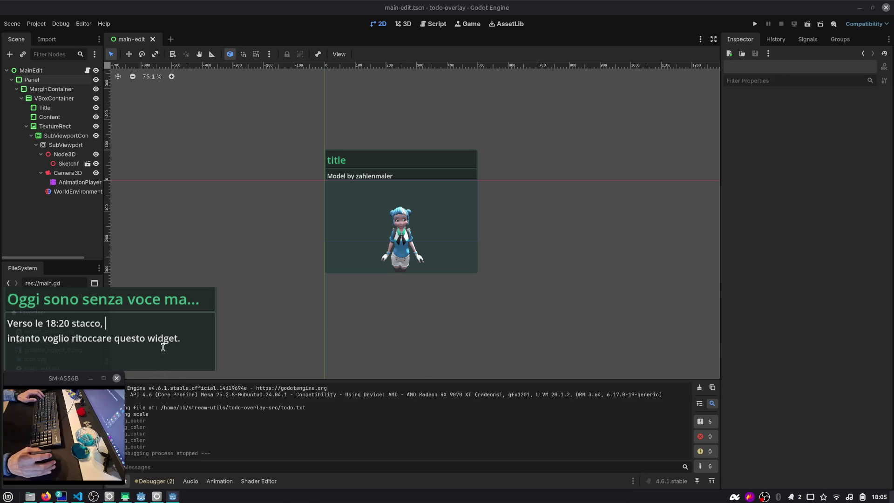
{"action": "left_click_drag", "start_coordinate": [185, 353], "coordinate": [155, 348]}
{"action": "key", "text": "ctrl+shift+Left"}
{"action": "key", "text": "ctrl+shift+Left"}
{"action": "key", "text": "ctrl+shift+Left"}
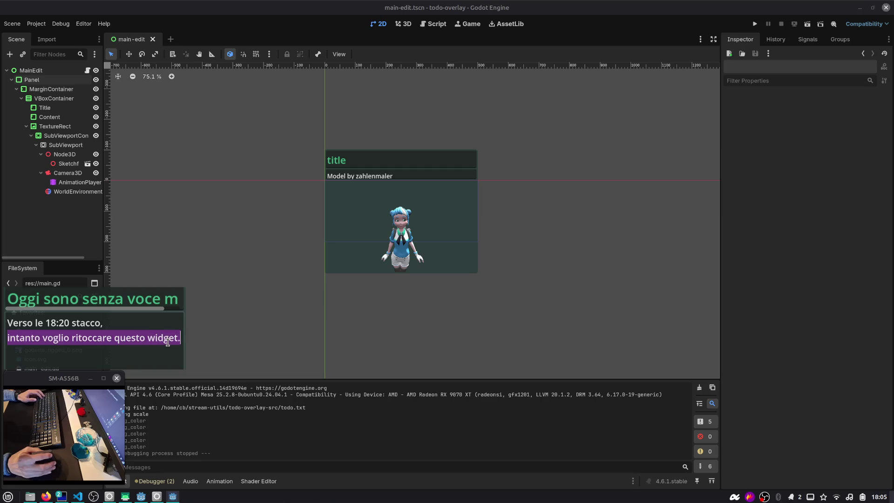
{"action": "key", "text": "BackSpace"}
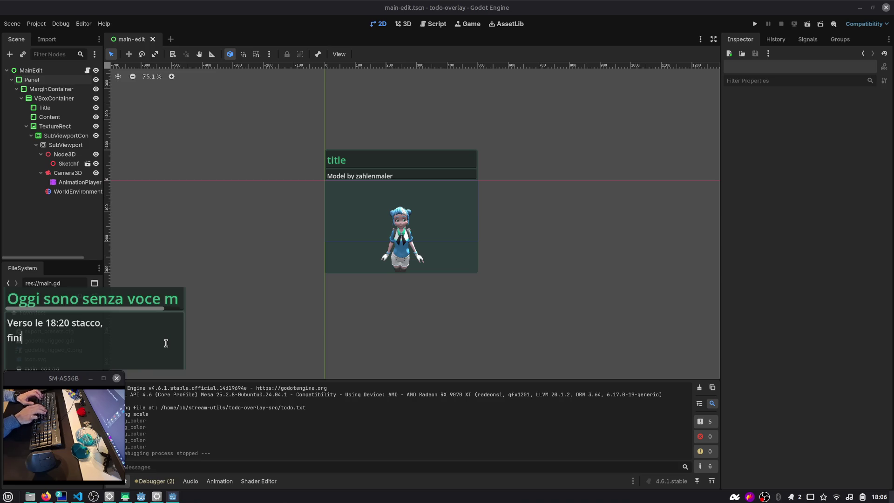
Step: Add 'aggiustare una risorsa custom' and 'su Grablings' to the note, then close Godot
{"action": "type", "text": "aggiustare "}
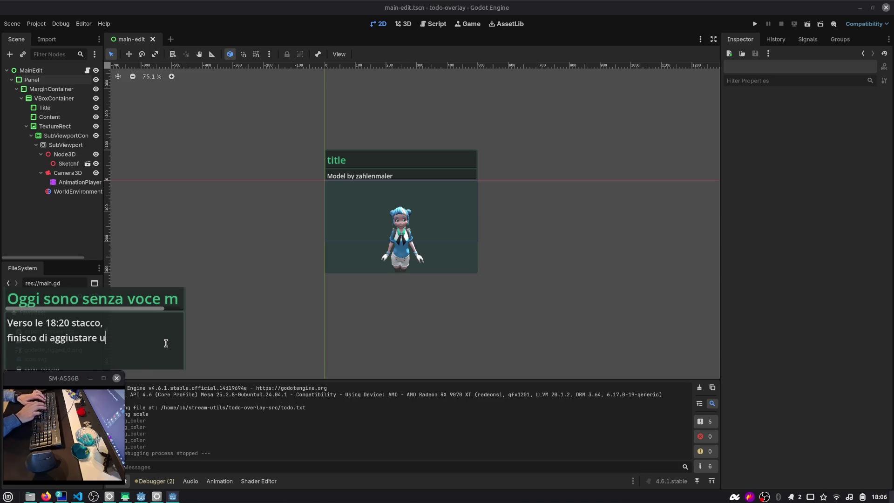
{"action": "type", "text": "una risorsa custo"}
{"action": "key", "text": "Return"}
{"action": "type", "text": "su Grablings"}
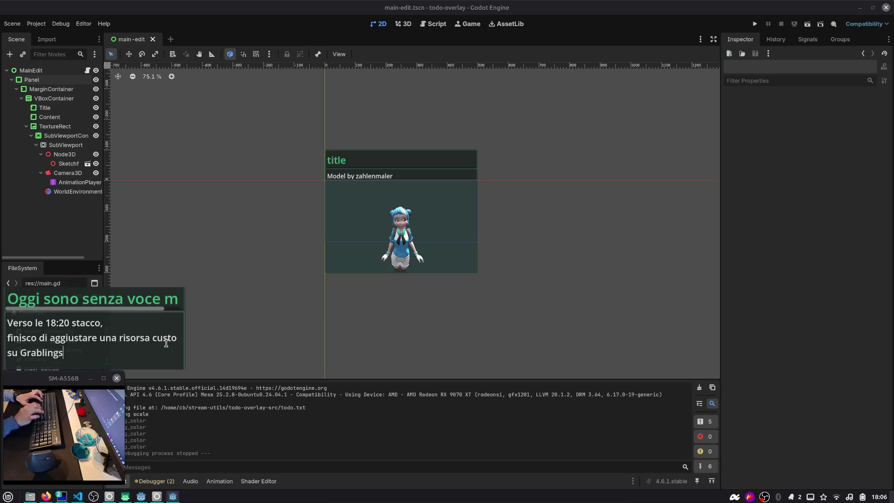
{"action": "left_click", "coordinate": [177, 338]}
{"action": "type", "text": "m"}
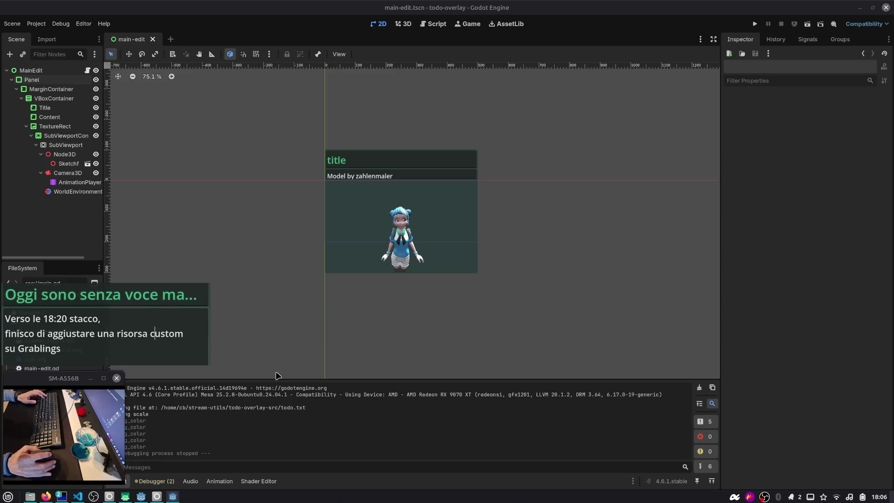
{"action": "left_click", "coordinate": [886, 7]}
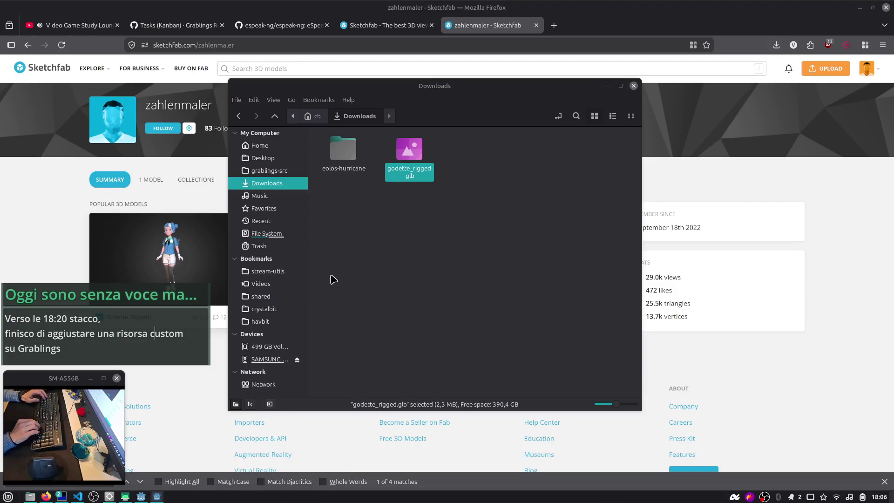
Step: Close the Downloads window and search the web for 'vtuber godot'
{"action": "left_click", "coordinate": [633, 85]}
{"action": "left_click", "coordinate": [477, 42]}
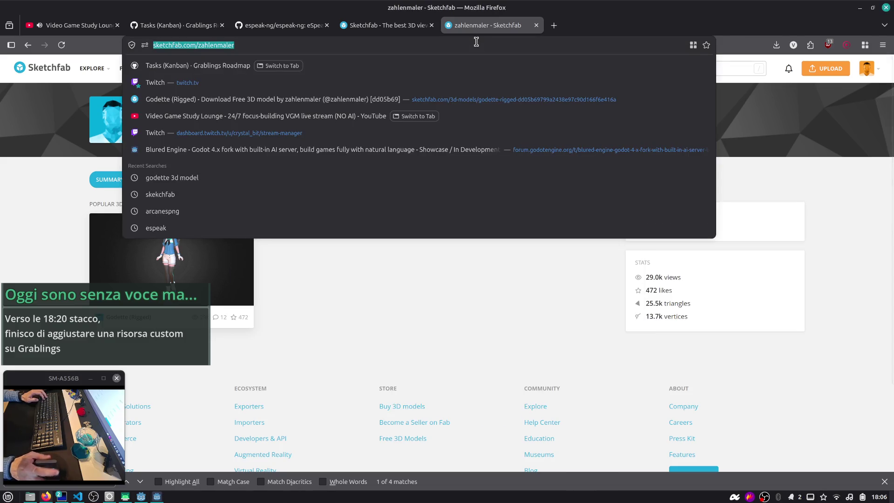
{"action": "type", "text": "vtuber godot"}
{"action": "key", "text": "Return"}
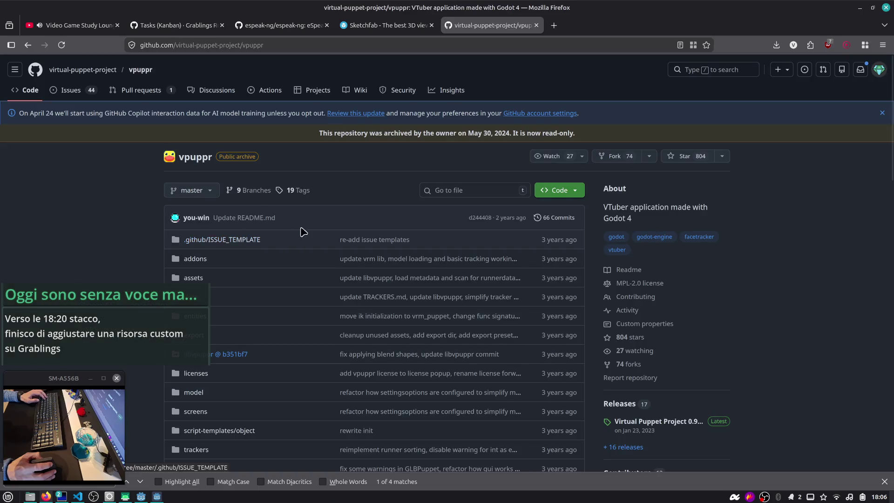
Step: Read through the vpuppr repository description and README
{"action": "scroll", "coordinate": [303, 231], "scroll_direction": "down", "scroll_amount": 2}
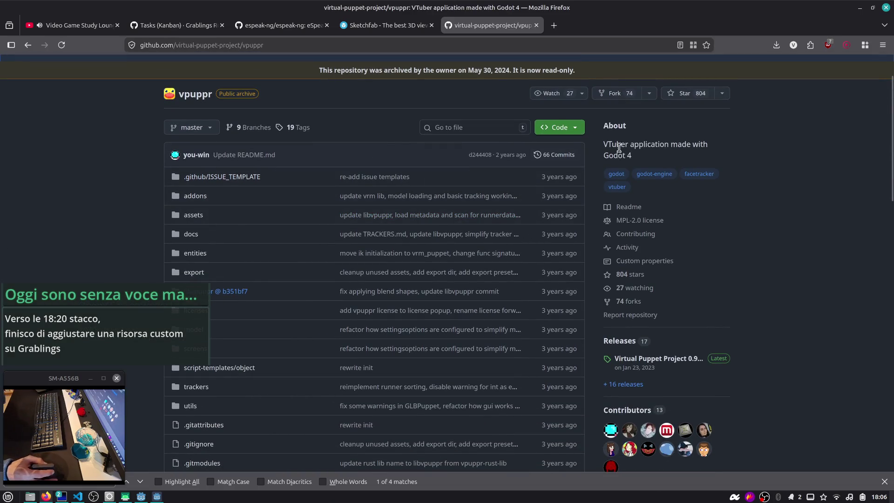
{"action": "triple_click", "coordinate": [640, 145]}
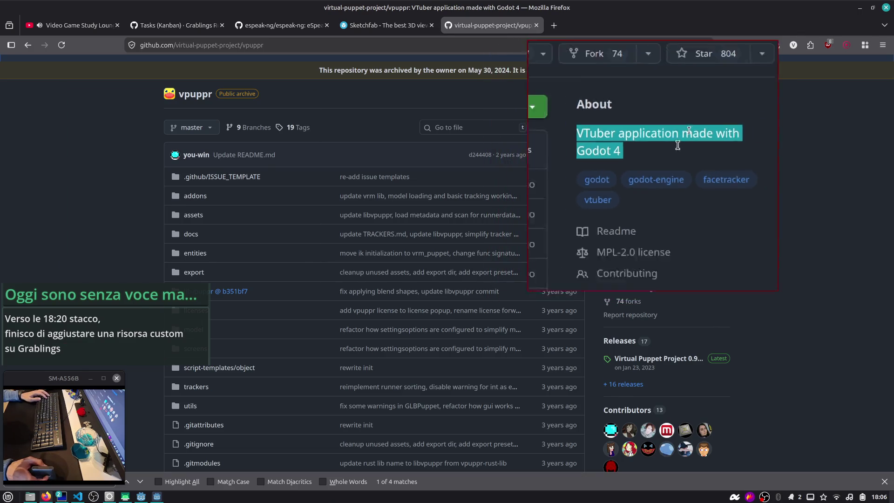
{"action": "key", "text": "alt"}
{"action": "scroll", "coordinate": [375, 227], "scroll_direction": "down", "scroll_amount": 10}
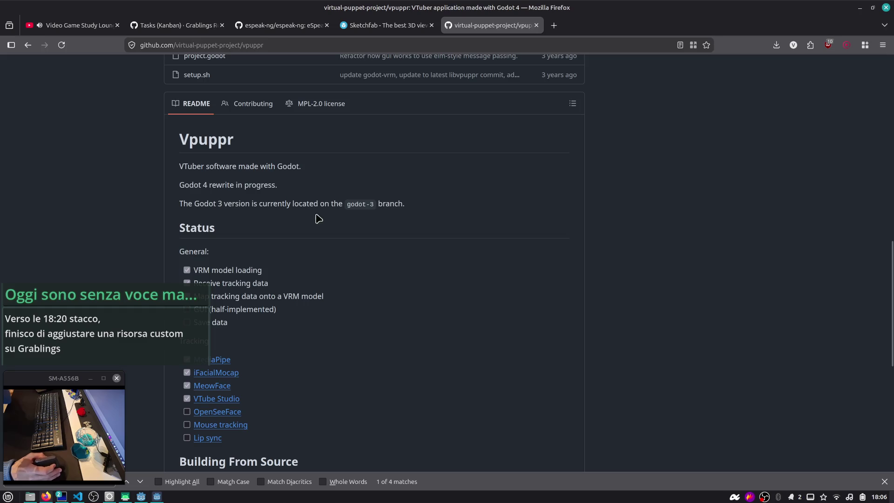
{"action": "scroll", "coordinate": [364, 215], "scroll_direction": "down", "scroll_amount": 5}
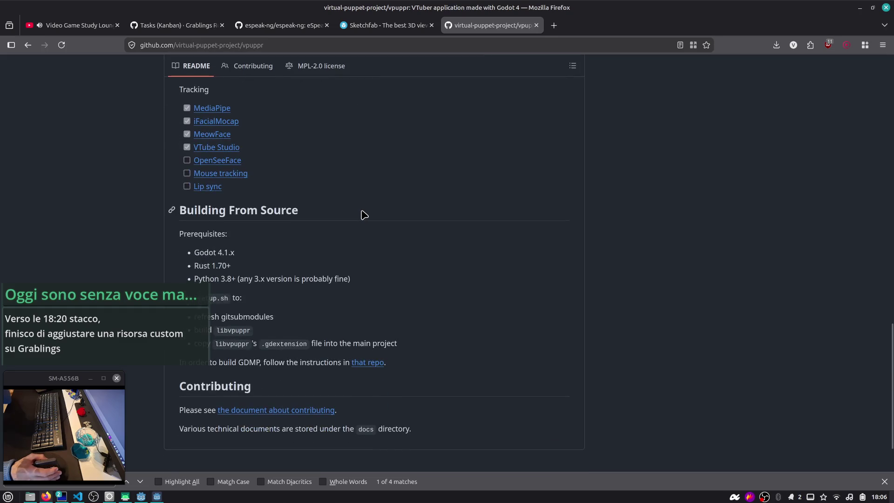
{"action": "scroll", "coordinate": [364, 214], "scroll_direction": "down", "scroll_amount": 2}
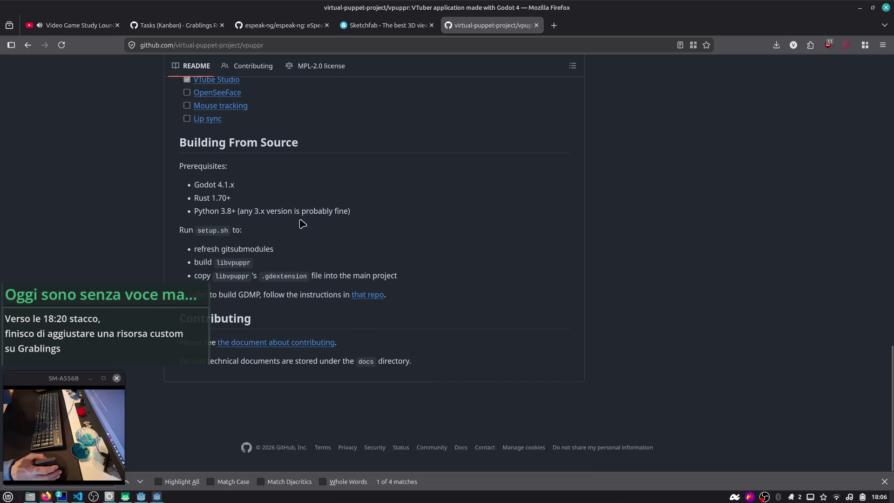
{"action": "key", "text": "Home"}
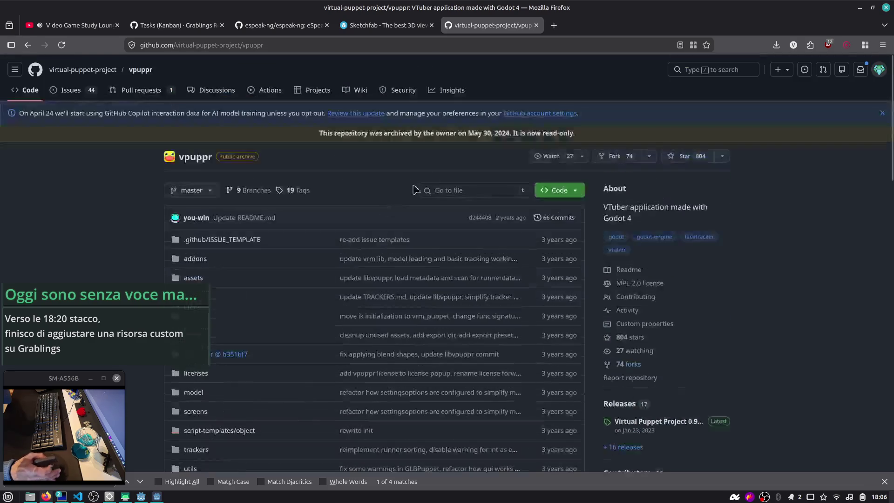
Step: Switch the vpuppr repository to its godot-4 branch
{"action": "left_click", "coordinate": [559, 190]}
{"action": "key", "text": "Escape"}
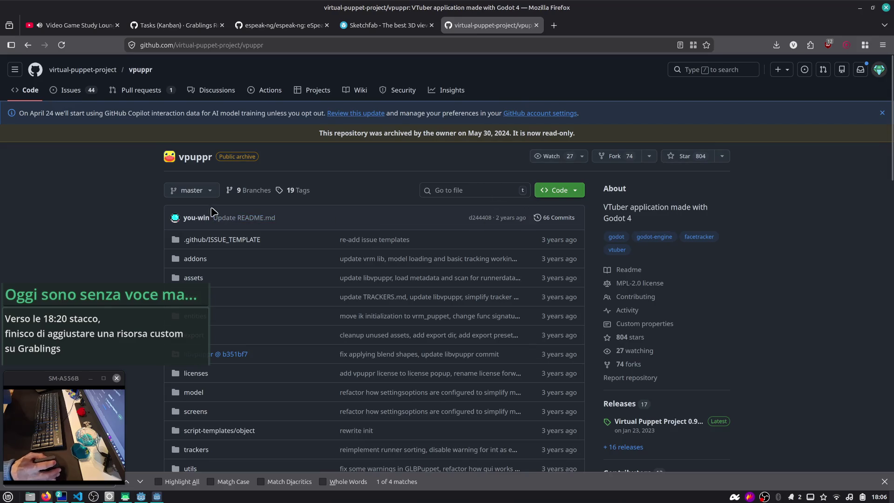
{"action": "left_click", "coordinate": [198, 190]}
{"action": "scroll", "coordinate": [211, 234], "scroll_direction": "down", "scroll_amount": 3}
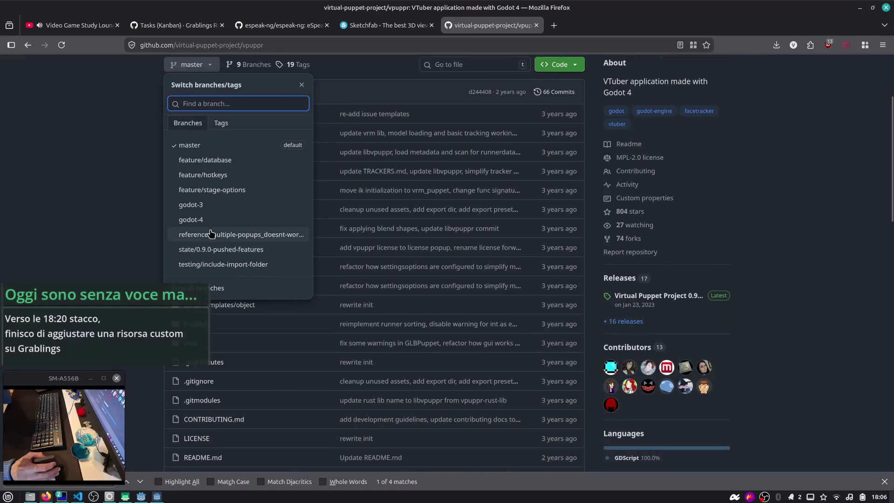
{"action": "left_click", "coordinate": [211, 220]}
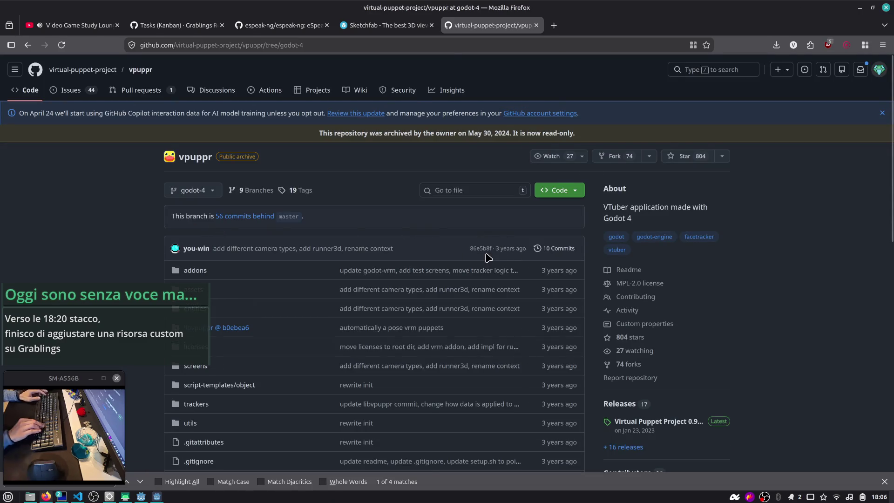
Step: Send the reply 'hai ragionetto chè deato' in Twitch chat and return to GitHub
{"action": "key", "text": "ctrl+alt+Right"}
{"action": "left_click", "coordinate": [537, 450]}
{"action": "type", "text": "hai ragione, il"}
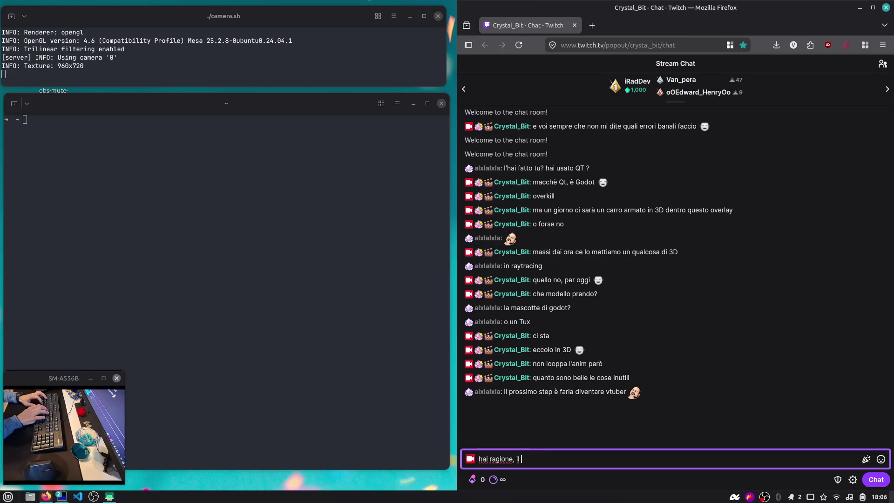
{"action": "type", "text": "etto chè deato"}
{"action": "key", "text": "Return"}
{"action": "key", "text": "alt+Tab"}
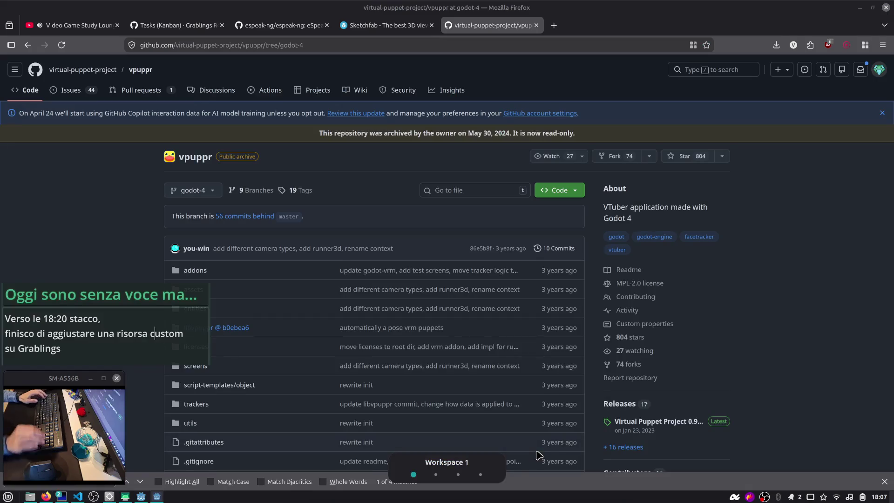
Step: Go back to the 'vtuber godot' search results and scroll through them
{"action": "left_click", "coordinate": [27, 44]}
{"action": "scroll", "coordinate": [172, 180], "scroll_direction": "down", "scroll_amount": 3}
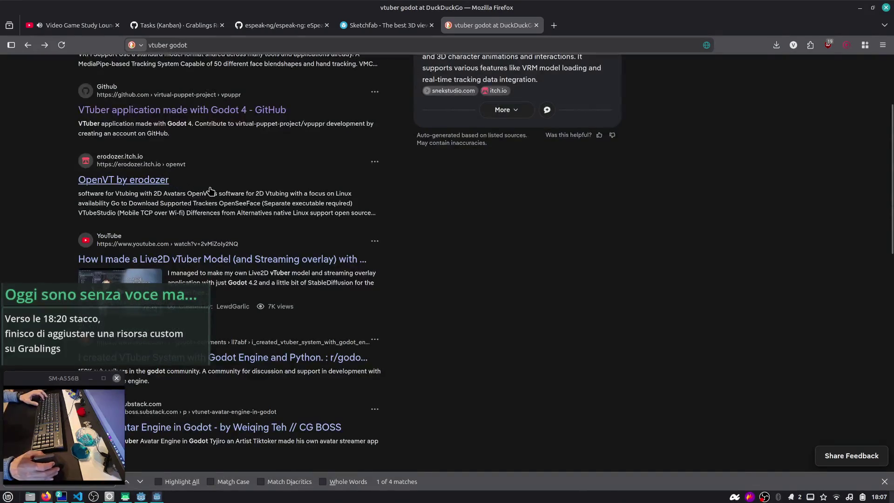
{"action": "scroll", "coordinate": [211, 191], "scroll_direction": "down", "scroll_amount": 3}
{"action": "scroll", "coordinate": [210, 191], "scroll_direction": "down", "scroll_amount": 1}
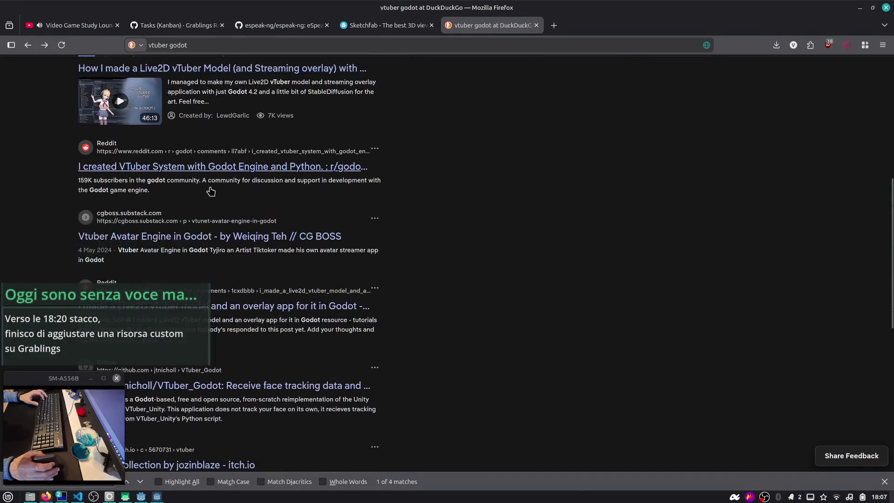
Step: Read the Reddit post on a Godot VTuber system, then close its tab and Sketchfab's
{"action": "left_click", "coordinate": [219, 173]}
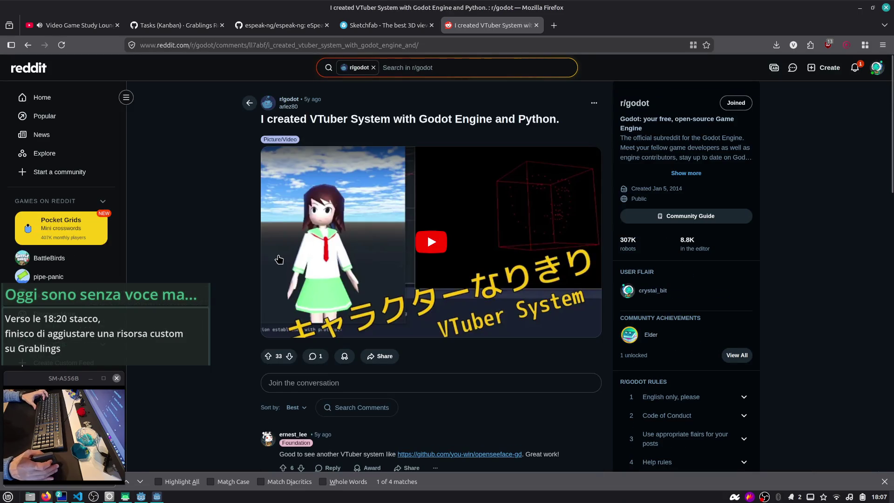
{"action": "scroll", "coordinate": [279, 259], "scroll_direction": "down", "scroll_amount": 3}
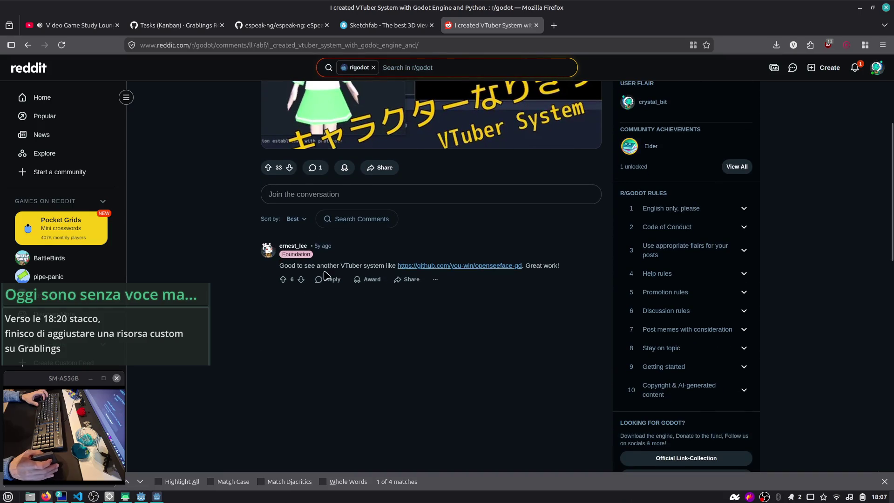
{"action": "scroll", "coordinate": [386, 276], "scroll_direction": "up", "scroll_amount": 3}
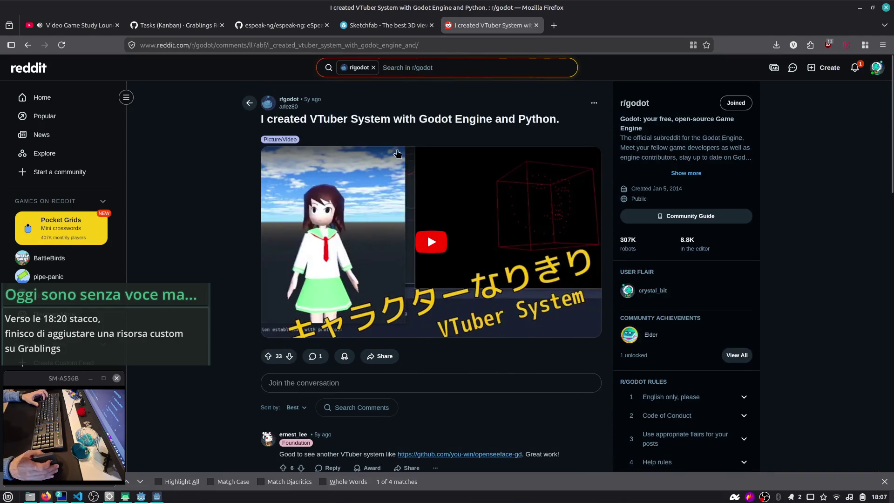
{"action": "middle_click", "coordinate": [484, 28]}
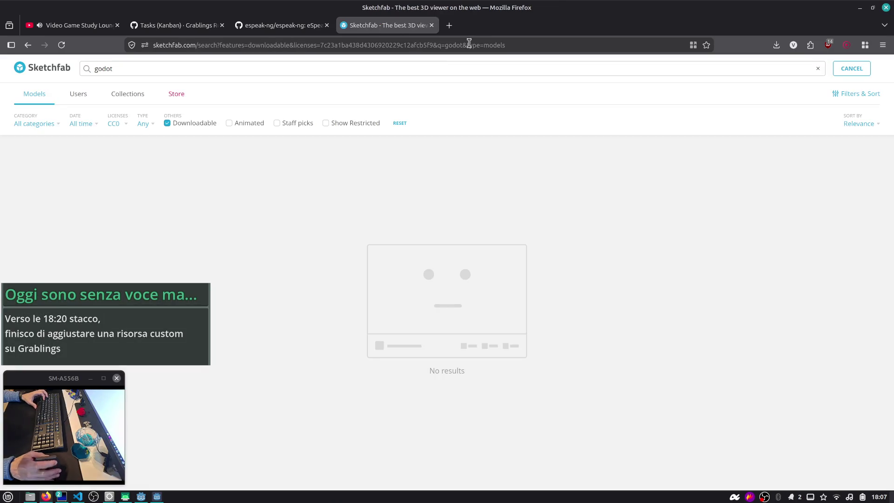
{"action": "middle_click", "coordinate": [375, 29]}
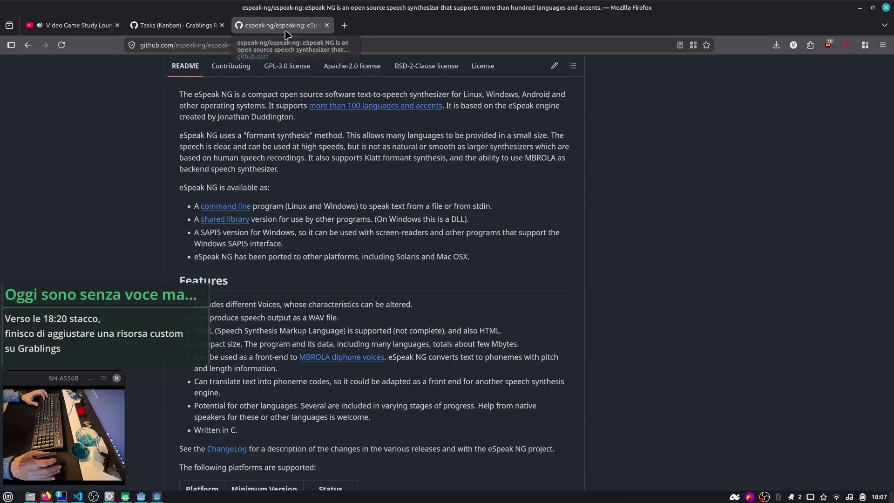
Step: Open issue #44 'Resource structure improvements' on the Grablings Roadmap board and copy its screenshot
{"action": "left_click", "coordinate": [160, 25]}
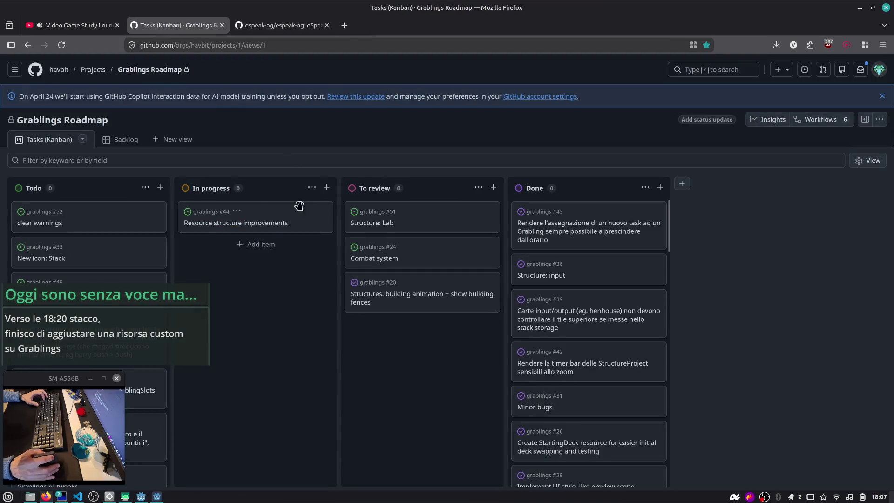
{"action": "left_click", "coordinate": [212, 223]}
{"action": "scroll", "coordinate": [396, 240], "scroll_direction": "down", "scroll_amount": 2}
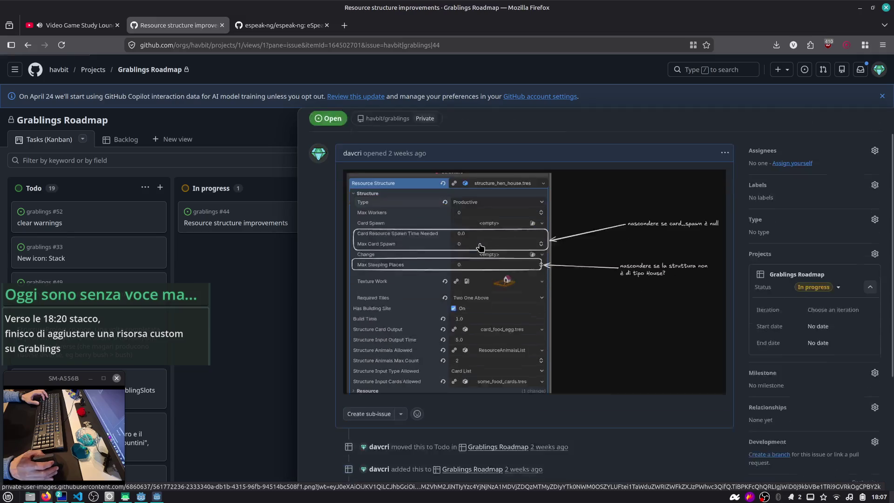
{"action": "right_click", "coordinate": [492, 249]}
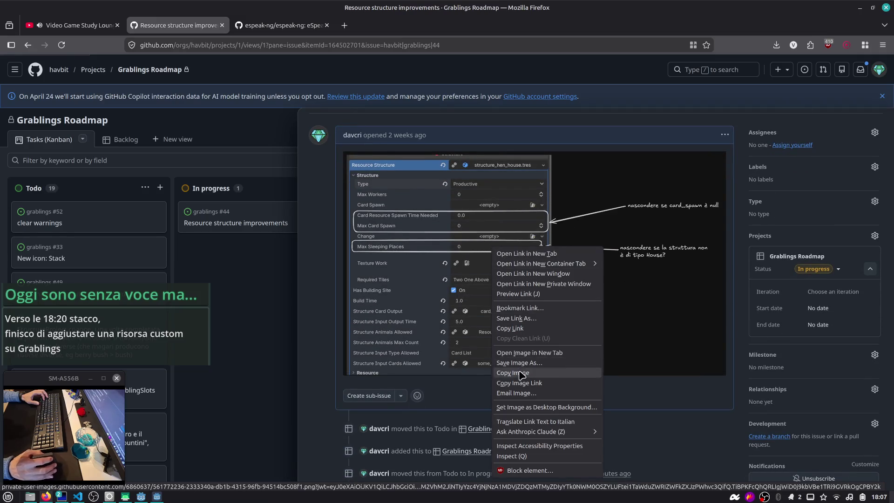
{"action": "left_click", "coordinate": [531, 372]}
{"action": "key", "text": "alt+Tab"}
{"action": "key", "text": "alt+Tab"}
{"action": "key", "text": "alt+Tab"}
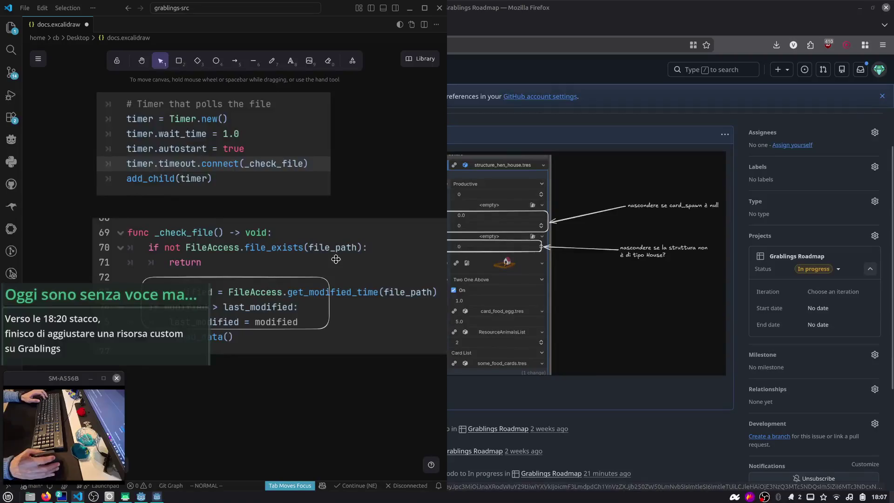
Step: Replace the old code images on the Excalidraw canvas with the pasted issue screenshot
{"action": "left_click", "coordinate": [326, 317]}
{"action": "scroll", "coordinate": [326, 316], "scroll_direction": "down", "scroll_amount": 5}
{"action": "left_click", "coordinate": [305, 204]}
{"action": "key", "text": "Delete"}
{"action": "left_click", "coordinate": [266, 291]}
{"action": "key", "text": "Delete"}
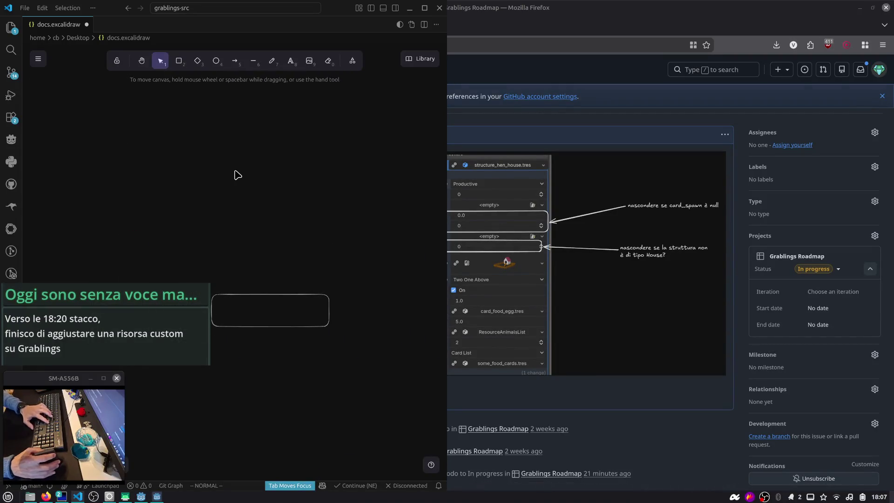
{"action": "key", "text": "ctrl+v"}
{"action": "left_click", "coordinate": [305, 294]}
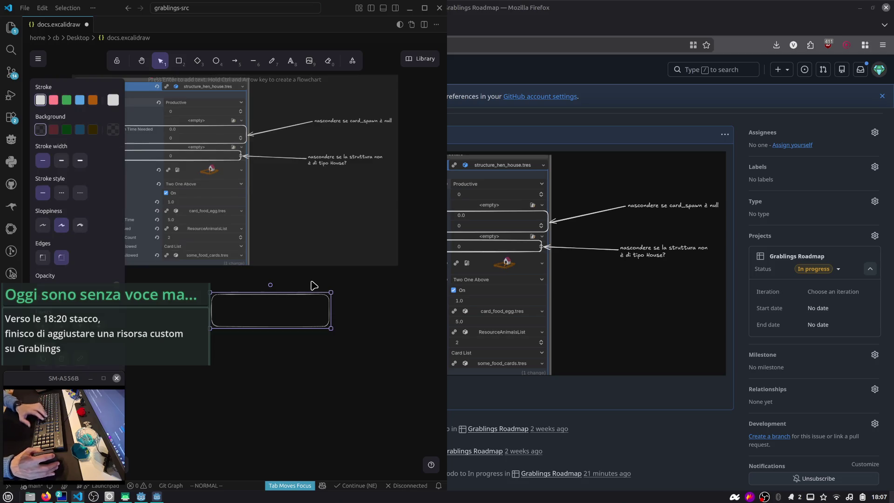
{"action": "left_click", "coordinate": [313, 287]}
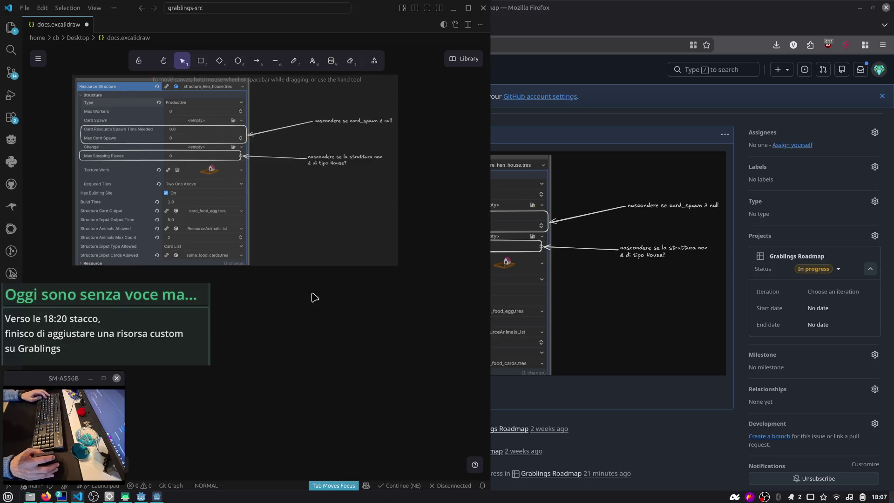
Step: Widen the VS Code window, zoom the canvas to 80%, and switch to Godot
{"action": "key", "text": "super+v"}
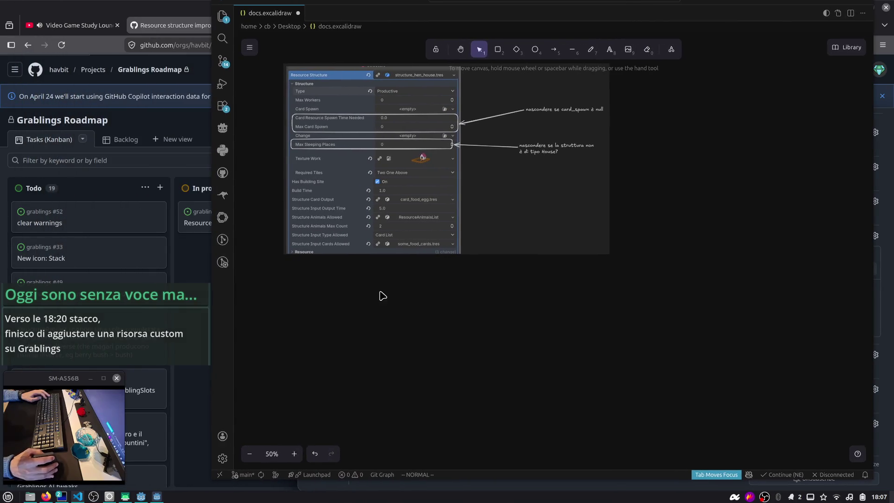
{"action": "scroll", "coordinate": [410, 270], "scroll_direction": "up", "scroll_amount": 4, "text": "ctrl"}
{"action": "scroll", "coordinate": [419, 214], "scroll_direction": "up", "scroll_amount": 1, "text": "ctrl"}
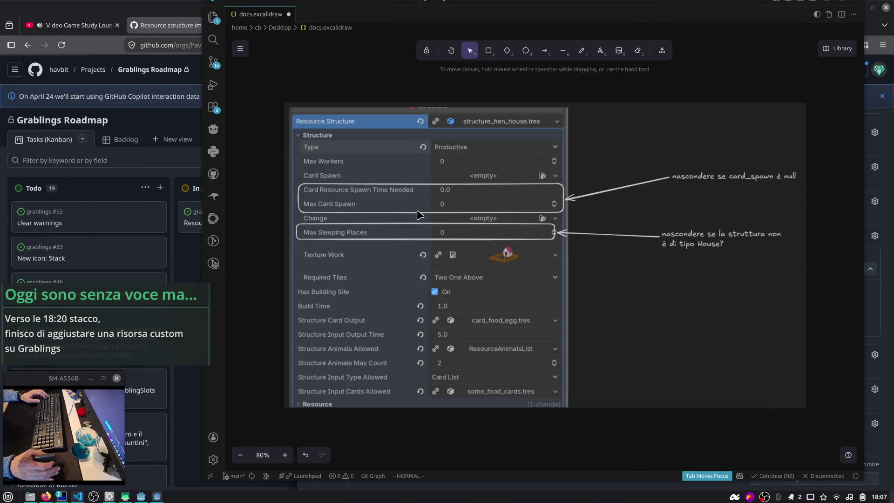
{"action": "key", "text": "alt+Tab"}
{"action": "key", "text": "alt+Tab"}
{"action": "key", "text": "alt+Tab"}
{"action": "key", "text": "alt+Tab"}
{"action": "key", "text": "alt+Tab"}
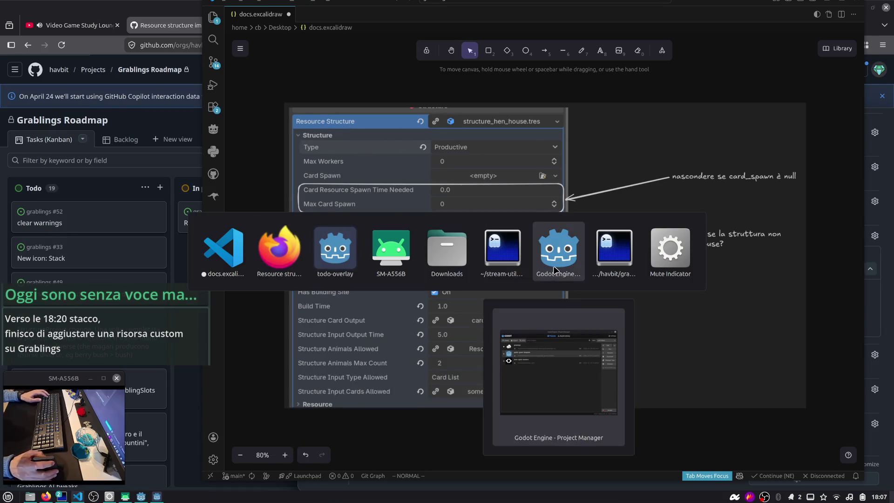
{"action": "double_click", "coordinate": [369, 146]}
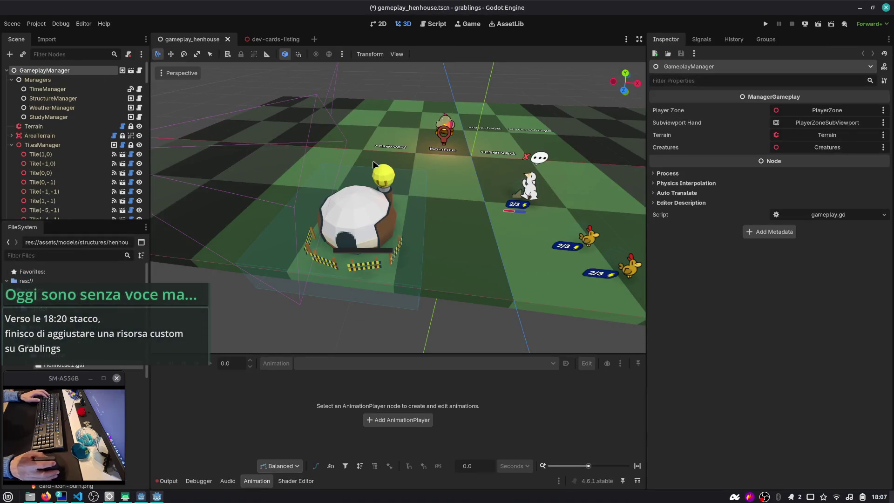
Step: Save the gameplay_henhouse scene and open resource_structure.gd via Quick Open Script
{"action": "key", "text": "ctrl+s"}
{"action": "left_click", "coordinate": [436, 23]}
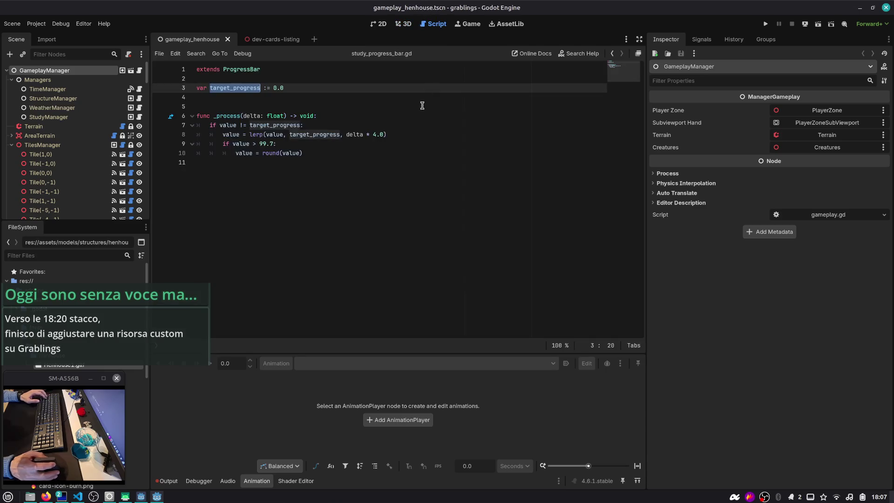
{"action": "key", "text": "ctrl+shift+o"}
{"action": "type", "text": "resource"}
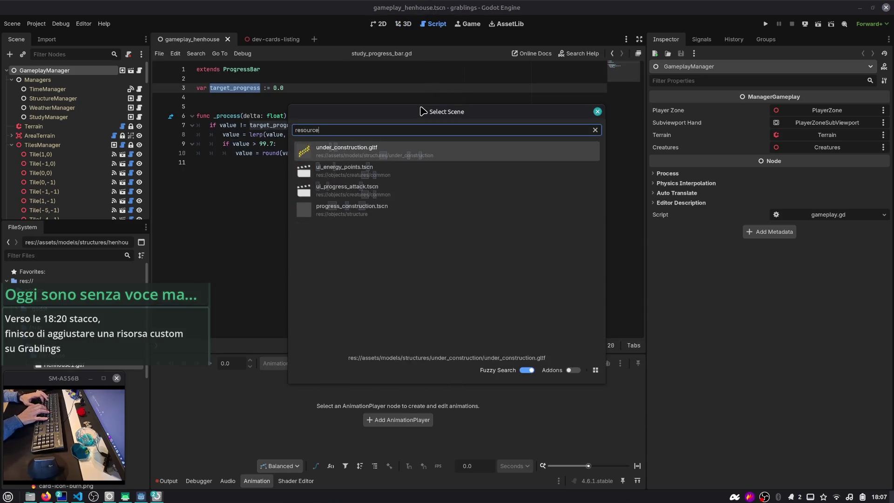
{"action": "key", "text": "Escape"}
{"action": "key", "text": "ctrl+alt+o"}
{"action": "type", "text": "resource_stru"}
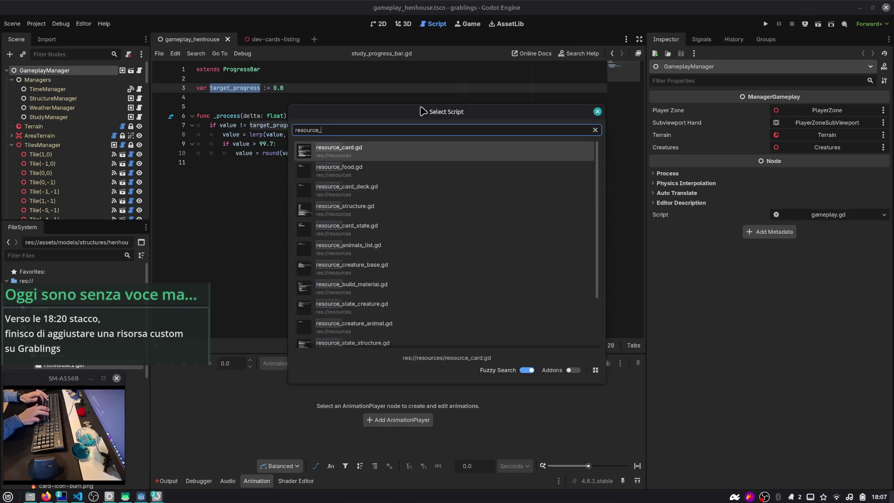
{"action": "key", "text": "Return"}
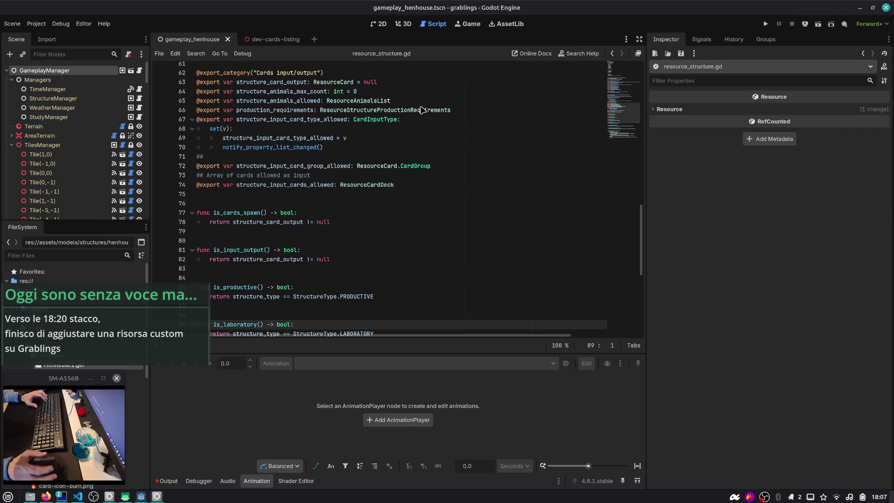
{"action": "left_click_drag", "start_coordinate": [150, 147], "coordinate": [170, 147]}
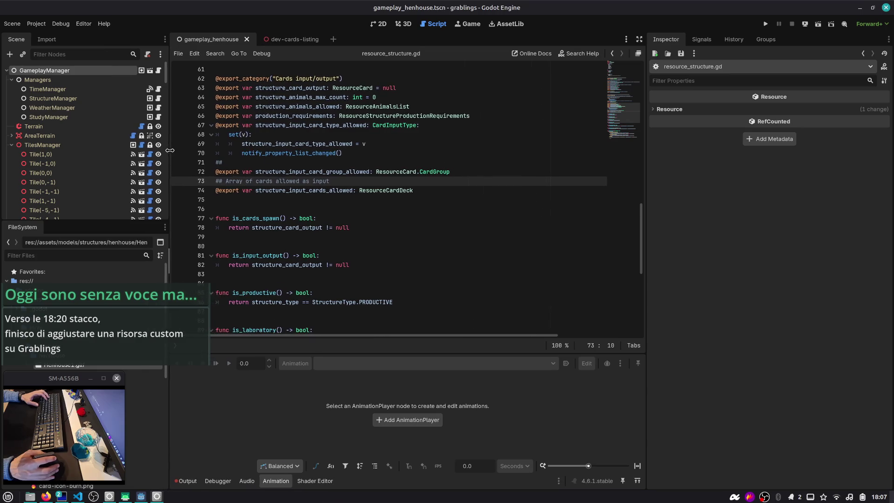
{"action": "left_click", "coordinate": [285, 175]}
{"action": "scroll", "coordinate": [285, 177], "scroll_direction": "up", "scroll_amount": 9}
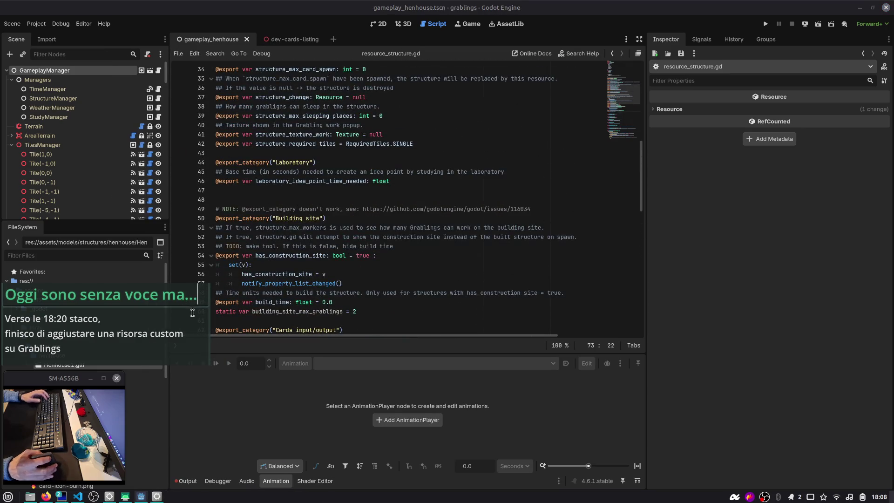
Step: Fix the status note's line breaks and spacing around 'risorsa custom su'
{"action": "left_click", "coordinate": [148, 332]}
{"action": "key", "text": "Return"}
{"action": "key", "text": "End"}
{"action": "key", "text": "Delete"}
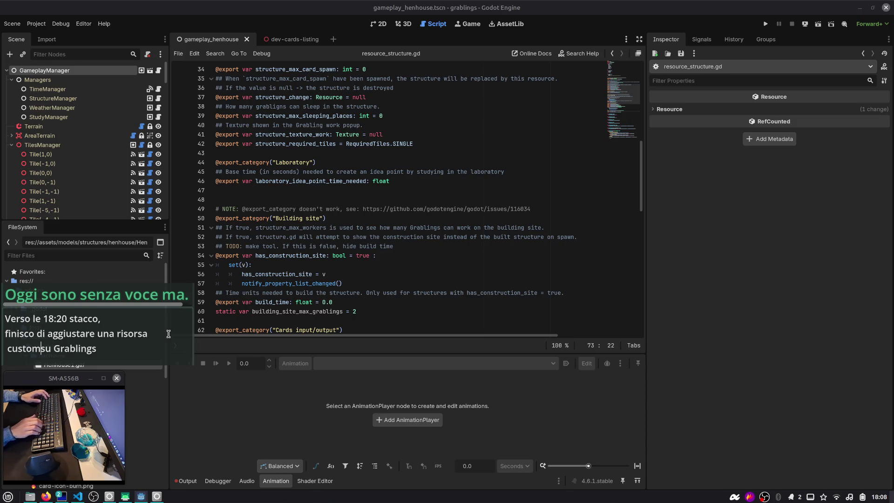
{"action": "key", "text": "Home"}
{"action": "key", "text": "Delete"}
{"action": "key", "text": "Left"}
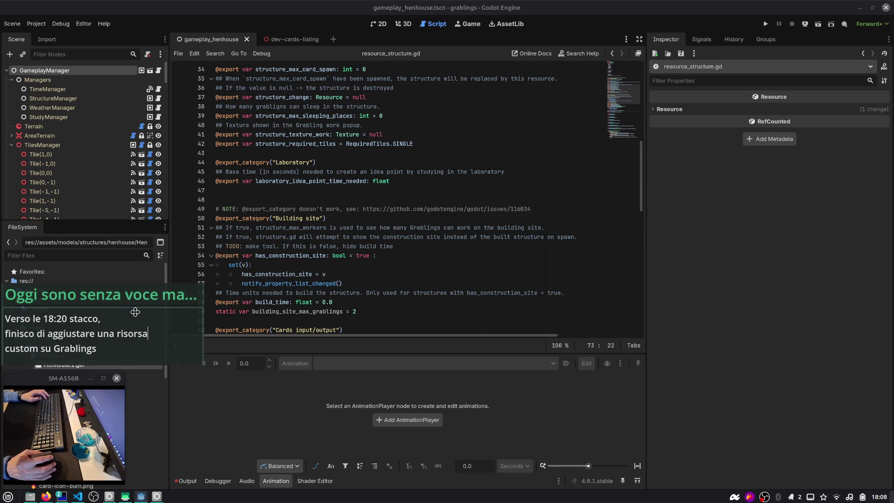
Step: Scroll the script to the structure property declarations and return to the annotated drawing
{"action": "left_click", "coordinate": [384, 181]}
{"action": "scroll", "coordinate": [385, 177], "scroll_direction": "down", "scroll_amount": 3}
{"action": "scroll", "coordinate": [385, 176], "scroll_direction": "up", "scroll_amount": 10}
{"action": "key", "text": "alt+Tab"}
{"action": "key", "text": "Tab"}
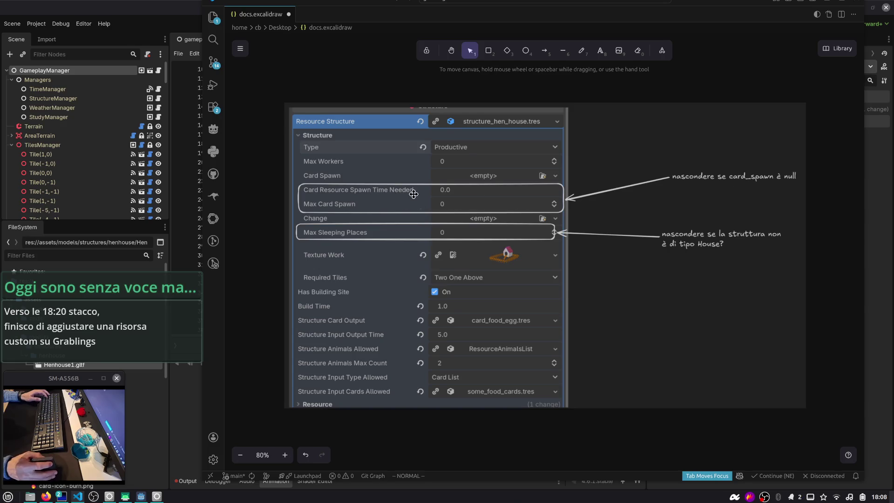
{"action": "key", "text": "alt+Tab"}
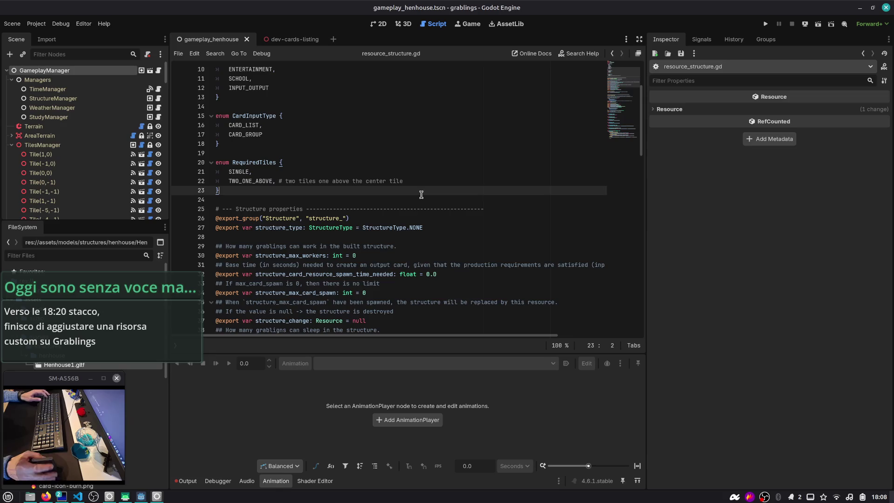
Step: Add a structure_card_resource_spawn_time_needed case below build_time in the _validate_property match
{"action": "key", "text": "ctrl+f"}
{"action": "type", "text": "_resource_spawn"}
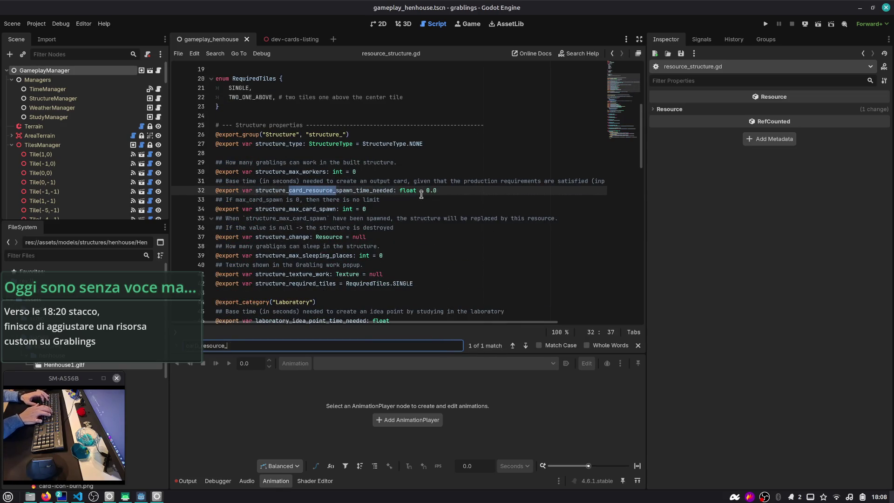
{"action": "double_click", "coordinate": [373, 191]}
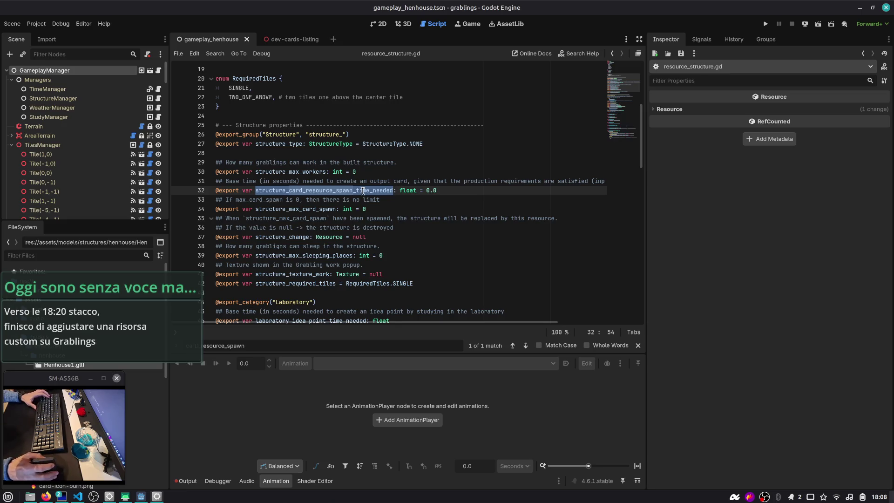
{"action": "scroll", "coordinate": [362, 191], "scroll_direction": "down", "scroll_amount": 2}
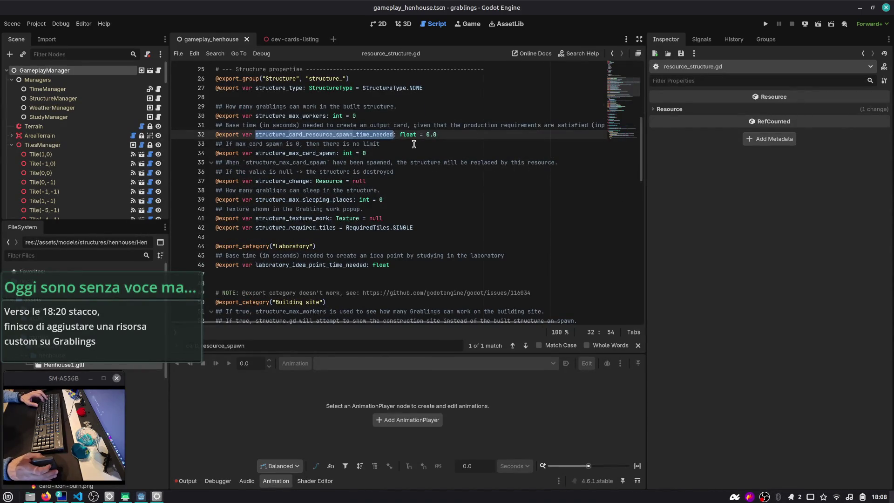
{"action": "scroll", "coordinate": [413, 144], "scroll_direction": "down", "scroll_amount": 20}
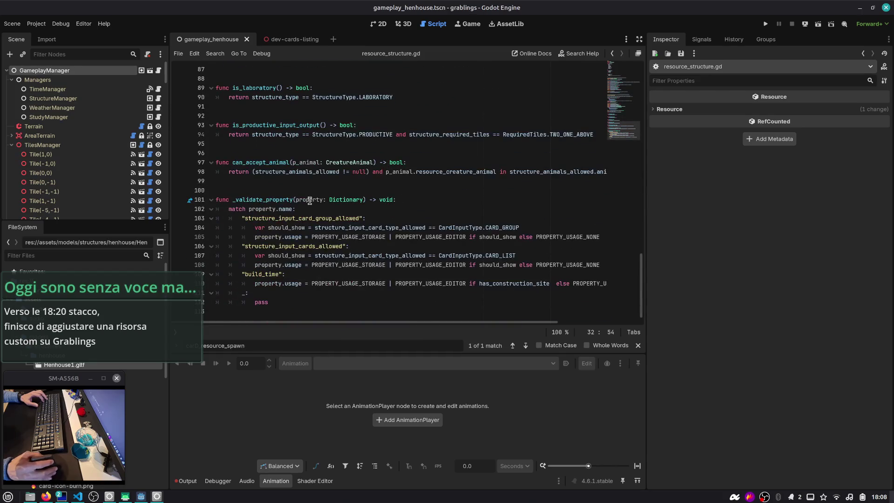
{"action": "double_click", "coordinate": [270, 200]}
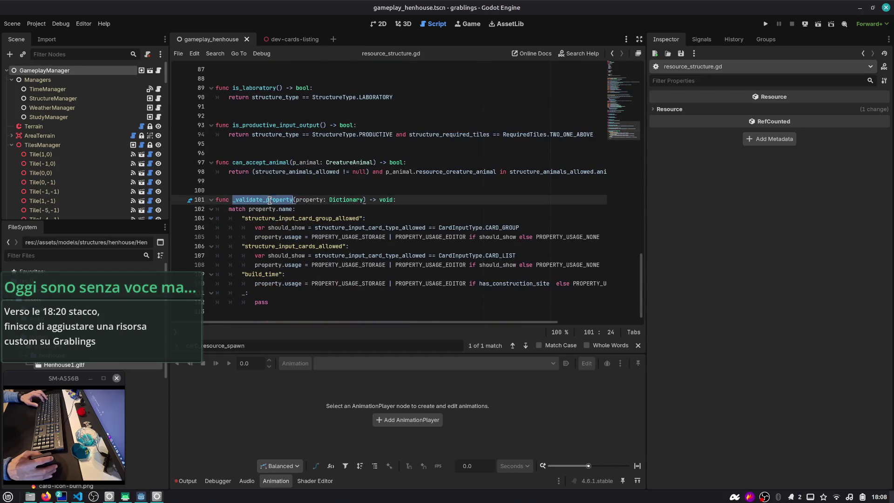
{"action": "left_click", "coordinate": [339, 288]}
{"action": "key", "text": "End"}
{"action": "key", "text": "Return"}
{"action": "key", "text": "BackSpace"}
{"action": "key", "text": "ctrl+v"}
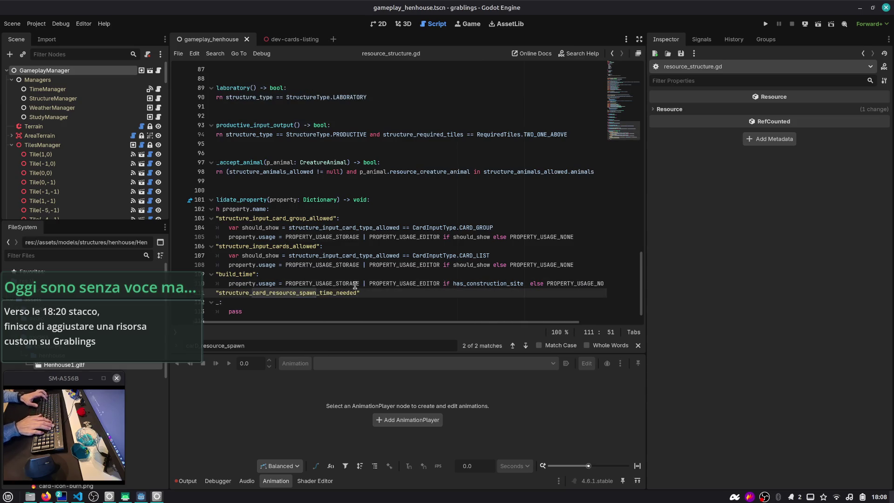
Step: Give the new case the same property.usage expression copied from the build_time case
{"action": "left_click", "coordinate": [431, 297]}
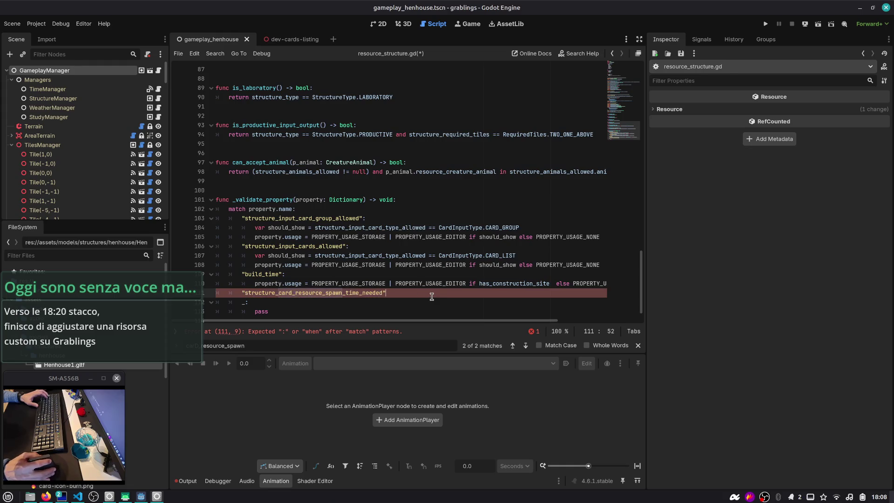
{"action": "key", "text": "Return"}
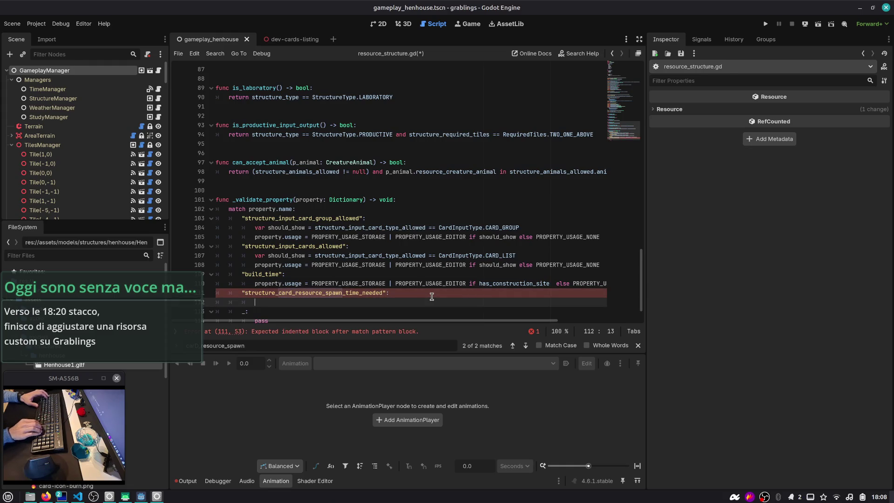
{"action": "type", "text": "perty.usag"}
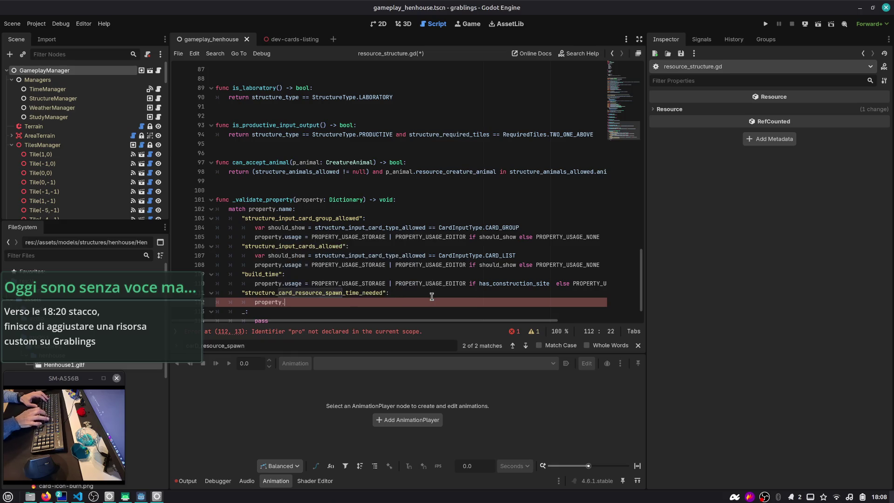
{"action": "key", "text": "Escape"}
{"action": "key", "text": "Up"}
{"action": "key", "text": "Up"}
{"action": "key", "text": "ctrl+shift+Right"}
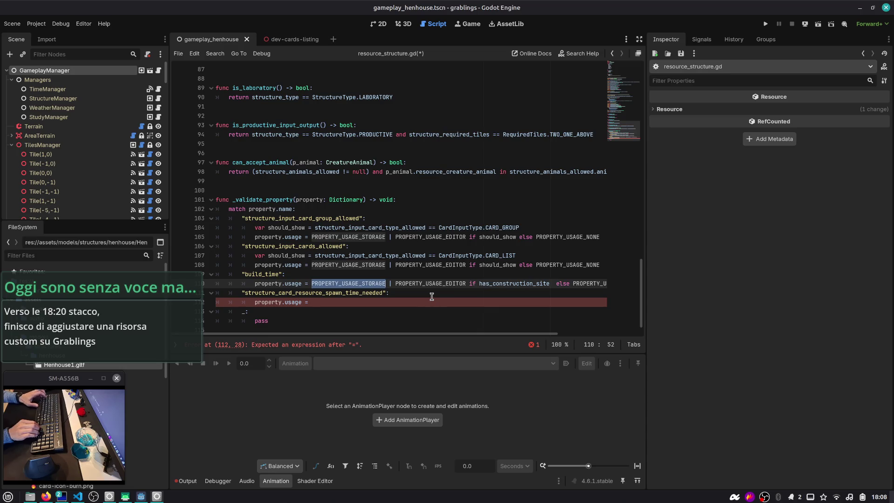
{"action": "key", "text": "shift+End"}
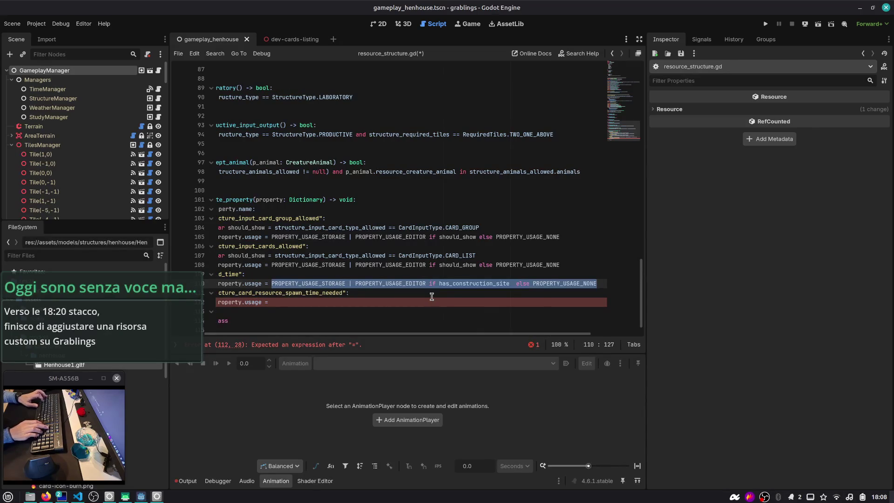
{"action": "key", "text": "ctrl+c"}
{"action": "key", "text": "Down"}
{"action": "key", "text": "Down"}
{"action": "key", "text": "ctrl+v"}
{"action": "key", "text": "ctrl+Left"}
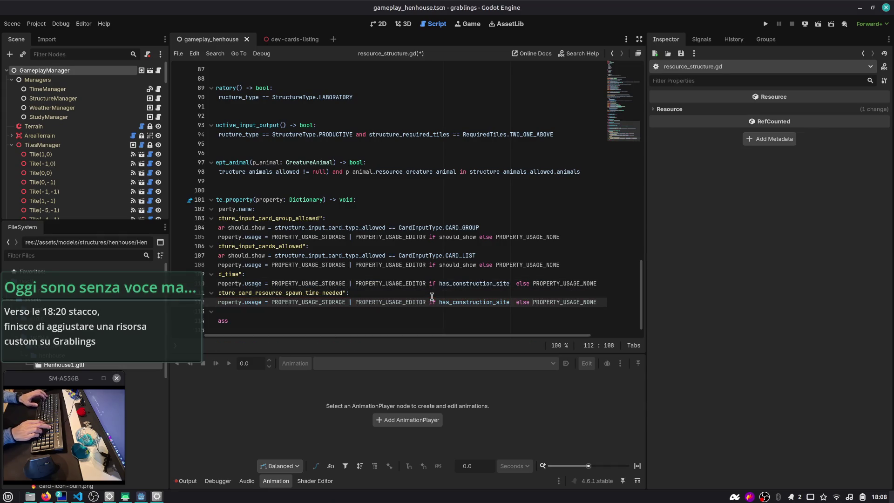
{"action": "key", "text": "ctrl+shift+Right"}
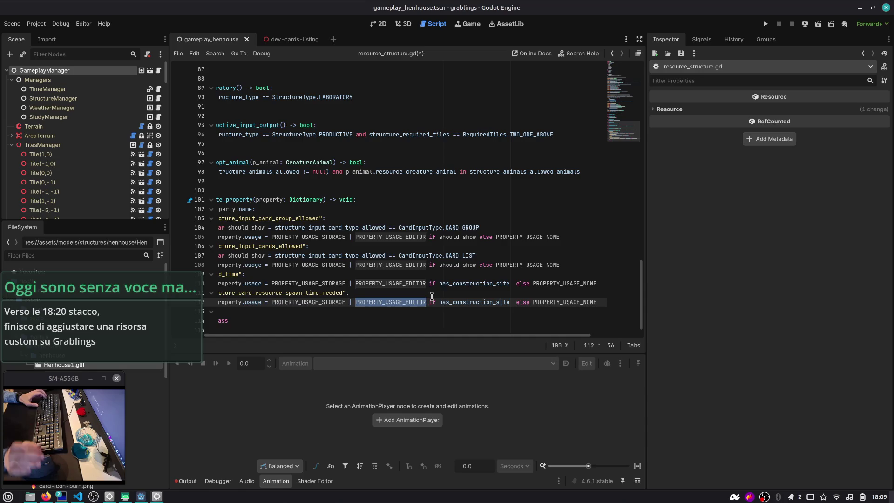
Step: Replace the has_construction_site condition on the new line with is_cards_spawn()
{"action": "scroll", "coordinate": [431, 297], "scroll_direction": "left", "scroll_amount": 2}
{"action": "double_click", "coordinate": [303, 294]}
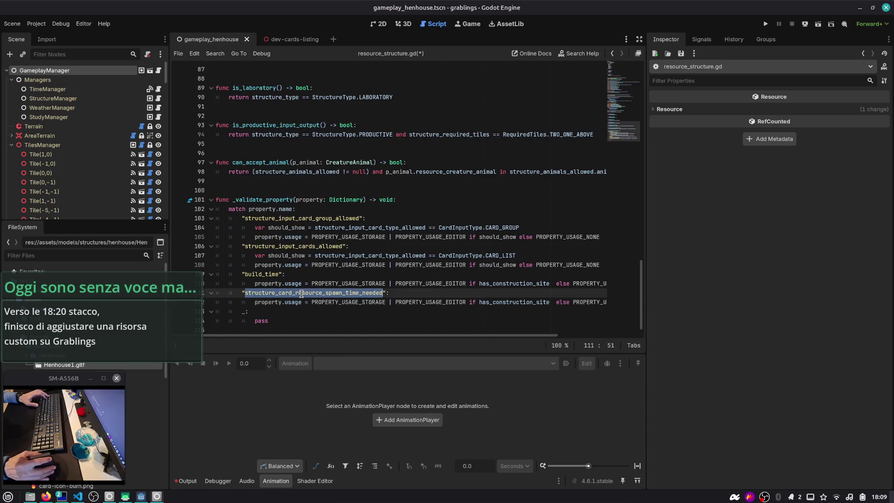
{"action": "scroll", "coordinate": [419, 301], "scroll_direction": "right", "scroll_amount": 2}
{"action": "left_click", "coordinate": [429, 303]}
{"action": "double_click", "coordinate": [429, 304]}
{"action": "type", "text": "spawn"}
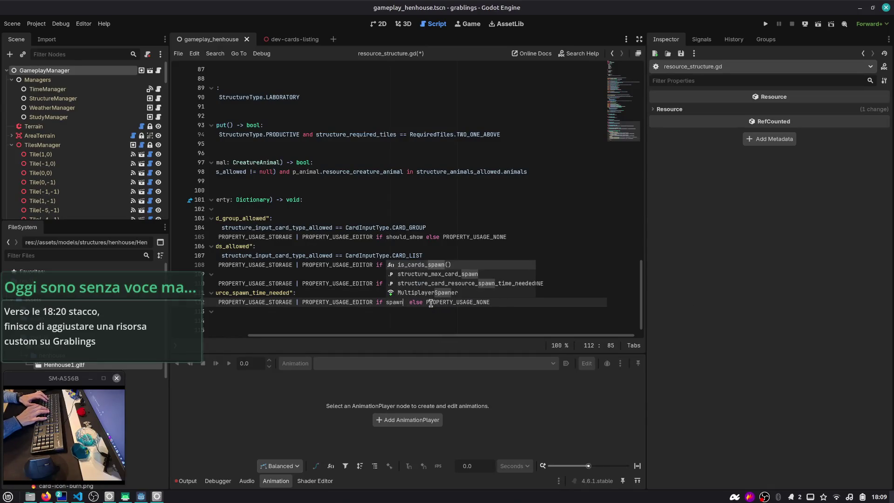
{"action": "key", "text": "Return"}
Step: Save resource_structure.gd and bring the Excalidraw notes to the front
{"action": "key", "text": "ctrl+s"}
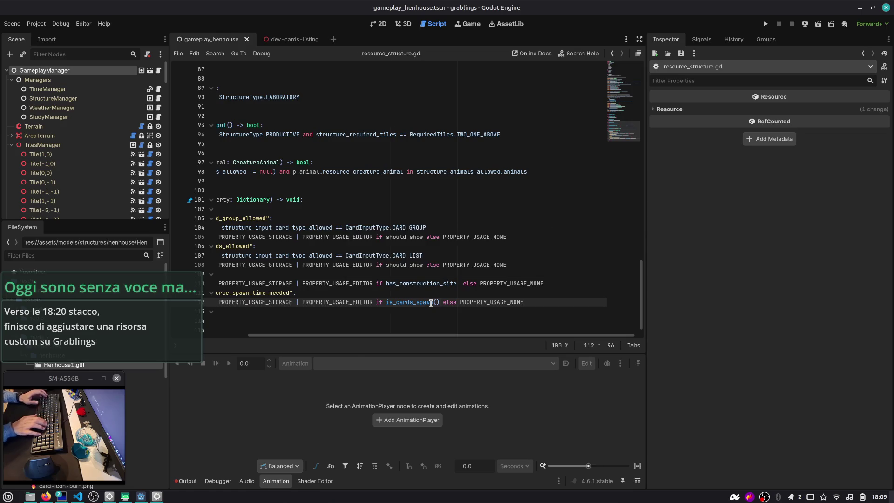
{"action": "key", "text": "alt+Tab"}
{"action": "key", "text": "alt+Tab"}
{"action": "key", "text": "alt+shift+Tab"}
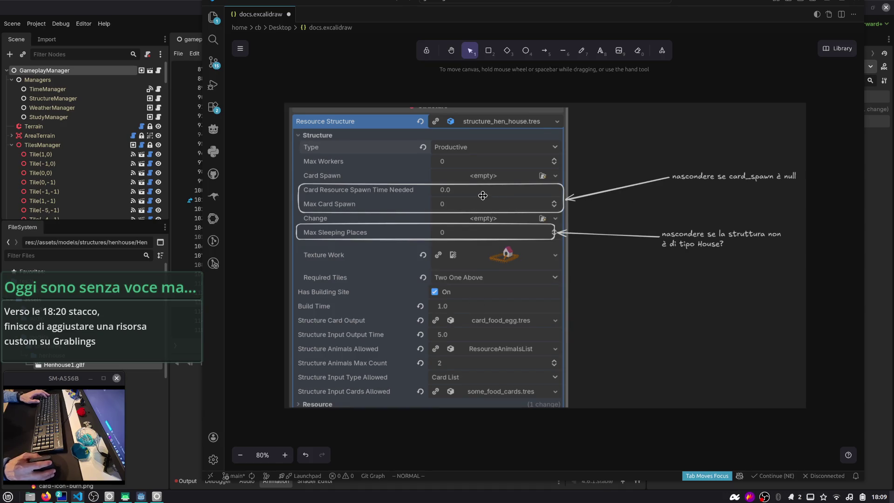
Step: Back in Godot, jump to the is_cards_spawn() definition and step through the script's 'spawn' matches
{"action": "key", "text": "alt+Tab"}
{"action": "left_click", "coordinate": [416, 303], "text": "ctrl"}
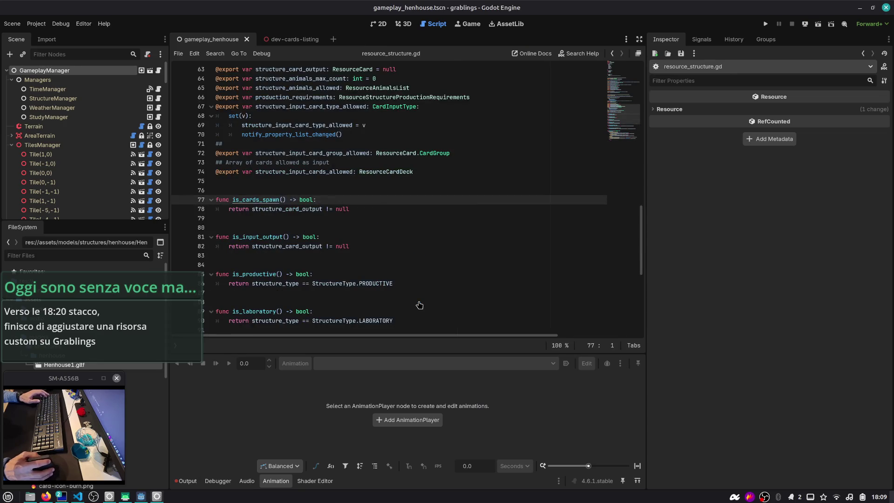
{"action": "double_click", "coordinate": [306, 209]}
{"action": "scroll", "coordinate": [315, 208], "scroll_direction": "up", "scroll_amount": 4}
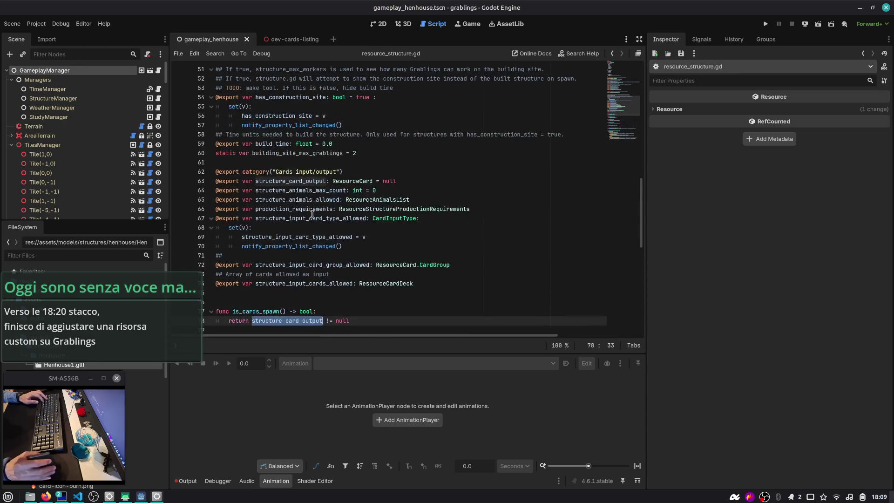
{"action": "key", "text": "ctrl+f"}
{"action": "type", "text": "spawn"}
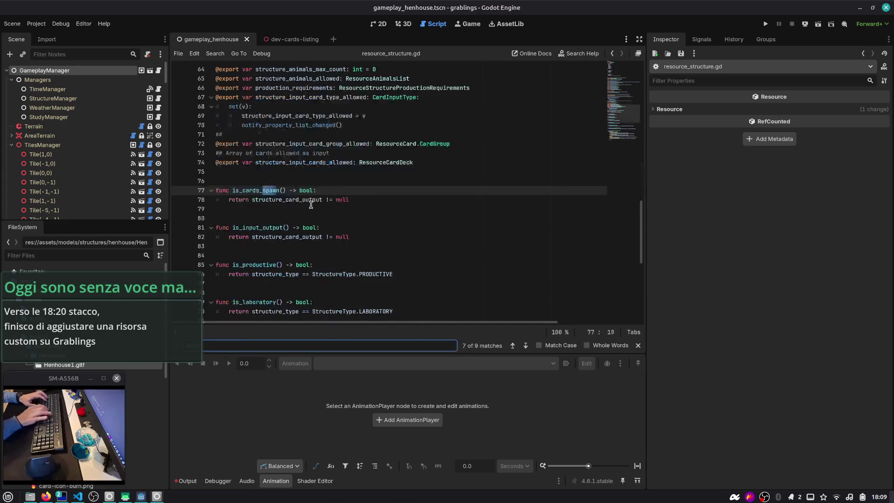
{"action": "key", "text": "Return"}
{"action": "key", "text": "Return"}
{"action": "key", "text": "Return"}
{"action": "key", "text": "Return"}
{"action": "key", "text": "Return"}
{"action": "key", "text": "Return"}
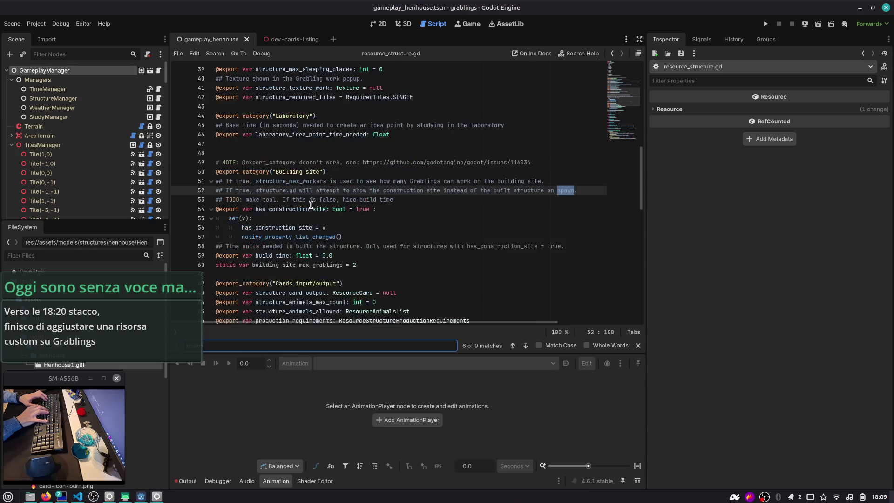
{"action": "key", "text": "Return"}
{"action": "key", "text": "Return"}
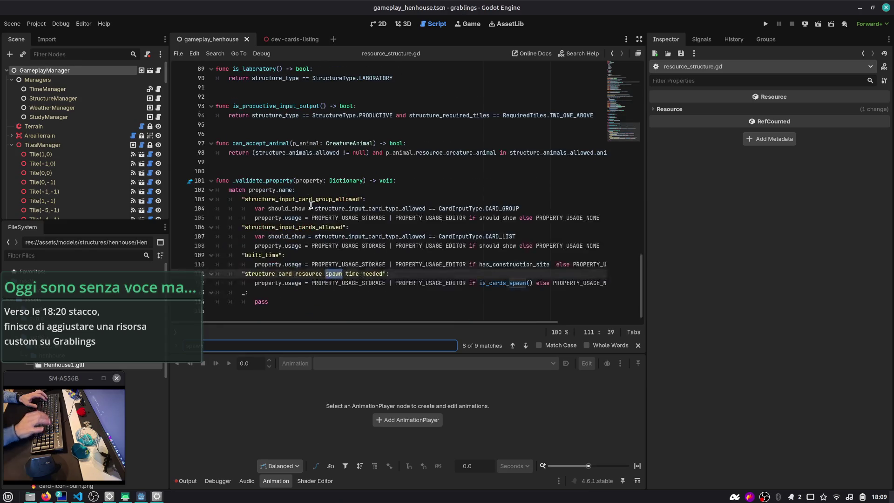
{"action": "key", "text": "Escape"}
{"action": "double_click", "coordinate": [336, 287]}
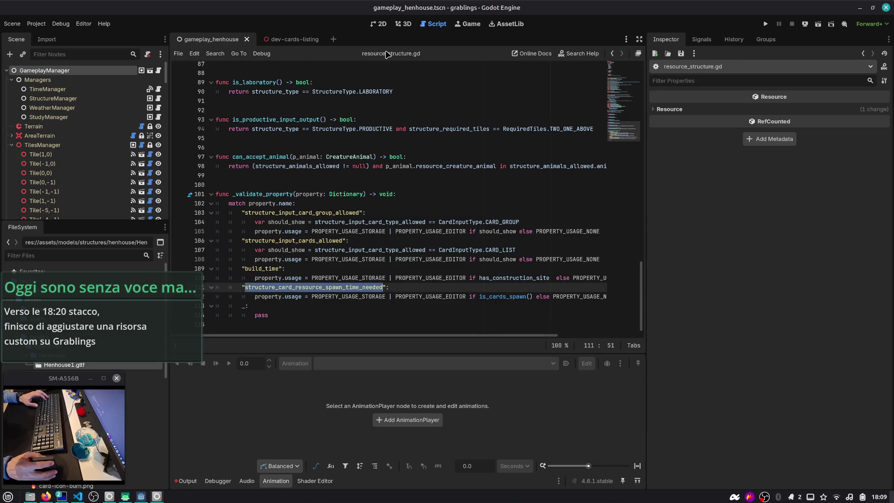
{"action": "left_click_drag", "start_coordinate": [55, 281], "coordinate": [761, 402]}
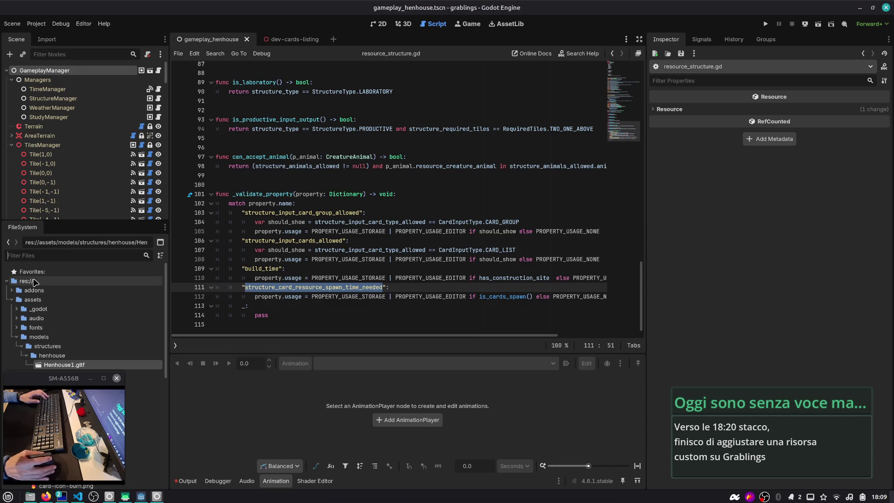
Step: Filter FileSystem by 'card_', open the dev-cards-listing scene in 3D, and select the Hen House card
{"action": "type", "text": "resource"}
{"action": "key", "text": "BackSpace"}
{"action": "key", "text": "BackSpace"}
{"action": "key", "text": "BackSpace"}
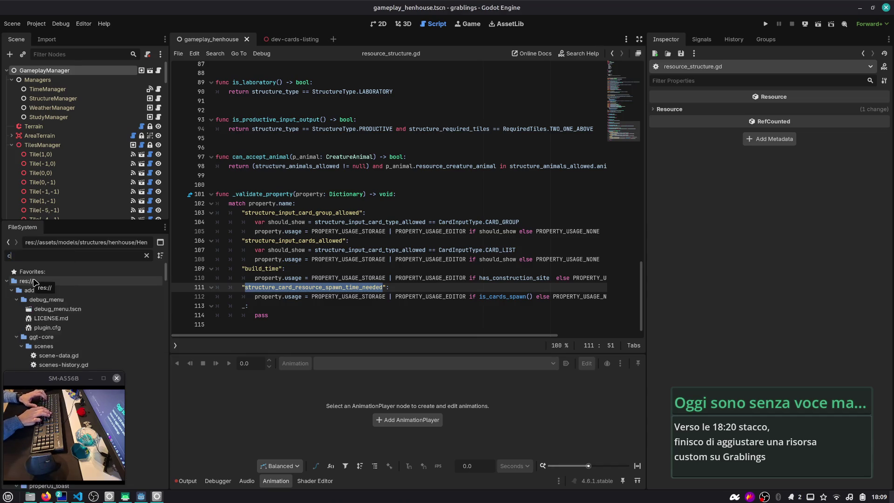
{"action": "type", "text": "card_"}
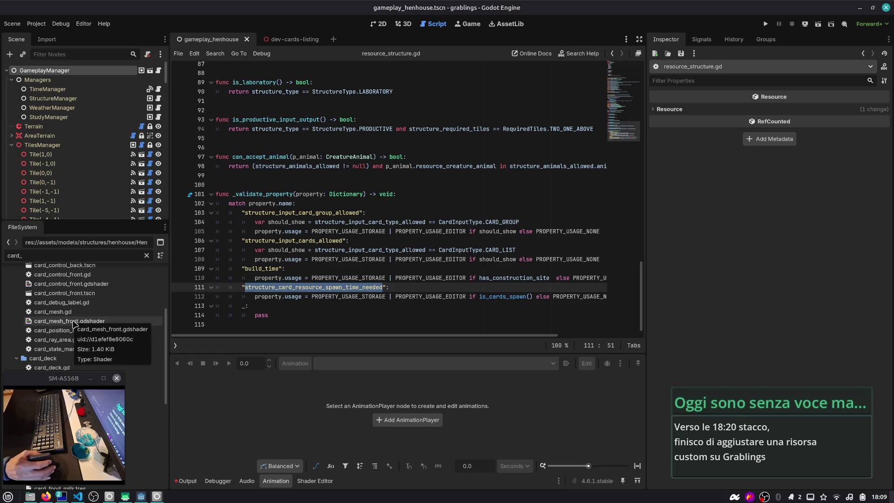
{"action": "left_click", "coordinate": [323, 138]}
{"action": "left_click", "coordinate": [297, 40]}
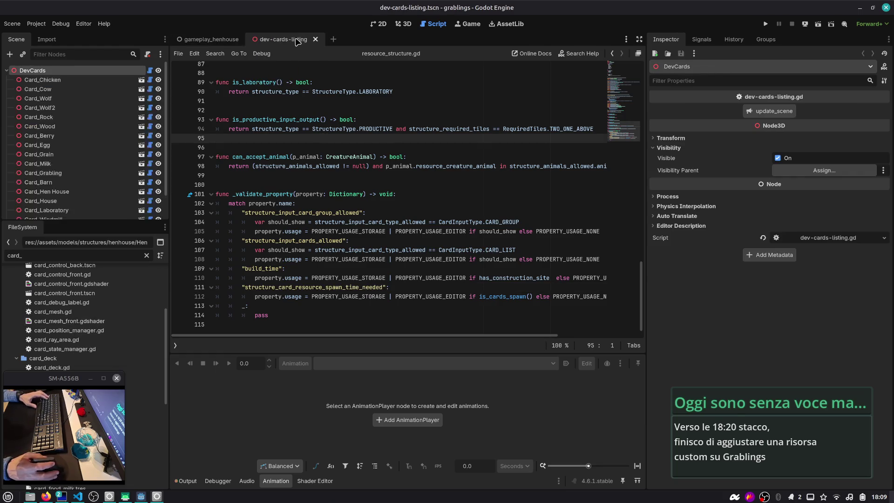
{"action": "left_click", "coordinate": [69, 82]}
{"action": "left_click", "coordinate": [404, 24]}
{"action": "scroll", "coordinate": [367, 151], "scroll_direction": "up", "scroll_amount": 3}
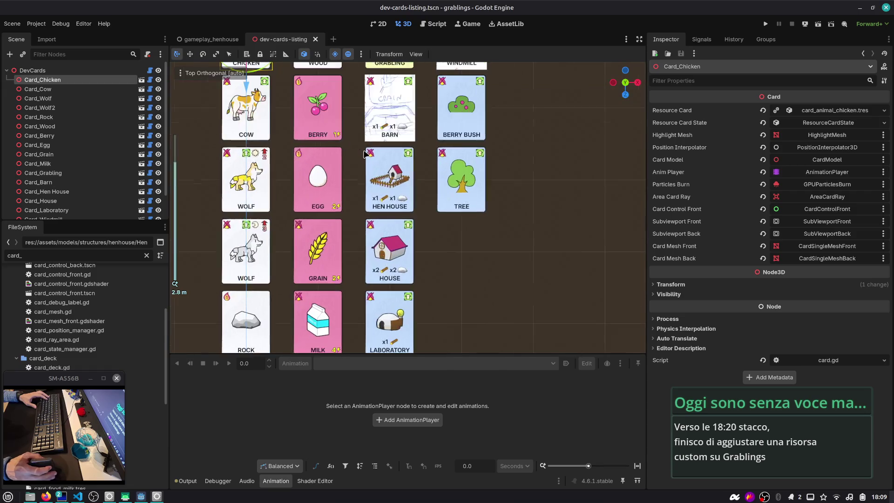
{"action": "left_click", "coordinate": [416, 174]}
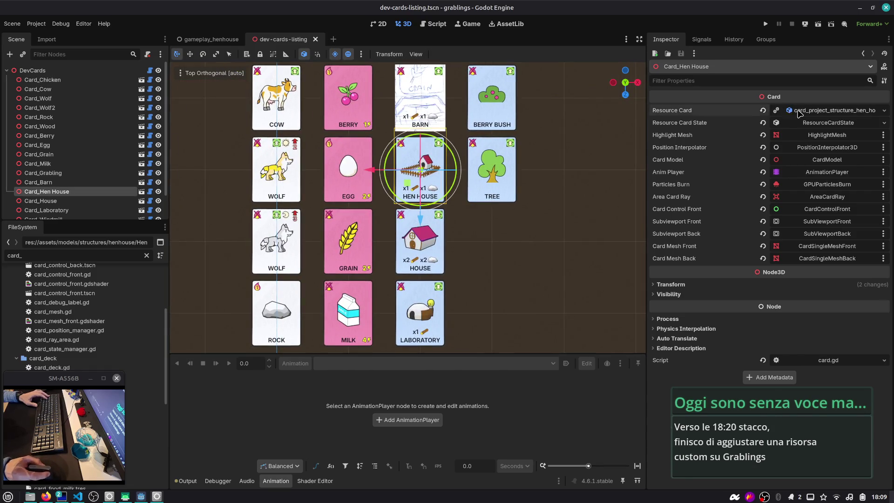
Step: Expand the Hen House card's Resource Card properties, with the Excalidraw notes snapped aside
{"action": "left_click", "coordinate": [815, 110]}
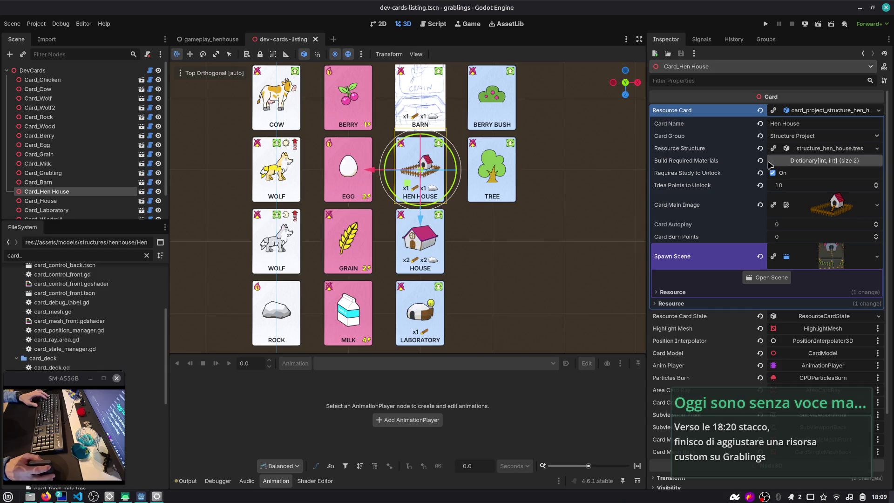
{"action": "key", "text": "alt+Tab"}
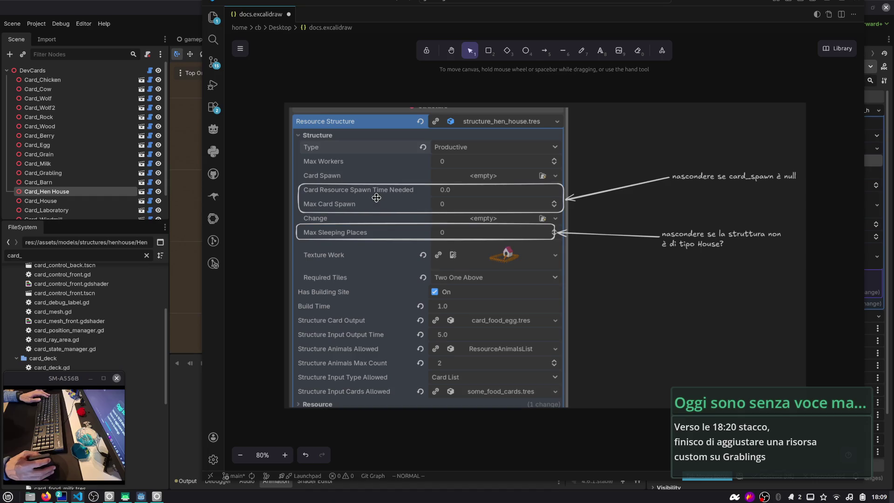
{"action": "key", "text": "super+Left"}
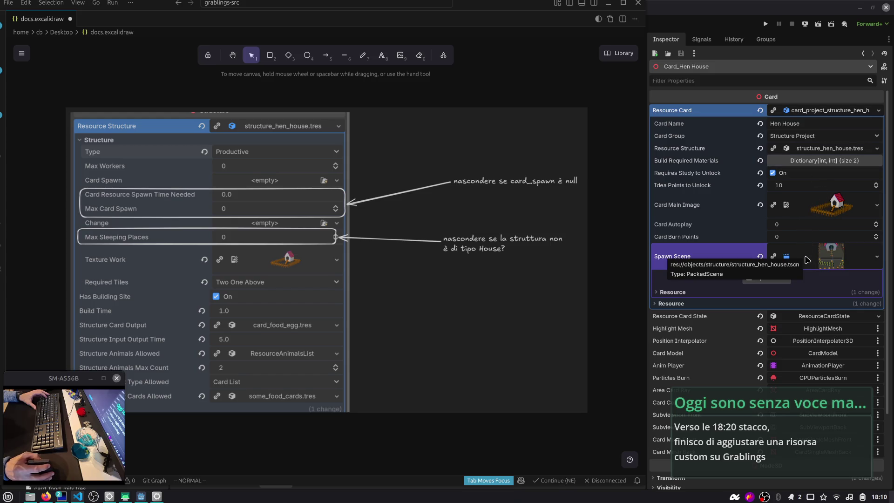
{"action": "left_click", "coordinate": [824, 112]}
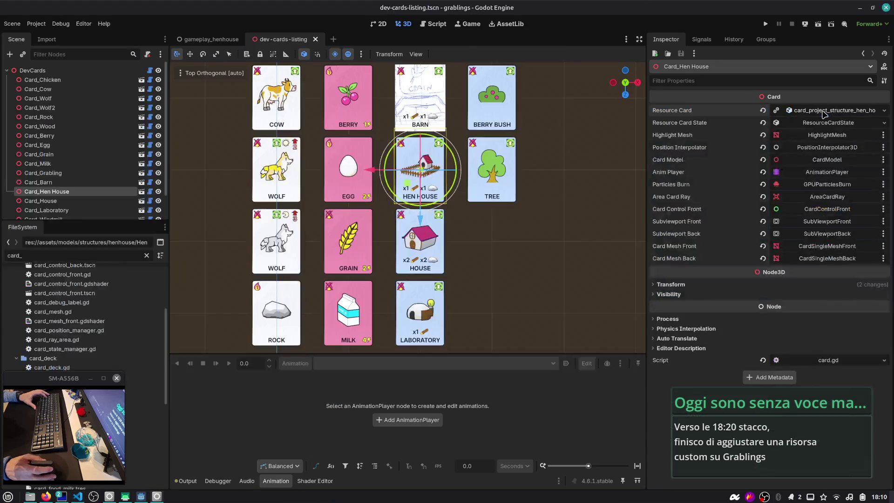
Step: Expand Resource Card and Resource Structure, showing spawn time 25.0, and compare with the Excalidraw mock-up
{"action": "left_click", "coordinate": [831, 112]}
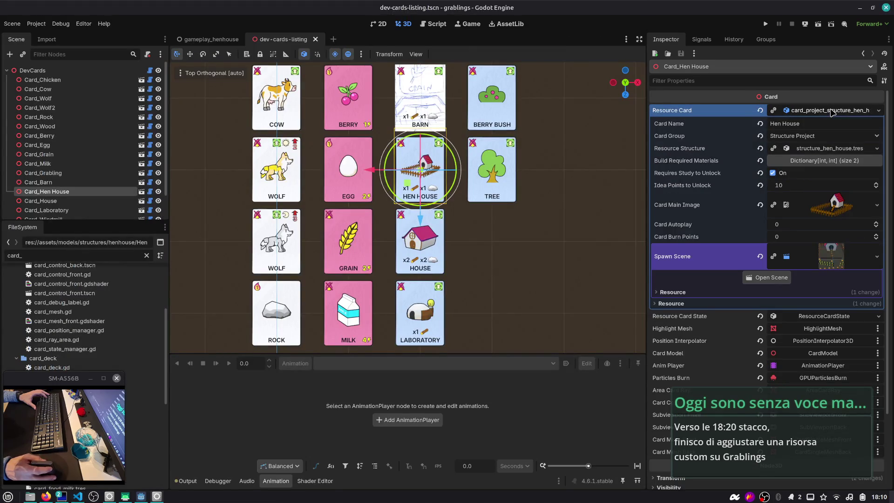
{"action": "left_click", "coordinate": [828, 149]}
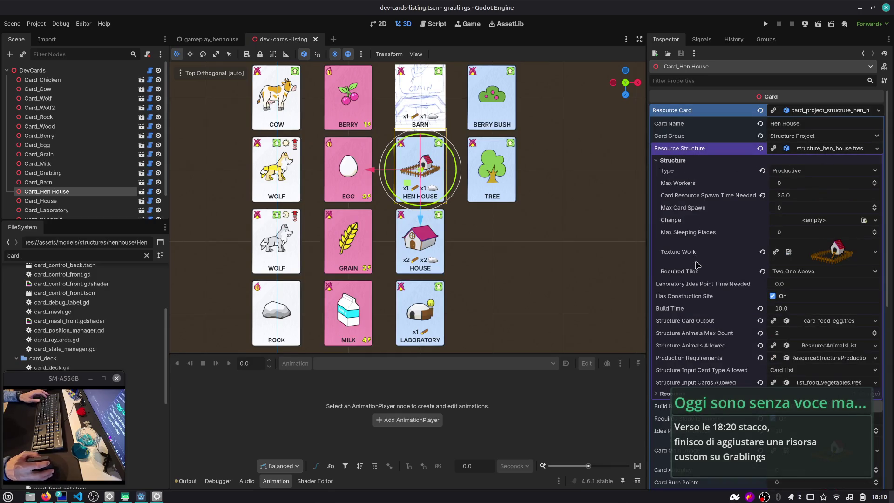
{"action": "key", "text": "alt+Tab"}
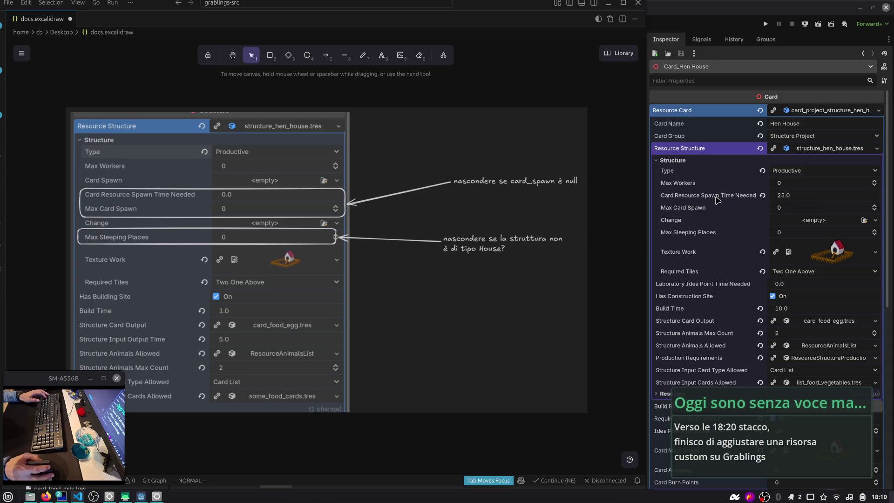
{"action": "mouse_move", "coordinate": [717, 199]}
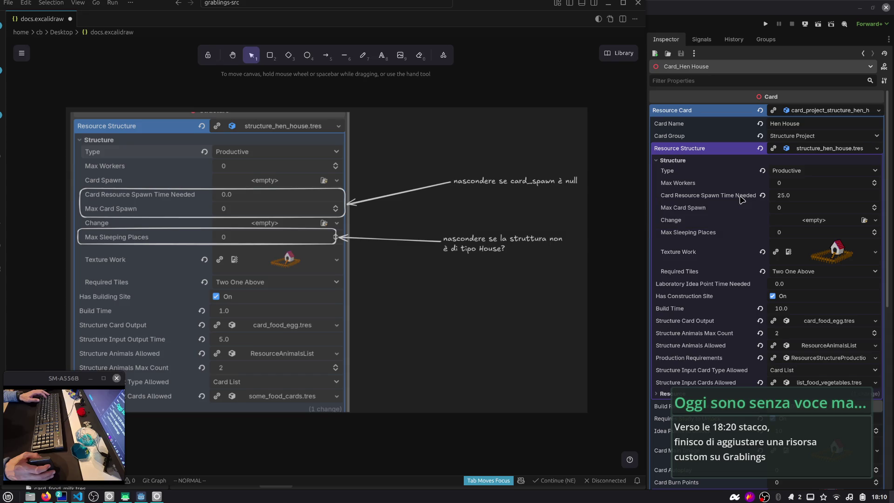
{"action": "left_click", "coordinate": [652, 10]}
Step: Return to the resource_structure.gd script in the Script workspace
{"action": "left_click", "coordinate": [431, 25]}
{"action": "scroll", "coordinate": [345, 195], "scroll_direction": "down", "scroll_amount": 1}
{"action": "key", "text": "ctrl+f"}
Step: Search 'card_spawn' and review the spawn time and structure_max_card_spawn declarations
{"action": "type", "text": "card_spawn"}
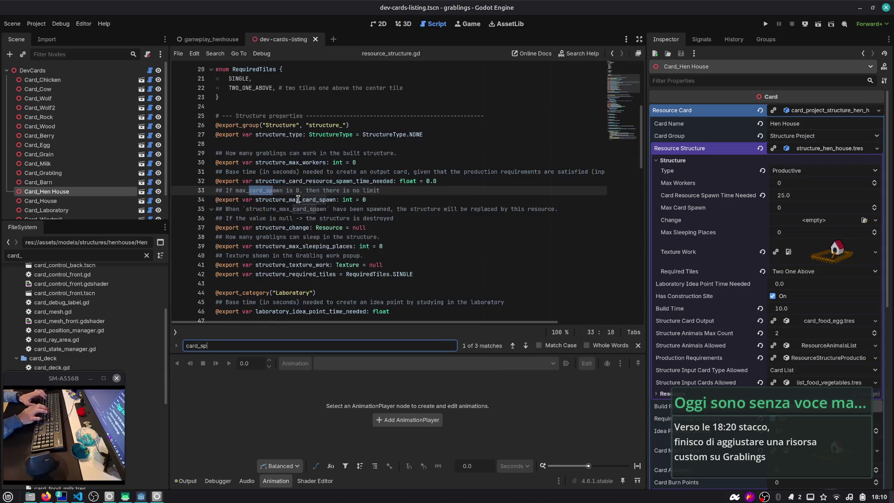
{"action": "key", "text": "Return"}
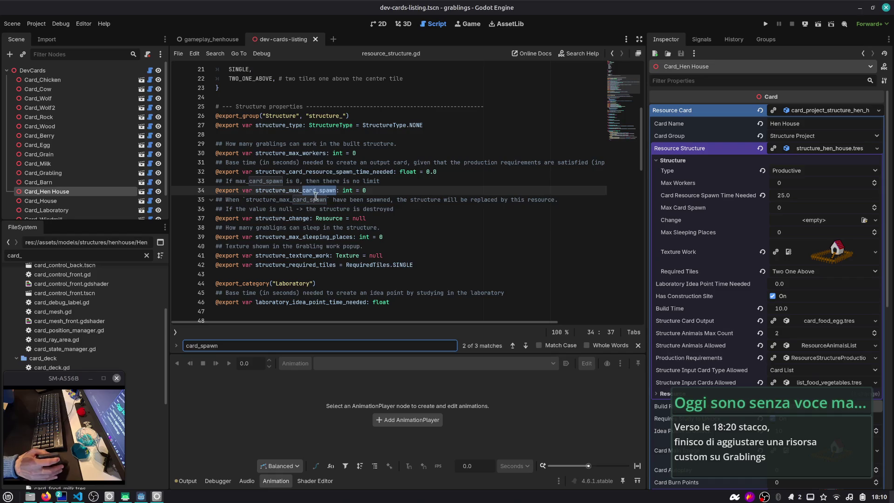
{"action": "scroll", "coordinate": [315, 197], "scroll_direction": "down", "scroll_amount": 20}
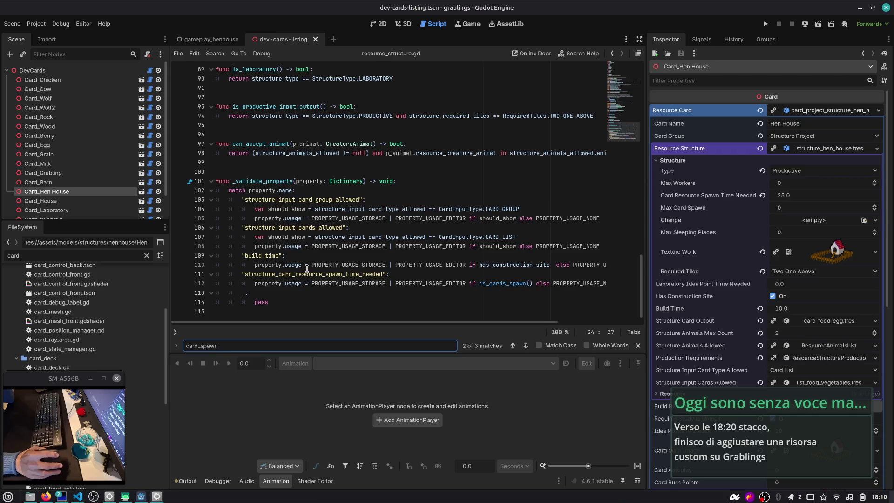
{"action": "double_click", "coordinate": [281, 275]}
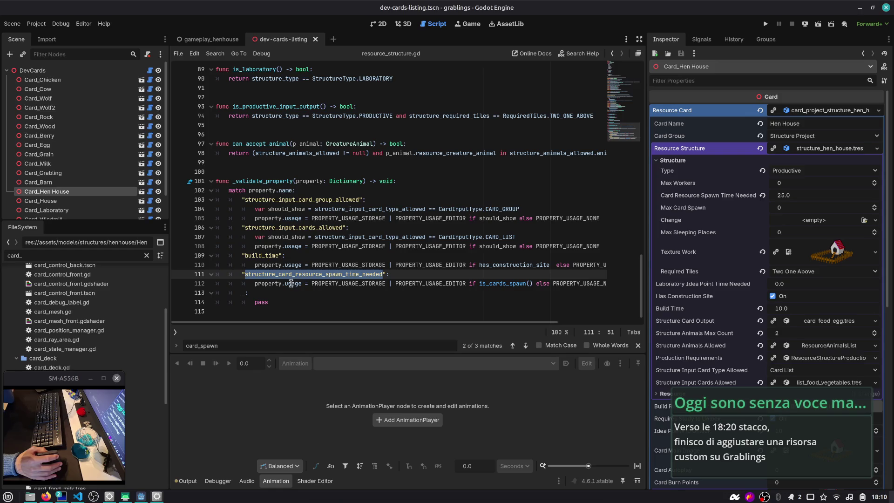
{"action": "left_click_drag", "start_coordinate": [625, 130], "coordinate": [625, 69]}
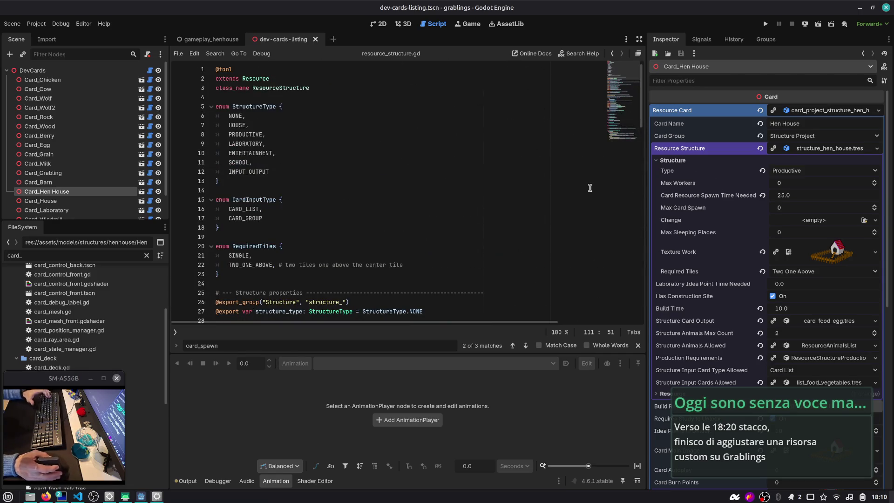
{"action": "scroll", "coordinate": [322, 181], "scroll_direction": "down", "scroll_amount": 3}
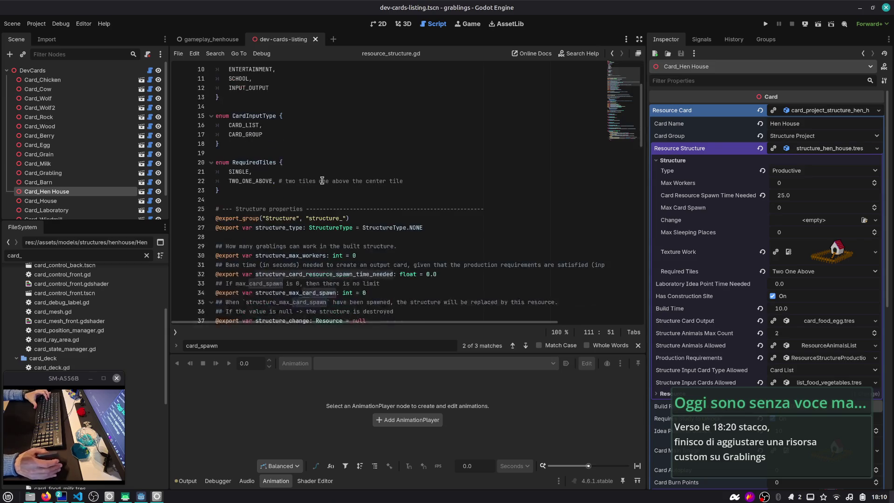
{"action": "scroll", "coordinate": [324, 180], "scroll_direction": "down", "scroll_amount": 3}
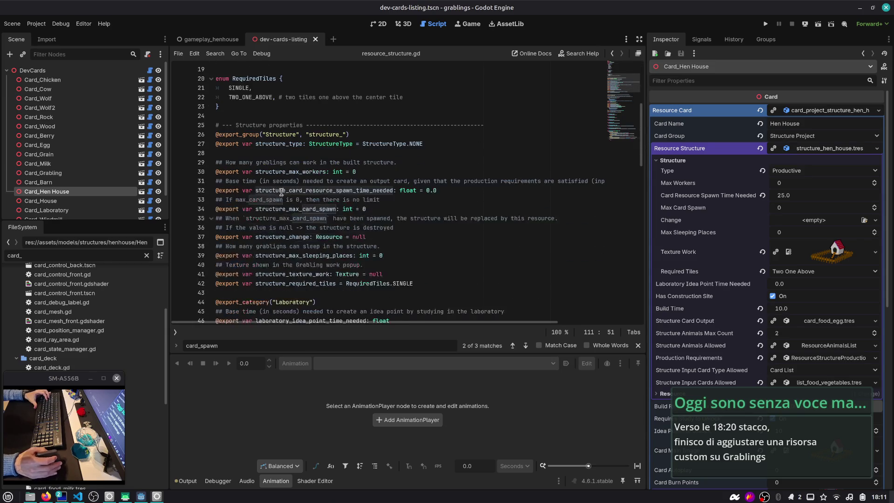
{"action": "double_click", "coordinate": [286, 209]}
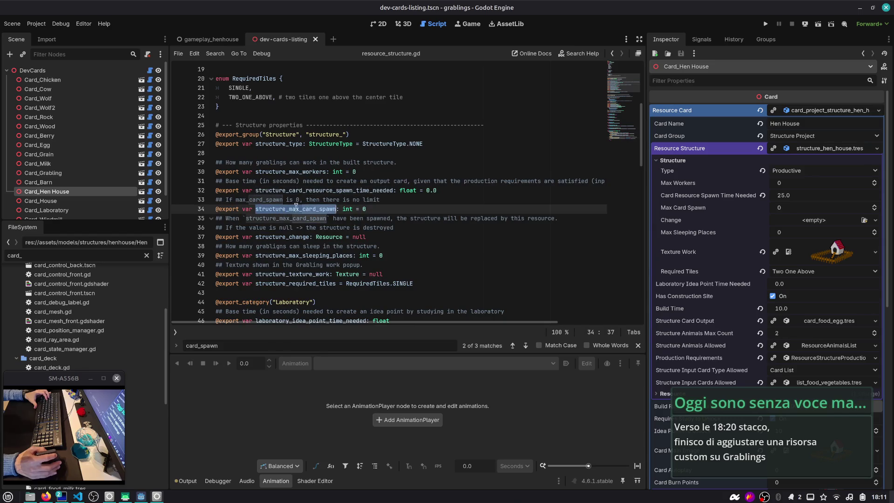
{"action": "scroll", "coordinate": [396, 237], "scroll_direction": "down", "scroll_amount": 6}
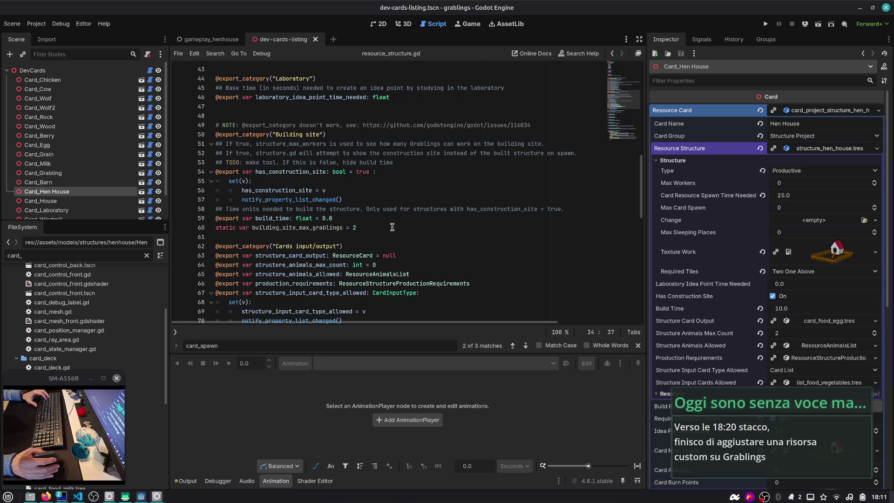
{"action": "scroll", "coordinate": [392, 226], "scroll_direction": "up", "scroll_amount": 5}
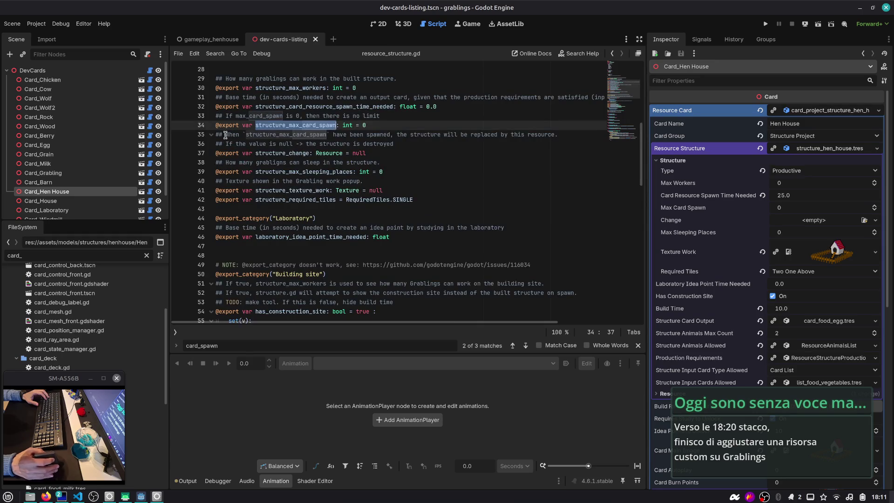
Step: Read the comments on the spawn-time-needed and max-card-spawn declarations in the Structure group
{"action": "left_click_drag", "start_coordinate": [390, 135], "coordinate": [517, 143]}
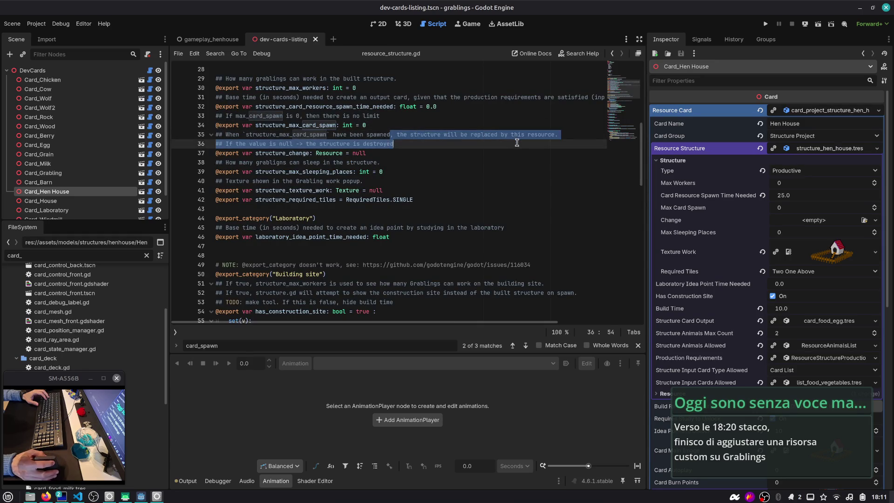
{"action": "double_click", "coordinate": [278, 125]}
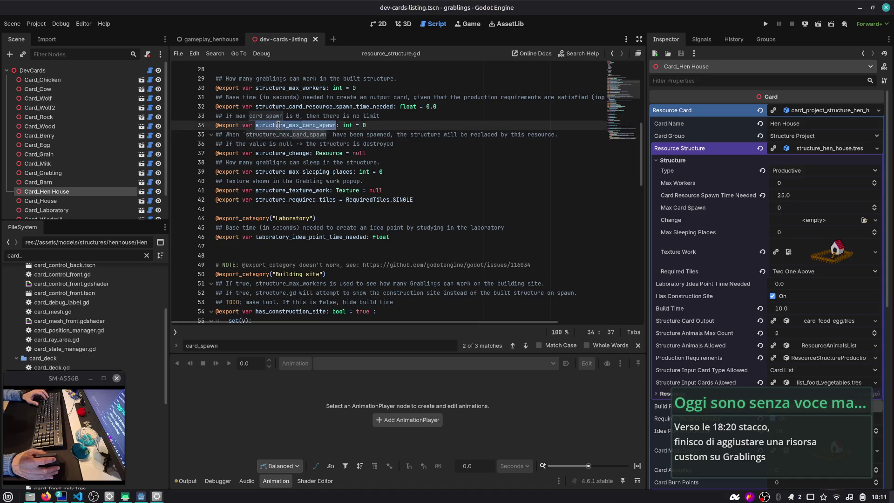
{"action": "double_click", "coordinate": [306, 107]}
{"action": "scroll", "coordinate": [310, 116], "scroll_direction": "up", "scroll_amount": 1}
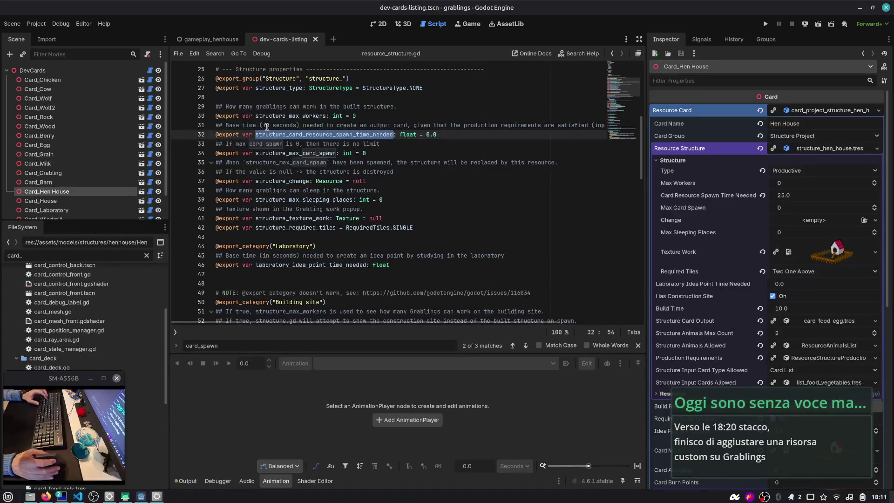
{"action": "left_click_drag", "start_coordinate": [408, 125], "coordinate": [226, 126]}
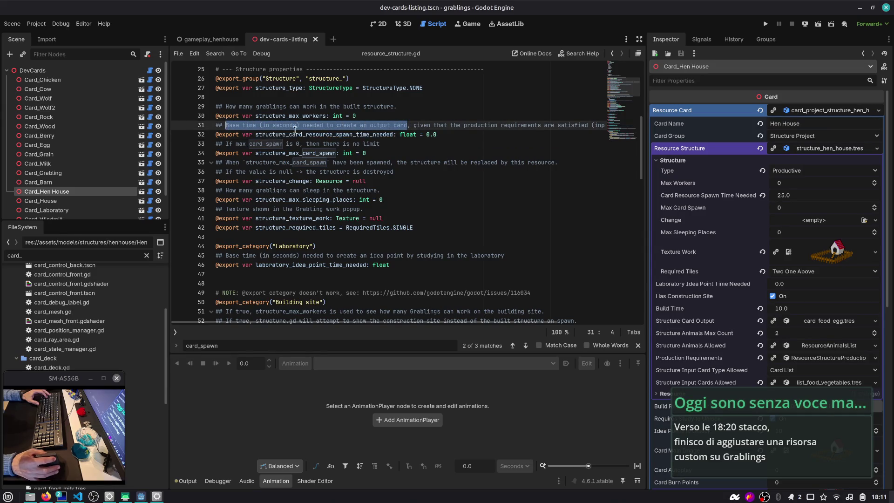
{"action": "left_click", "coordinate": [404, 126]}
{"action": "scroll", "coordinate": [419, 130], "scroll_direction": "right", "scroll_amount": 5}
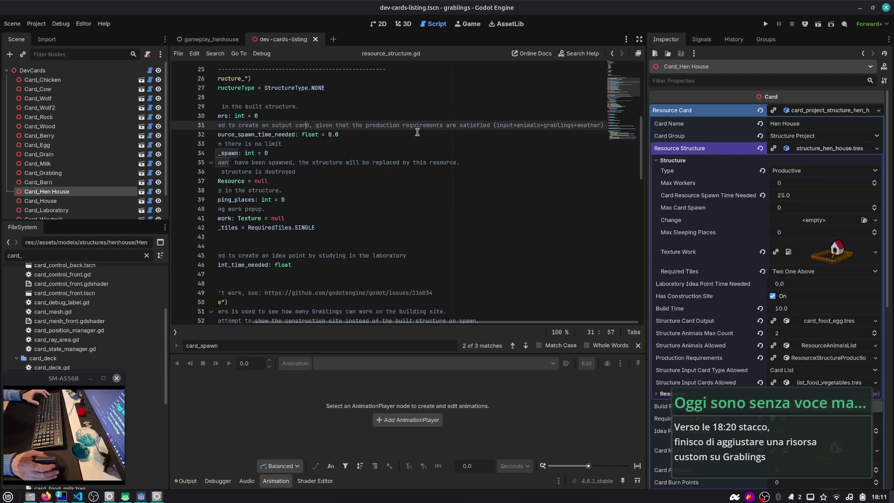
{"action": "scroll", "coordinate": [502, 130], "scroll_direction": "left", "scroll_amount": 5}
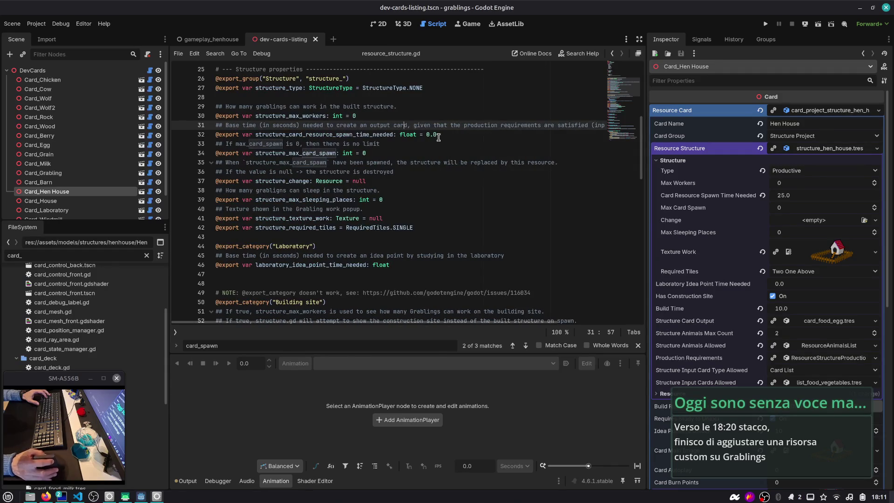
{"action": "double_click", "coordinate": [330, 135]}
{"action": "scroll", "coordinate": [313, 233], "scroll_direction": "down", "scroll_amount": 9}
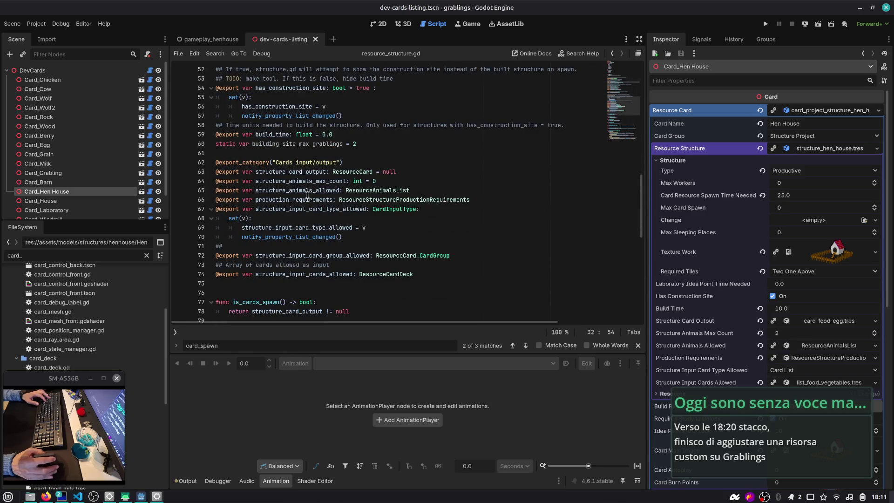
{"action": "left_click", "coordinate": [296, 199]}
{"action": "left_click", "coordinate": [314, 172]}
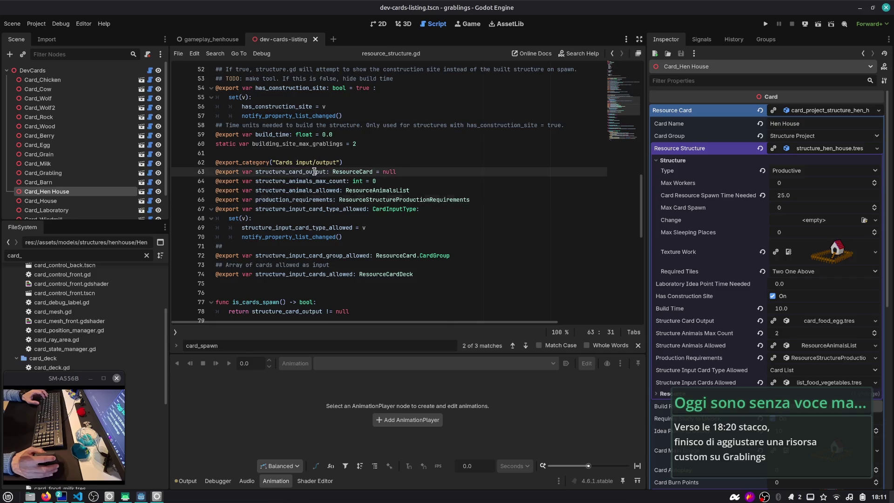
{"action": "double_click", "coordinate": [314, 171]}
{"action": "scroll", "coordinate": [316, 172], "scroll_direction": "up", "scroll_amount": 11}
{"action": "scroll", "coordinate": [318, 178], "scroll_direction": "down", "scroll_amount": 1}
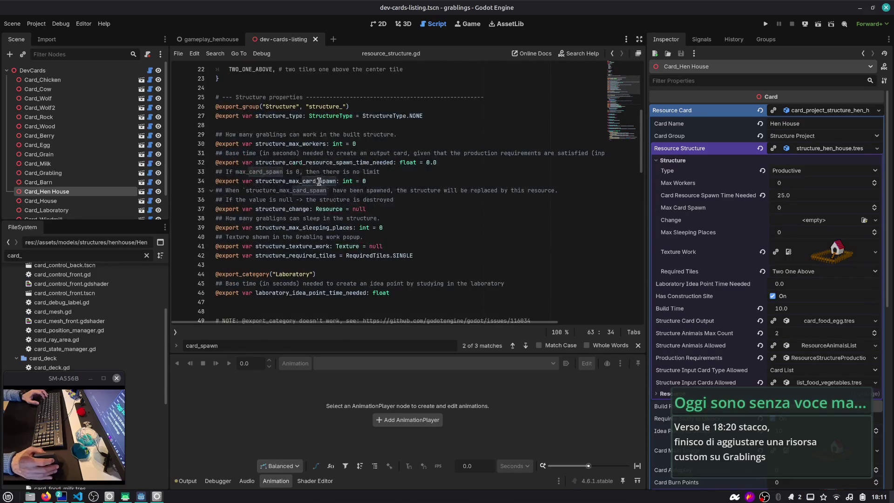
{"action": "double_click", "coordinate": [311, 166]}
{"action": "left_click_drag", "start_coordinate": [462, 164], "coordinate": [181, 156]}
{"action": "key", "text": "ctrl+x"}
{"action": "key", "text": "Delete"}
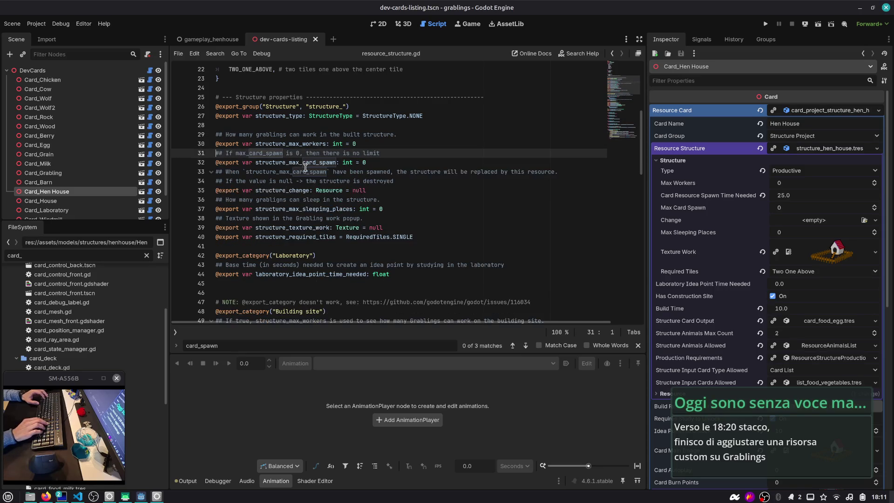
{"action": "scroll", "coordinate": [305, 169], "scroll_direction": "down", "scroll_amount": 10}
{"action": "scroll", "coordinate": [305, 169], "scroll_direction": "down", "scroll_amount": 2}
{"action": "left_click", "coordinate": [364, 87]}
{"action": "key", "text": "Return"}
{"action": "key", "text": "ctrl+v"}
{"action": "key", "text": "ctrl+s"}
Step: Find in Files for structure_card_resource_spawn_time_needed and open the progress_construction.gd result
{"action": "double_click", "coordinate": [335, 106]}
{"action": "key", "text": "ctrl+shift+f"}
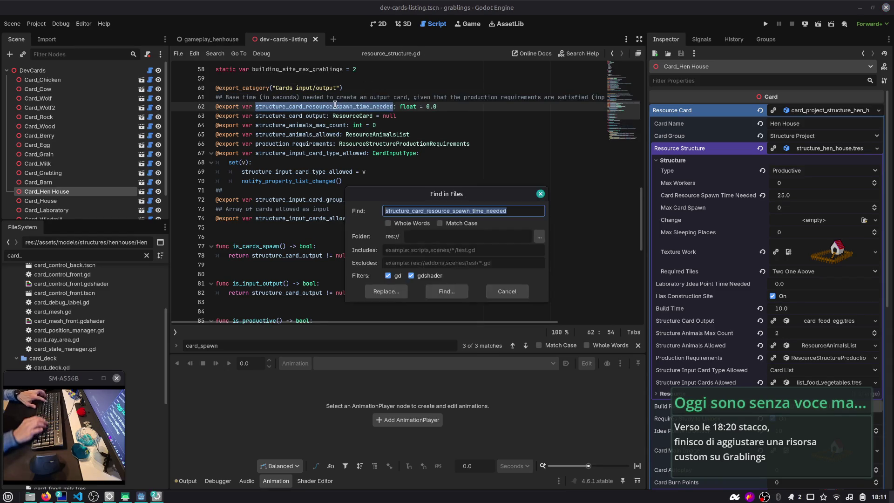
{"action": "key", "text": "Return"}
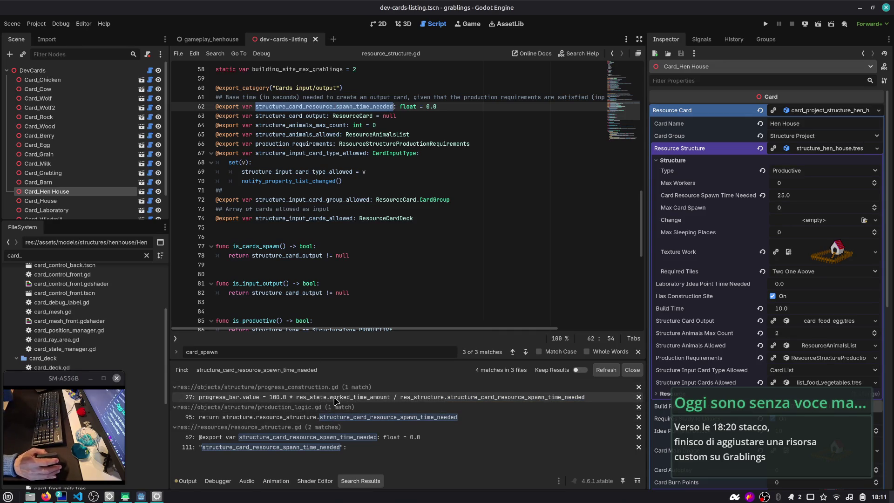
{"action": "left_click", "coordinate": [326, 397]}
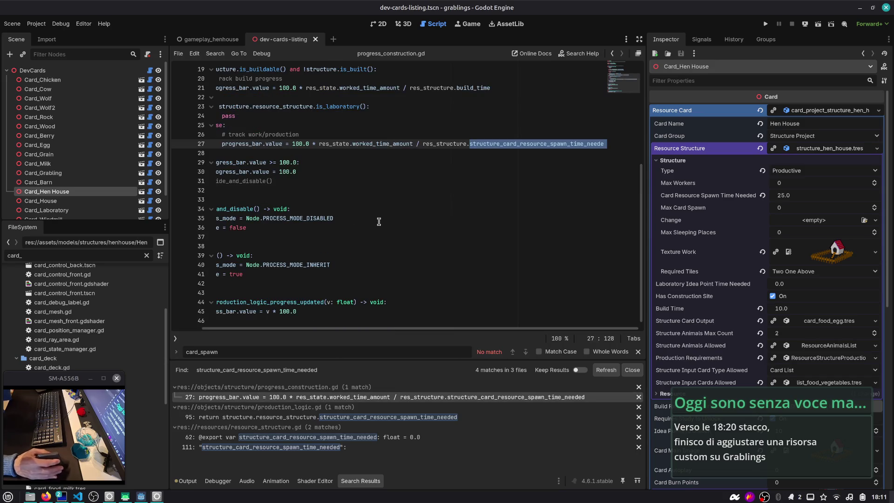
Step: Inspect line 27, where the progress bar divides worked time by the spawn time needed
{"action": "scroll", "coordinate": [379, 219], "scroll_direction": "left", "scroll_amount": 1}
{"action": "scroll", "coordinate": [378, 200], "scroll_direction": "up", "scroll_amount": 3}
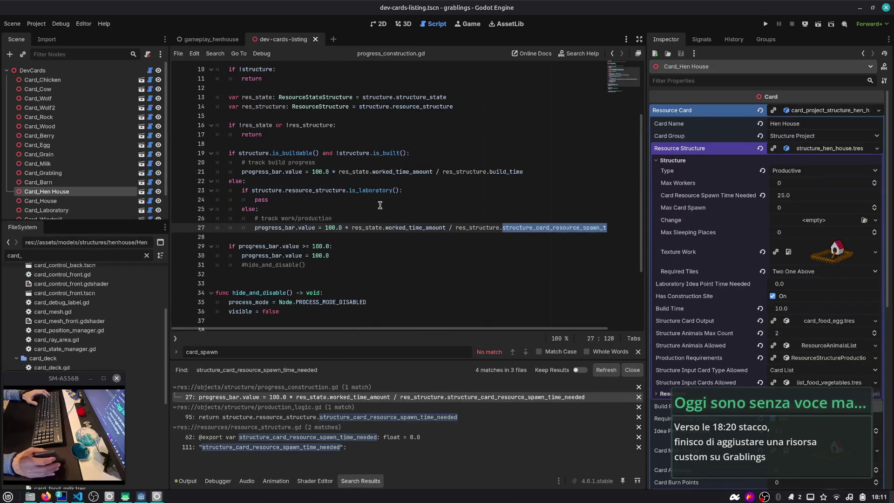
{"action": "scroll", "coordinate": [380, 205], "scroll_direction": "up", "scroll_amount": 3}
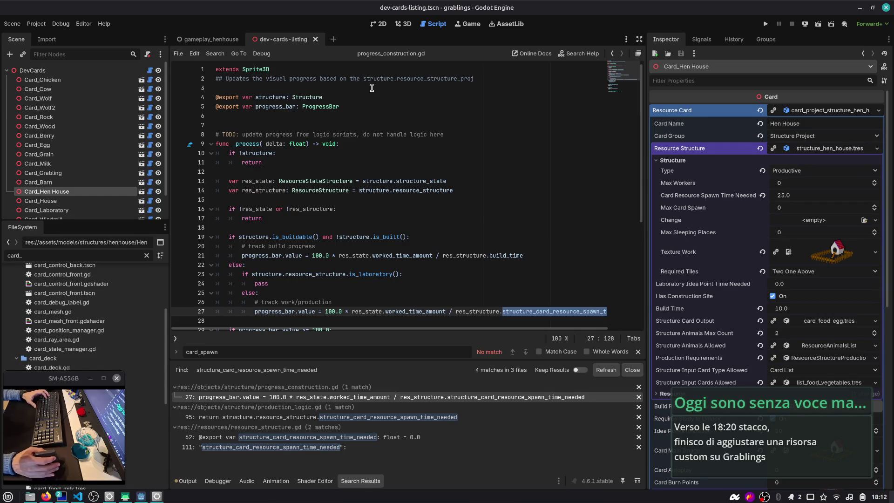
{"action": "scroll", "coordinate": [437, 83], "scroll_direction": "down", "scroll_amount": 1}
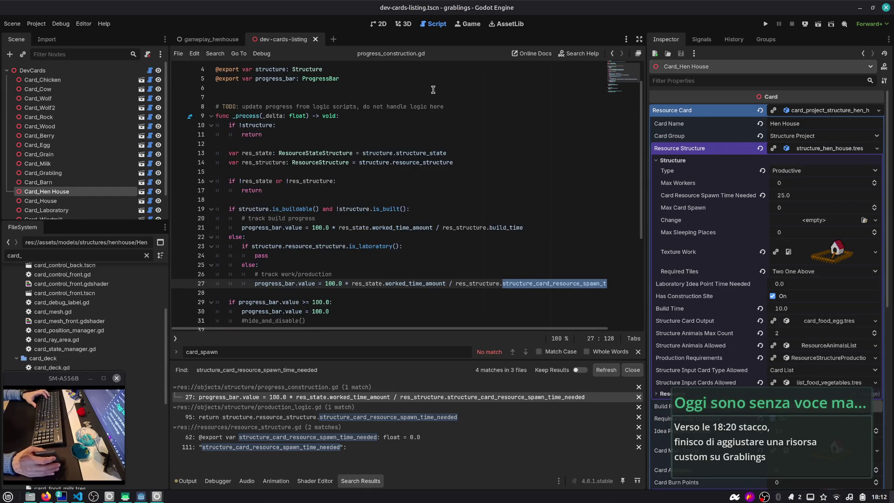
{"action": "scroll", "coordinate": [278, 140], "scroll_direction": "down", "scroll_amount": 1}
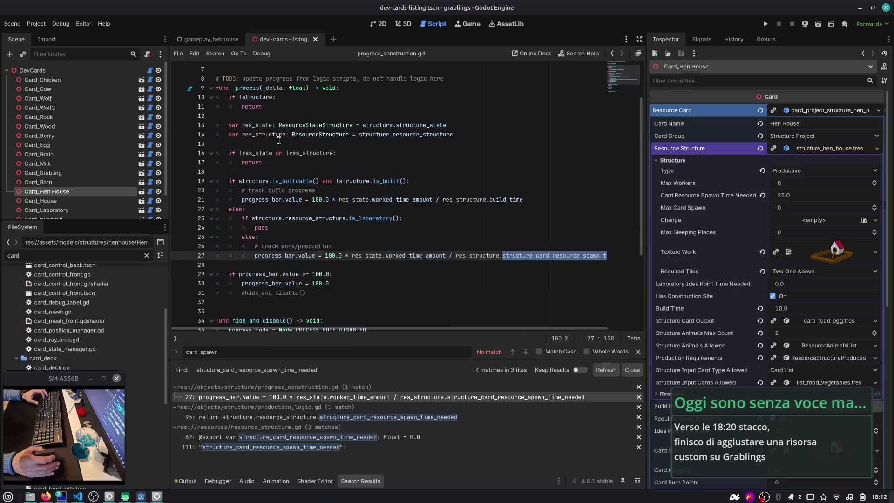
{"action": "scroll", "coordinate": [305, 150], "scroll_direction": "down", "scroll_amount": 1}
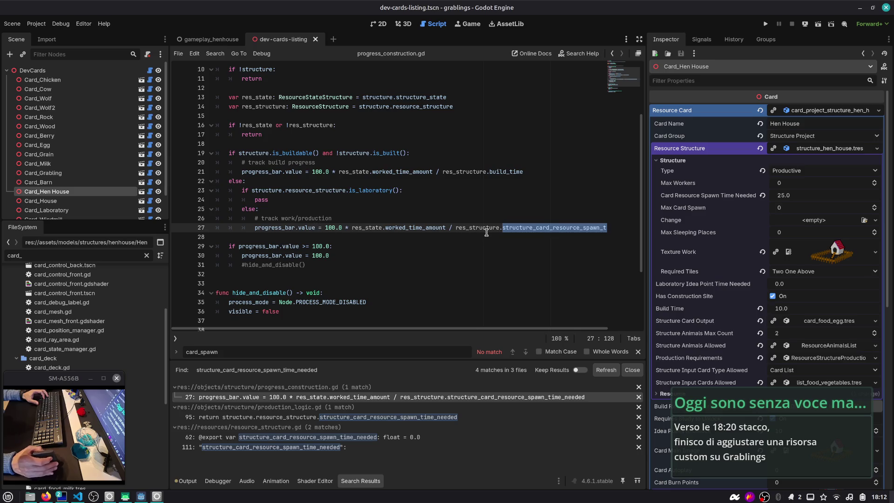
{"action": "left_click", "coordinate": [550, 239]}
{"action": "scroll", "coordinate": [413, 232], "scroll_direction": "right", "scroll_amount": 1}
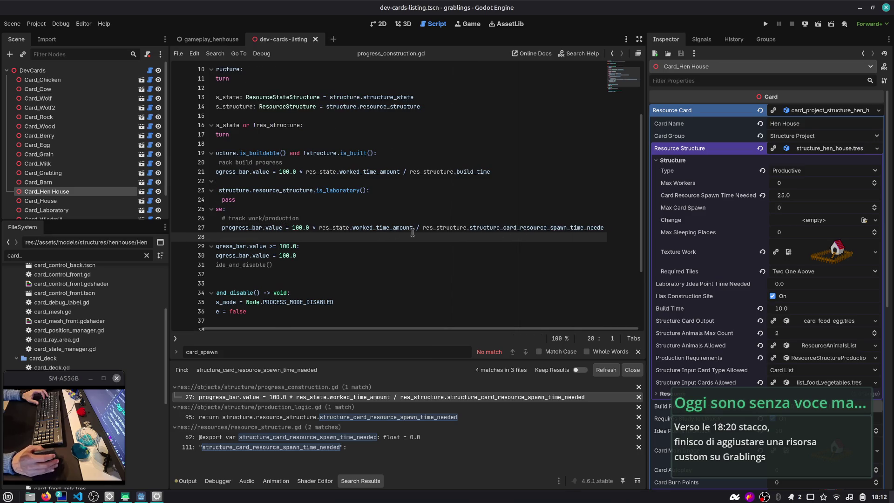
{"action": "double_click", "coordinate": [528, 229]}
{"action": "scroll", "coordinate": [529, 229], "scroll_direction": "left", "scroll_amount": 1}
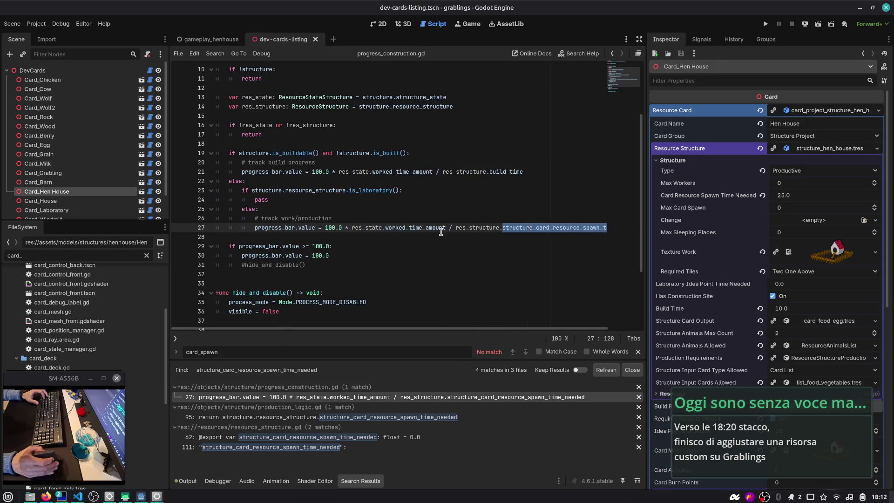
{"action": "mouse_move", "coordinate": [283, 230]}
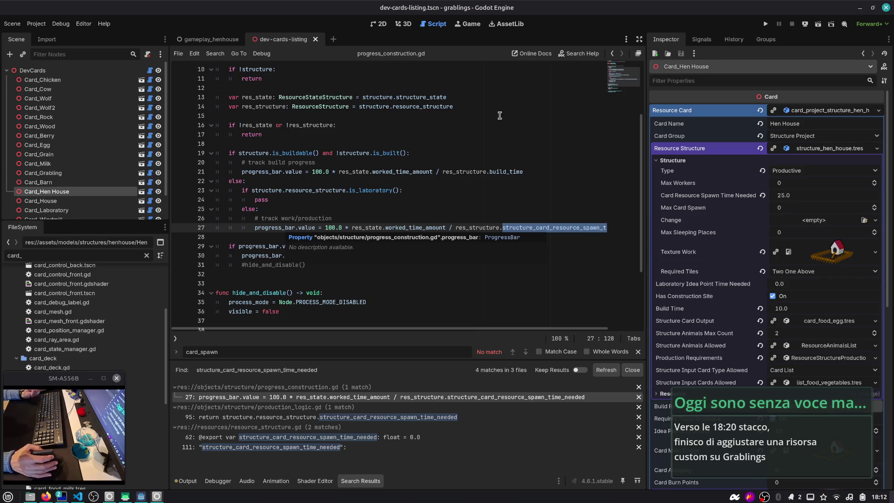
{"action": "left_click", "coordinate": [388, 124]}
{"action": "key", "text": "ctrl+backslash"}
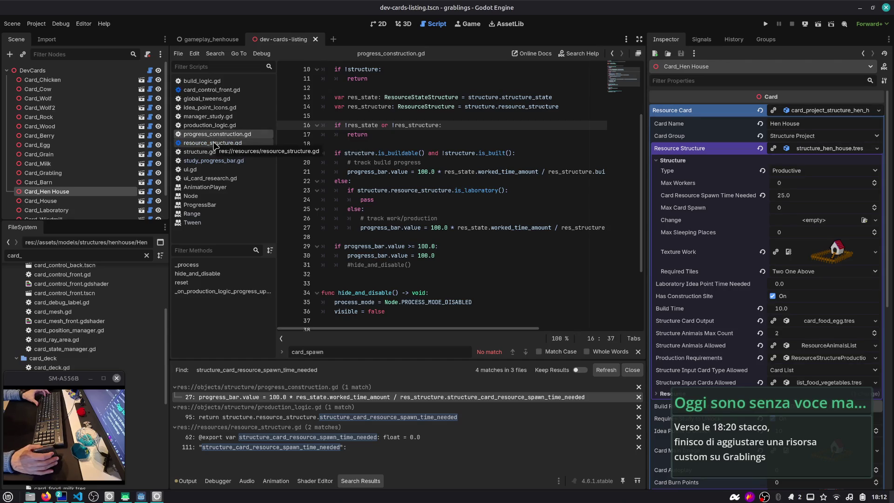
Step: Return to resource_structure.gd and browse its property declarations
{"action": "left_click", "coordinate": [215, 143]}
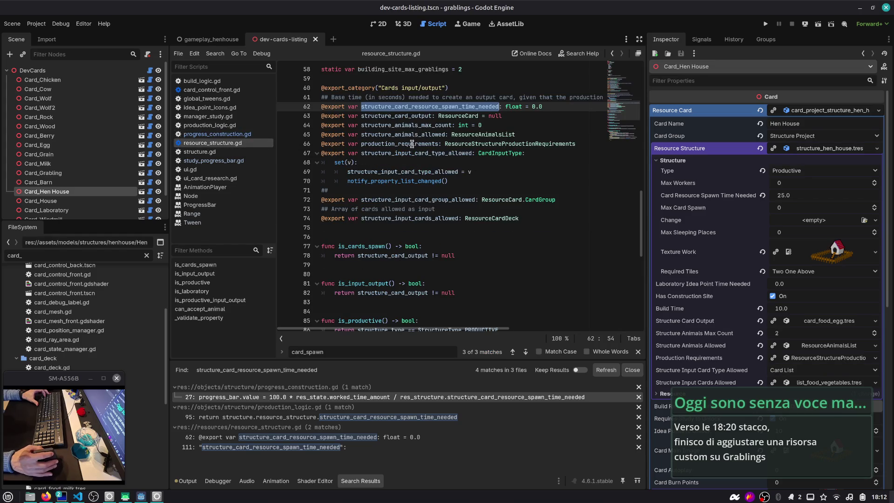
{"action": "scroll", "coordinate": [410, 148], "scroll_direction": "up", "scroll_amount": 12}
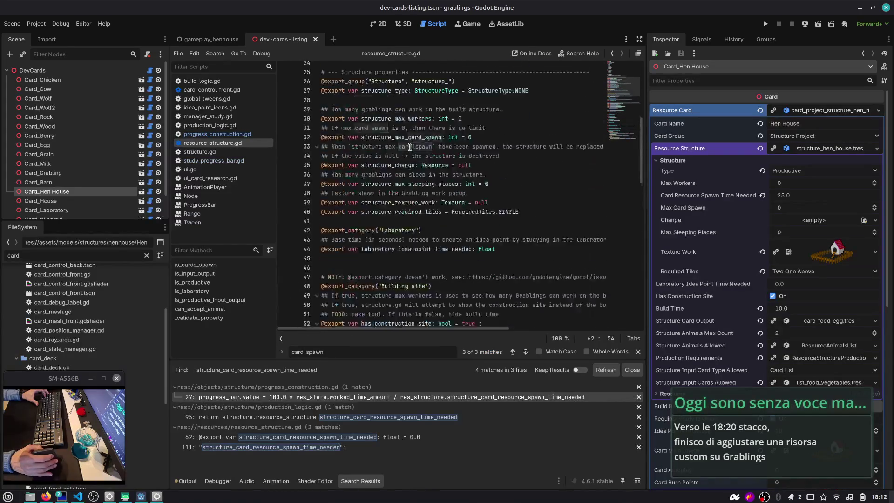
{"action": "left_click", "coordinate": [393, 223], "text": "ctrl"}
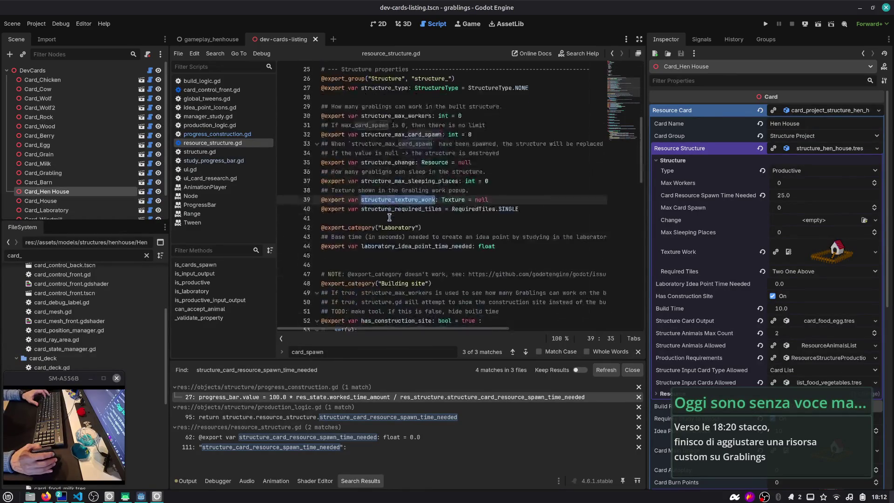
{"action": "scroll", "coordinate": [389, 218], "scroll_direction": "down", "scroll_amount": 7}
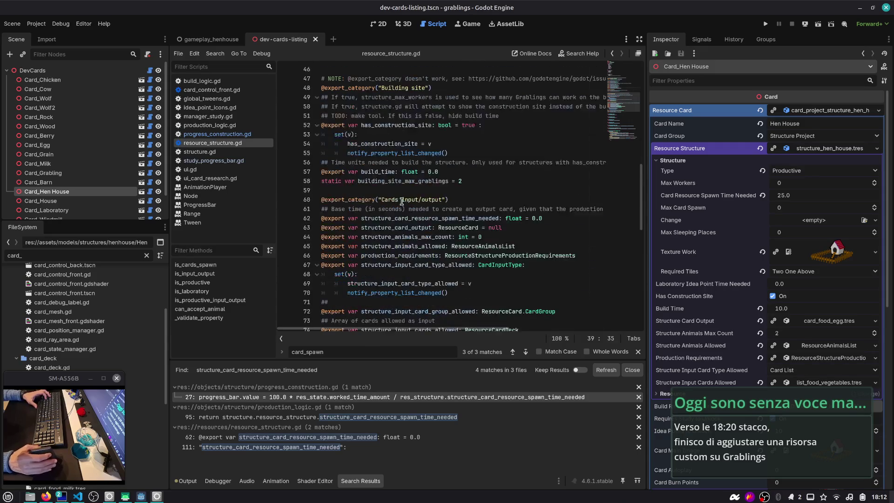
{"action": "scroll", "coordinate": [396, 194], "scroll_direction": "down", "scroll_amount": 1}
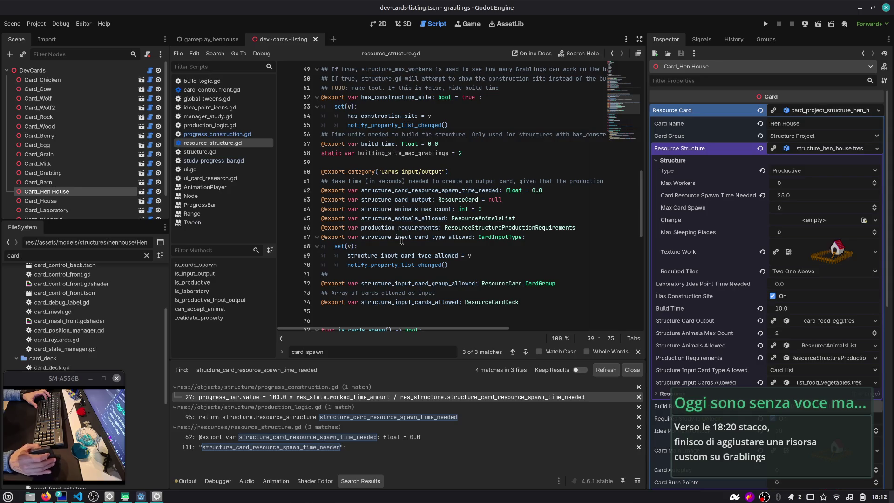
Step: Locate the build_time declaration on line 57 via 'build' search and search the project for it
{"action": "key", "text": "ctrl+f"}
{"action": "type", "text": "build"}
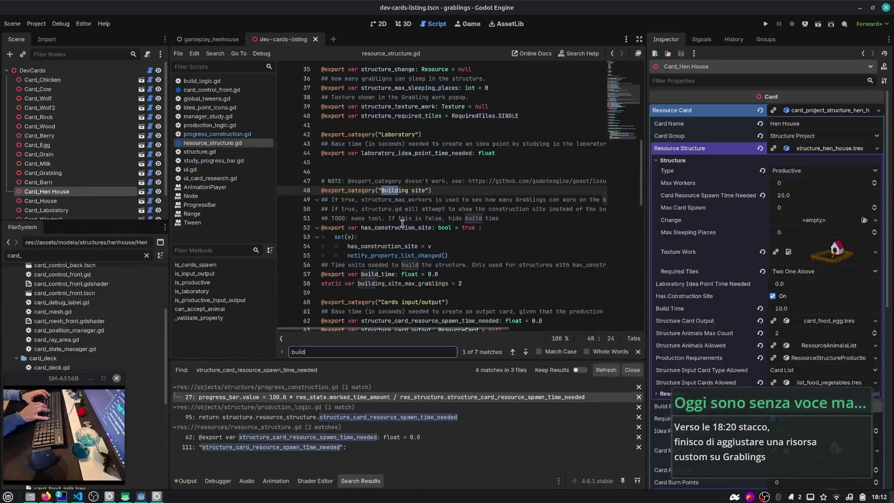
{"action": "key", "text": "Return"}
{"action": "key", "text": "Return"}
{"action": "key", "text": "Return"}
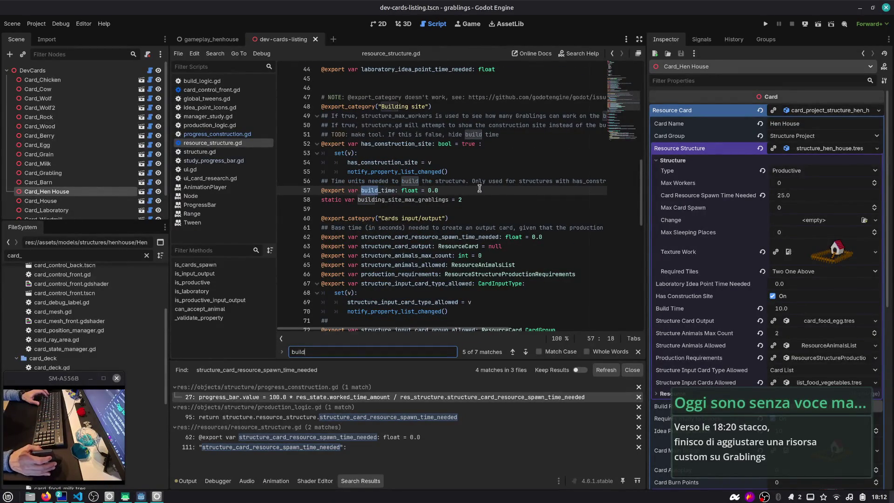
{"action": "left_click", "coordinate": [377, 192]}
{"action": "double_click", "coordinate": [400, 199]}
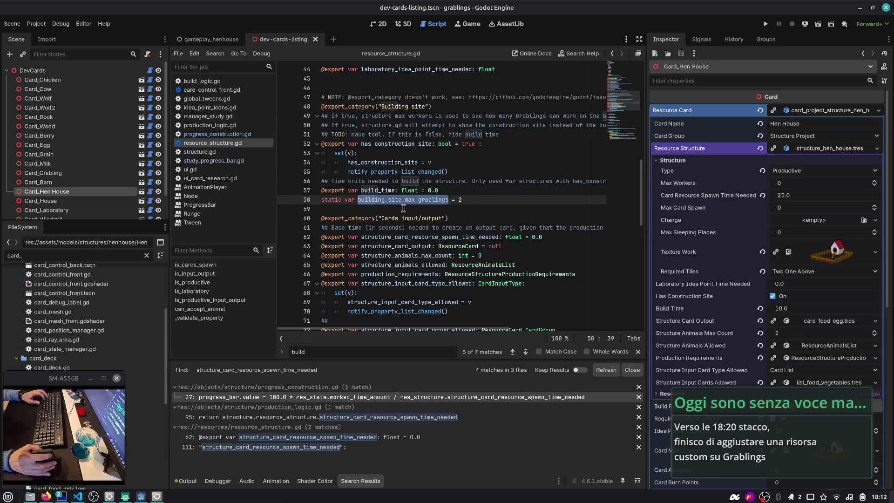
{"action": "double_click", "coordinate": [385, 192]}
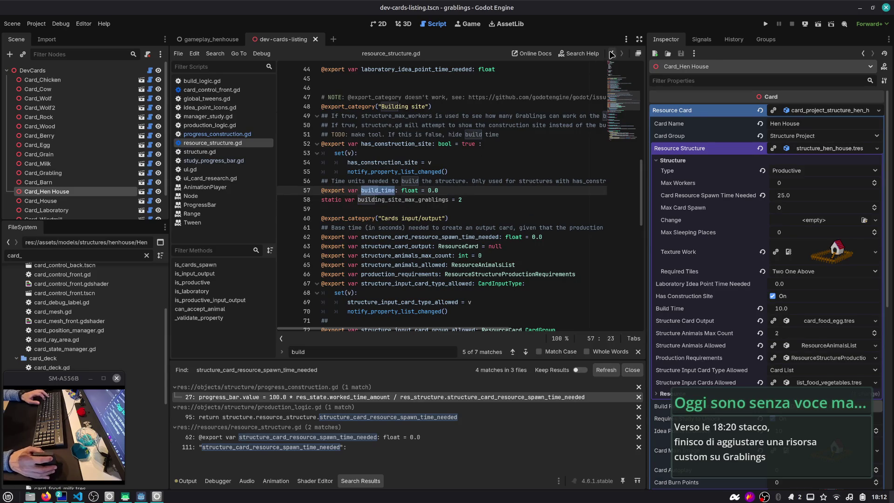
{"action": "key", "text": "ctrl+shift+f"}
{"action": "key", "text": "Return"}
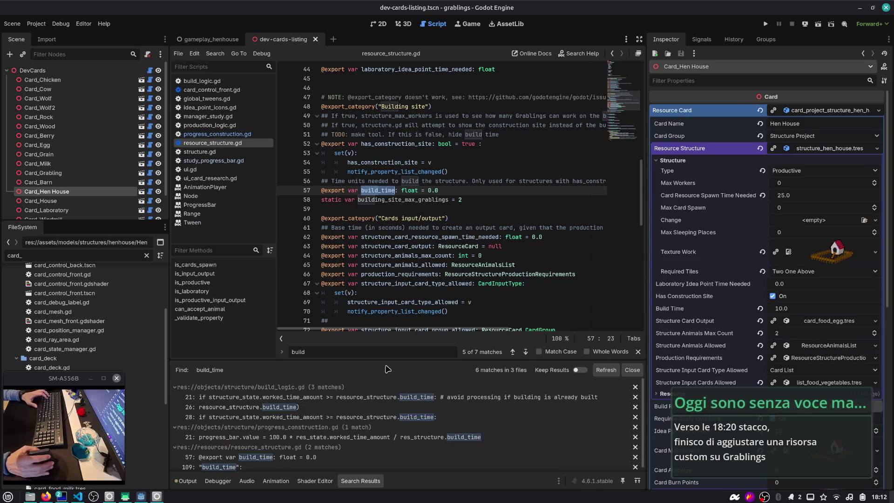
Step: Open the build_time uses in build_logic.gd and progress_construction.gd from the search results
{"action": "left_click", "coordinate": [323, 398]}
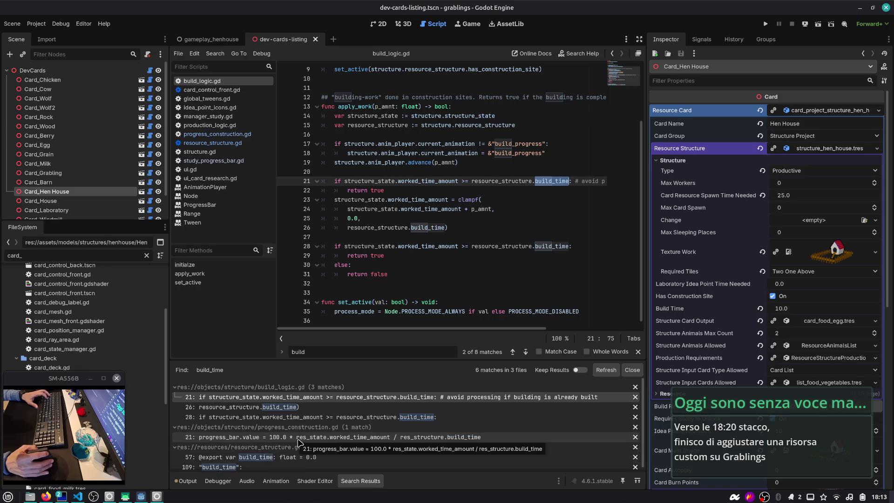
{"action": "left_click", "coordinate": [329, 438]}
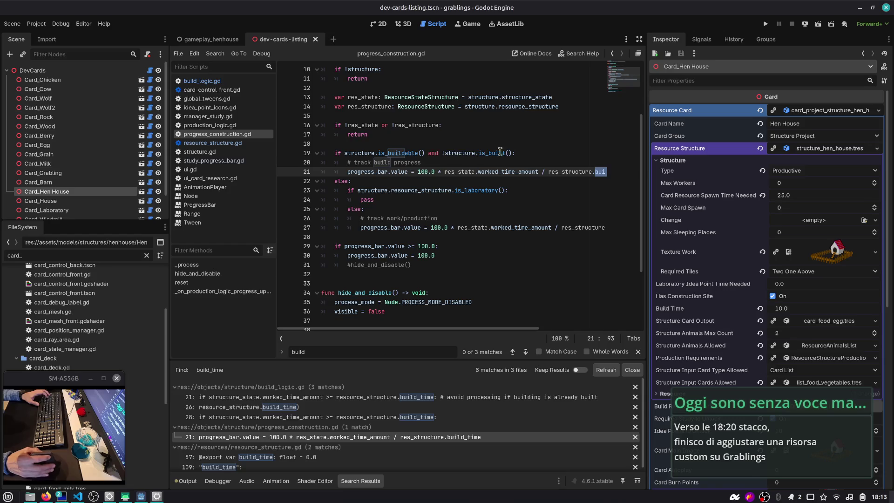
{"action": "left_click", "coordinate": [380, 212]}
{"action": "left_click", "coordinate": [391, 222]}
{"action": "key", "text": "End"}
{"action": "key", "text": "Return"}
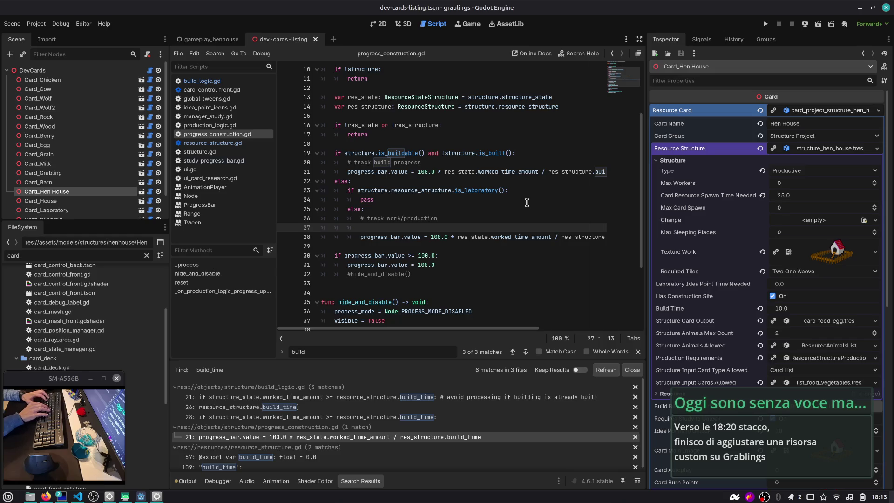
{"action": "type", "text": "push_er"}
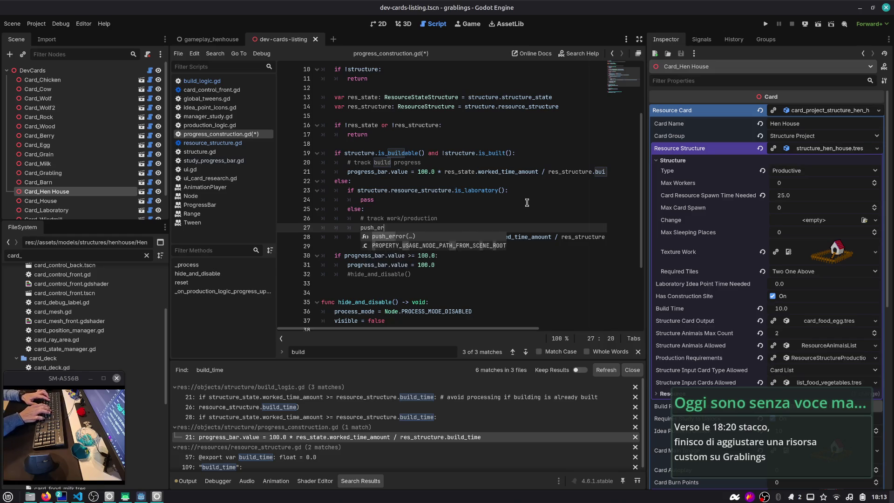
{"action": "key", "text": "Return"}
{"action": "type", "text": "\""}
{"action": "type", "text": "Should not be "}
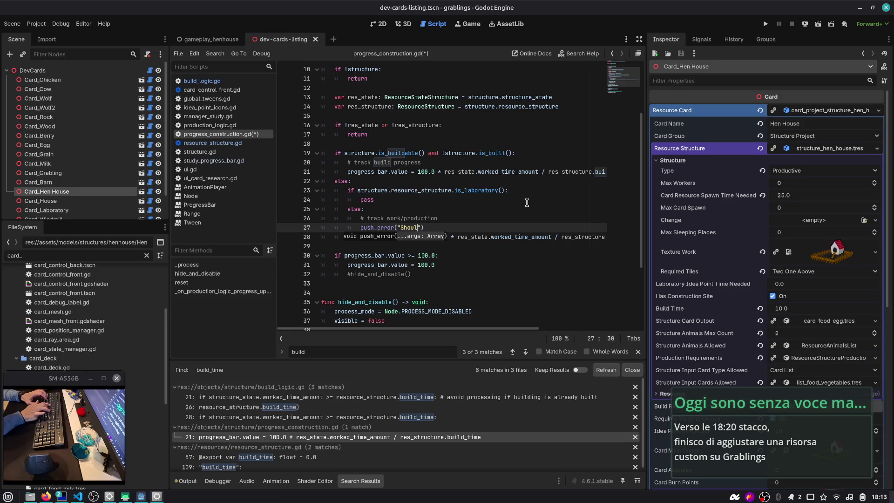
{"action": "type", "text": "called?"}
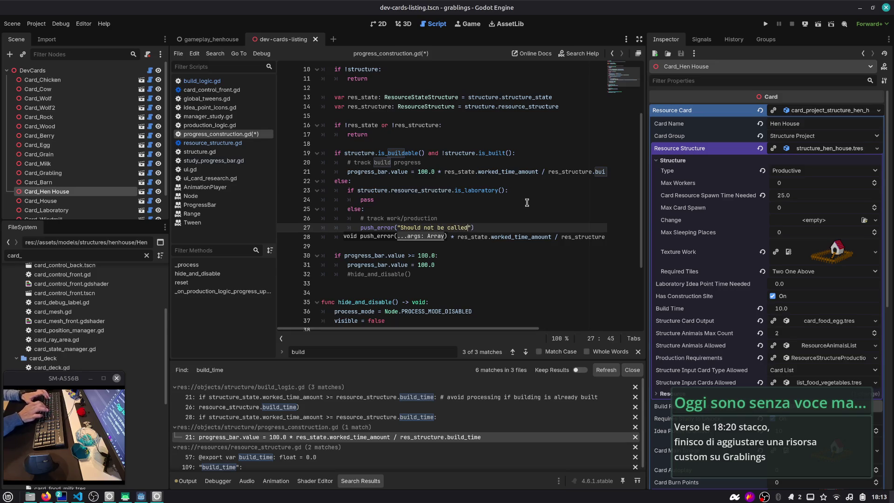
{"action": "key", "text": "ctrl+s"}
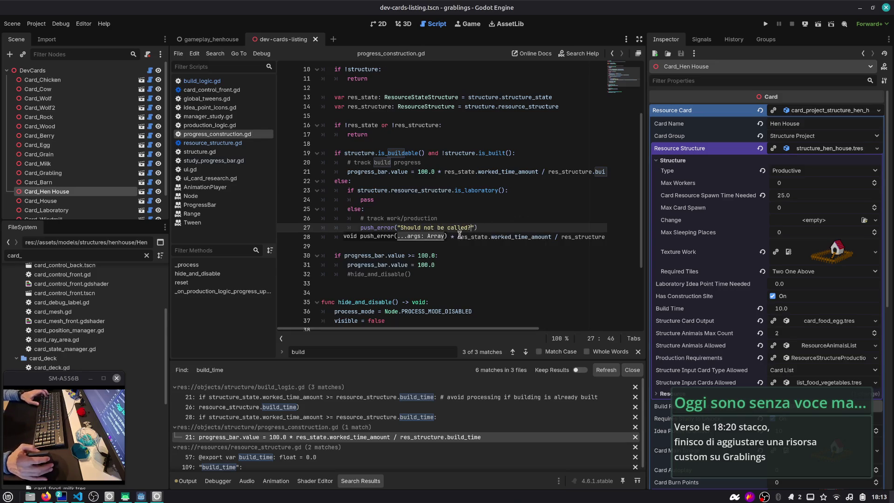
{"action": "left_click", "coordinate": [368, 218]}
{"action": "scroll", "coordinate": [388, 219], "scroll_direction": "up", "scroll_amount": 3}
{"action": "scroll", "coordinate": [388, 220], "scroll_direction": "down", "scroll_amount": 3}
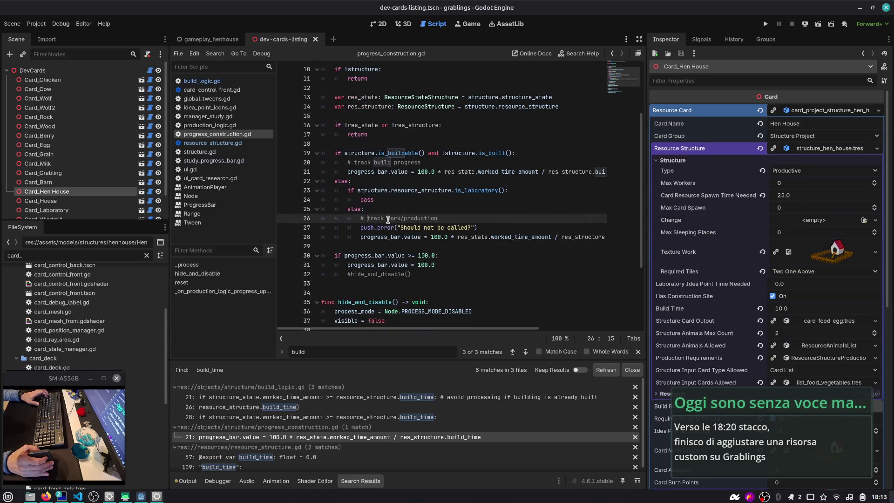
{"action": "left_click", "coordinate": [423, 226]}
{"action": "key", "text": "ctrl+shift+k"}
{"action": "left_click", "coordinate": [472, 228]}
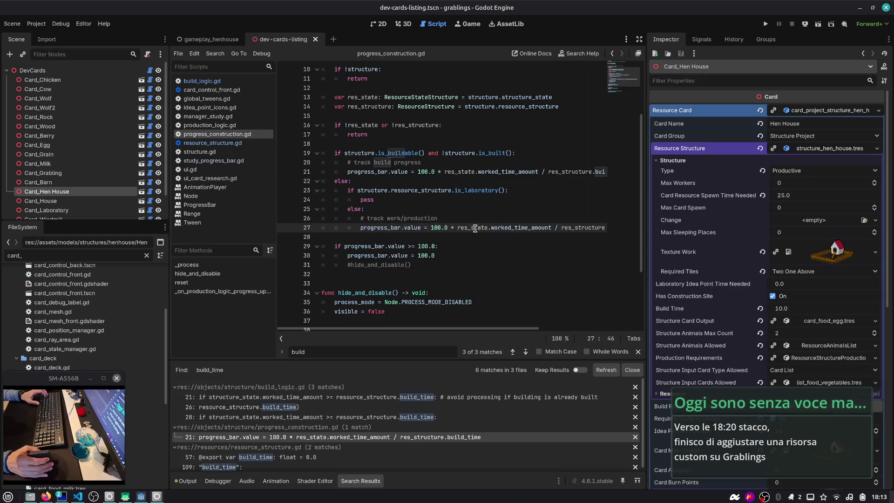
{"action": "scroll", "coordinate": [472, 229], "scroll_direction": "down", "scroll_amount": 1}
{"action": "left_click", "coordinate": [407, 192]}
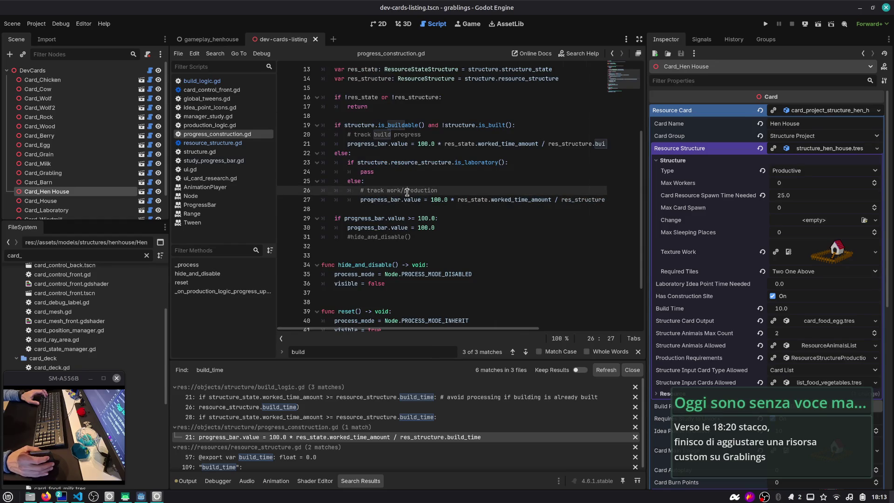
{"action": "scroll", "coordinate": [407, 192], "scroll_direction": "right", "scroll_amount": 5}
{"action": "double_click", "coordinate": [510, 203]}
{"action": "scroll", "coordinate": [510, 203], "scroll_direction": "left", "scroll_amount": 5}
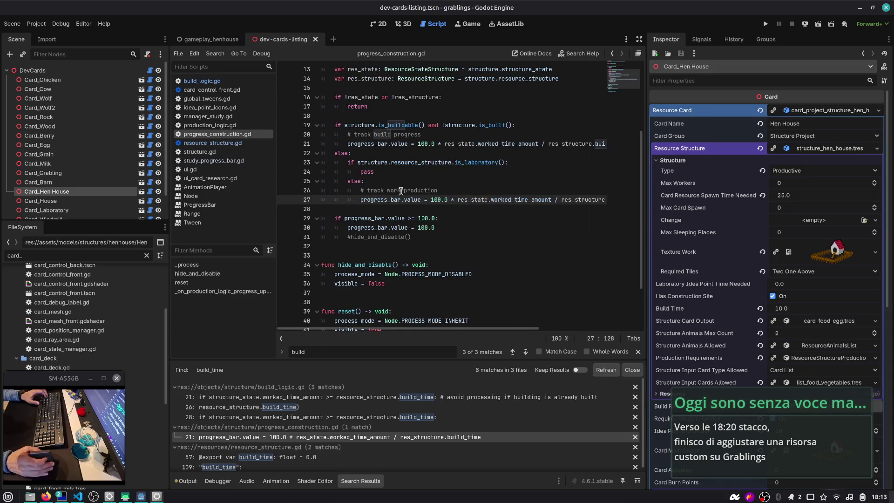
{"action": "scroll", "coordinate": [386, 191], "scroll_direction": "up", "scroll_amount": 4}
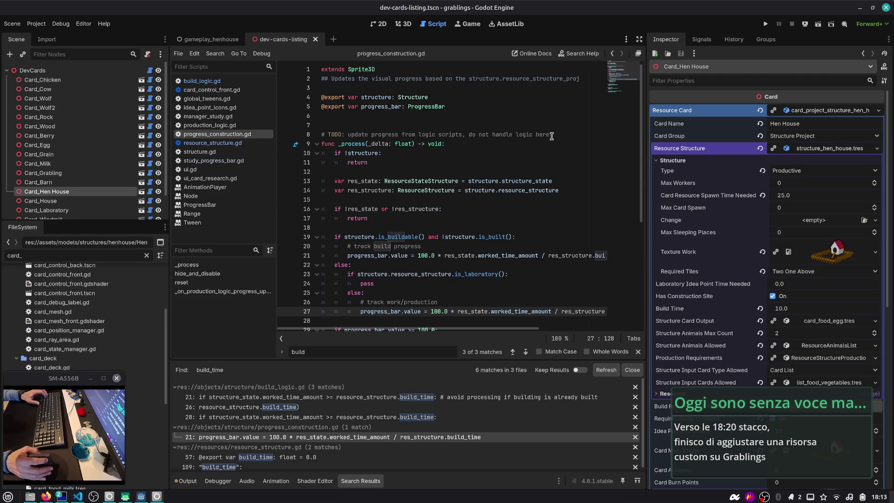
{"action": "left_click", "coordinate": [348, 134]}
Step: Reword the line 8 TODO in progress_construction.gd by inserting 'refactor to'
{"action": "type", "text": "refactor to"}
{"action": "key", "text": "Escape"}
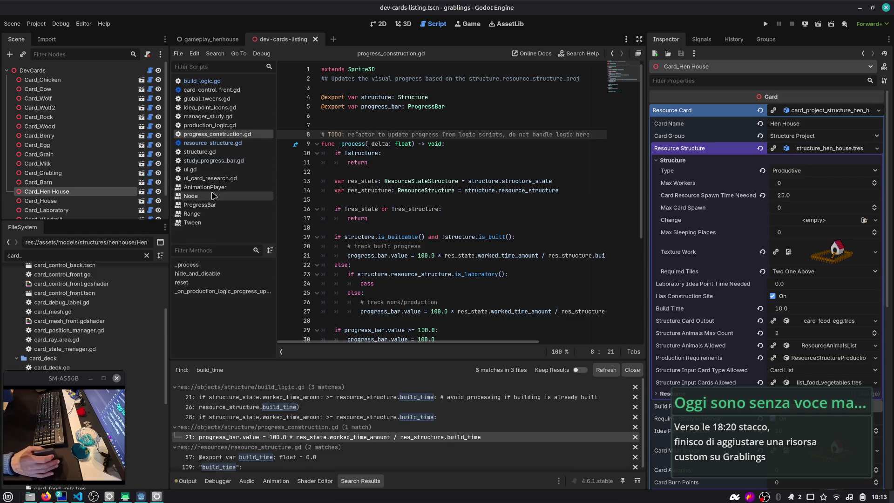
{"action": "left_click", "coordinate": [216, 163]}
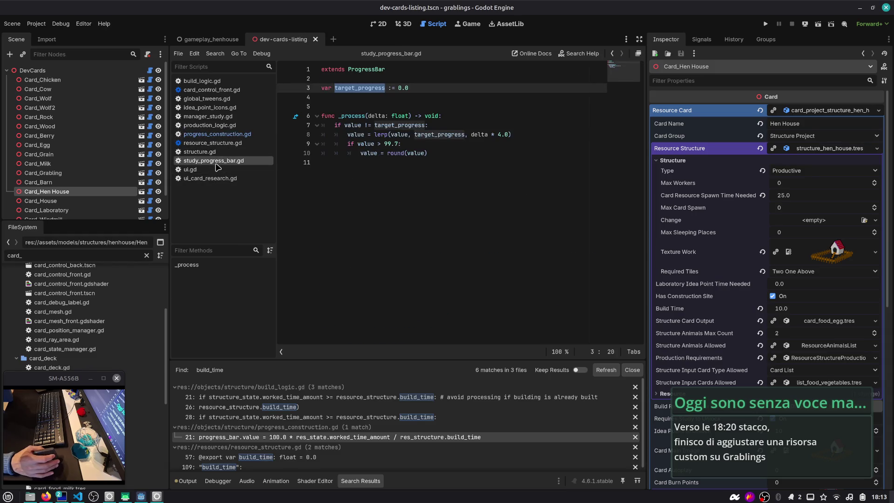
Step: Show resource_structure.gd with a wider code area by hiding the script list and narrowing the dock
{"action": "left_click", "coordinate": [217, 144]}
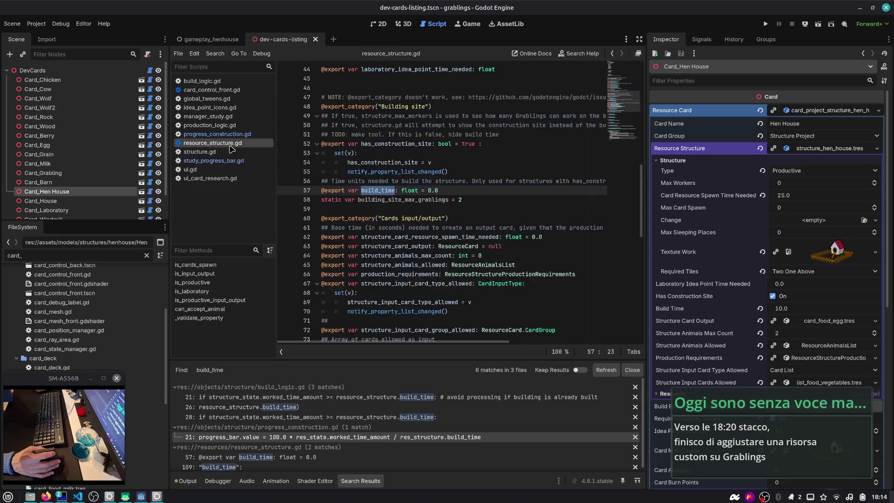
{"action": "left_click_drag", "start_coordinate": [615, 102], "coordinate": [614, 142]}
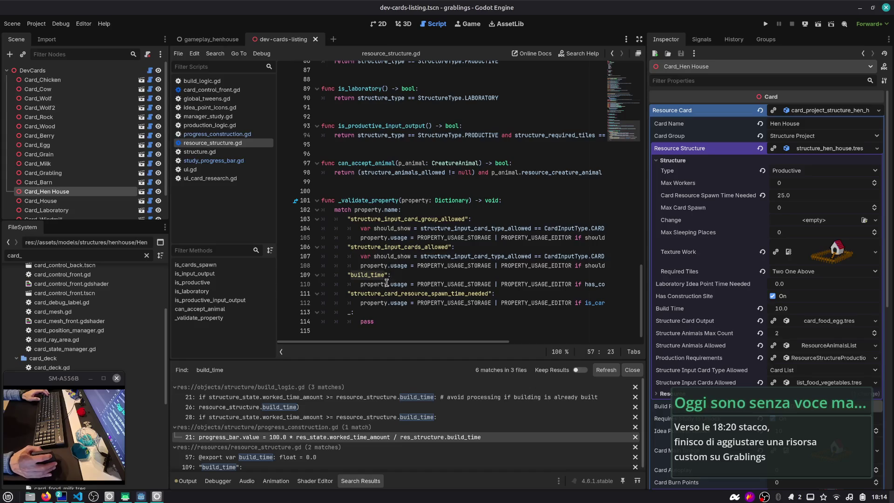
{"action": "key", "text": "ctrl+backslash"}
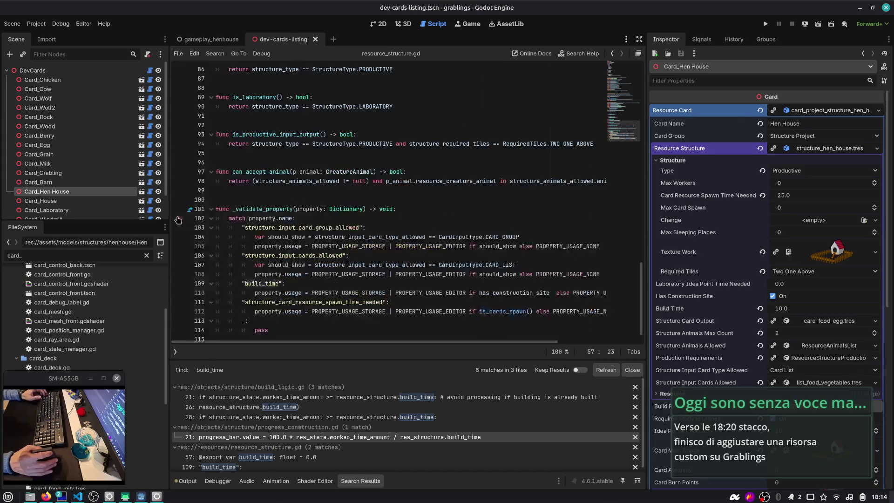
{"action": "left_click_drag", "start_coordinate": [170, 204], "coordinate": [129, 204]}
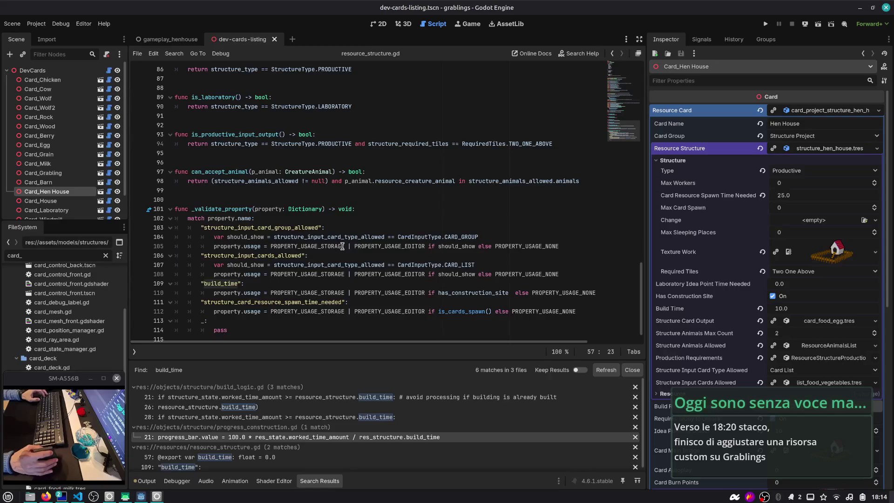
{"action": "scroll", "coordinate": [287, 315], "scroll_direction": "down", "scroll_amount": 1}
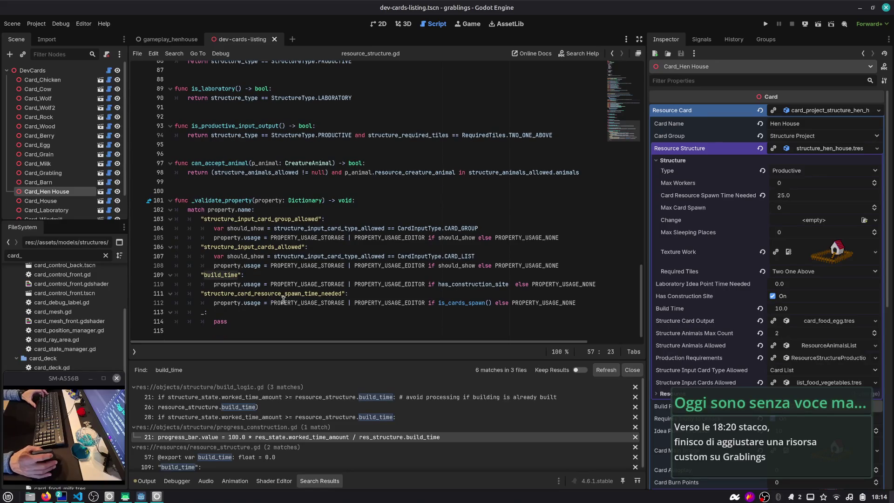
Step: Search the script for structure_card_output and place the caret at the end of its declaration
{"action": "left_click", "coordinate": [456, 303]}
{"action": "double_click", "coordinate": [257, 294]}
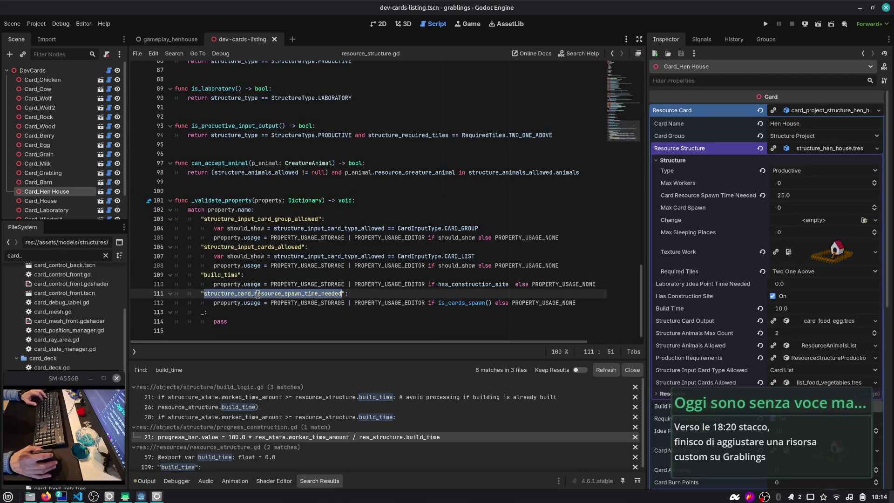
{"action": "left_click", "coordinate": [461, 302], "text": "ctrl"}
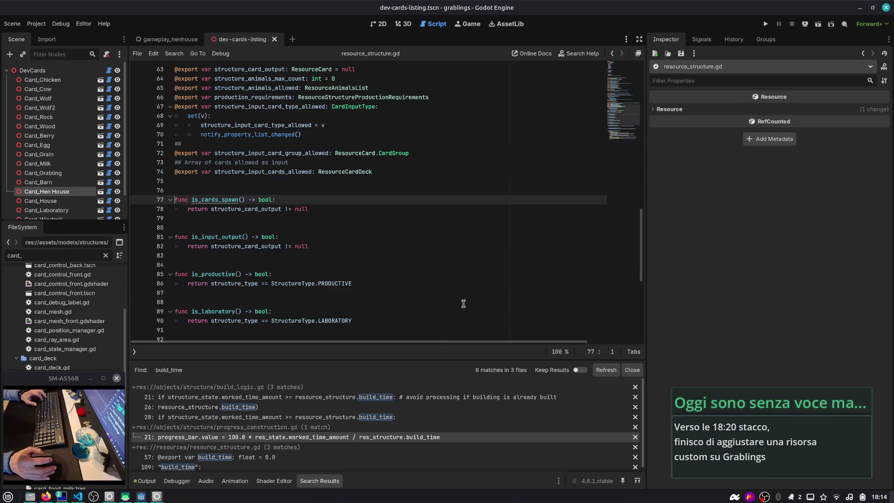
{"action": "double_click", "coordinate": [232, 212]}
{"action": "key", "text": "ctrl+f"}
{"action": "scroll", "coordinate": [392, 186], "scroll_direction": "up", "scroll_amount": 4}
{"action": "left_click", "coordinate": [393, 180]}
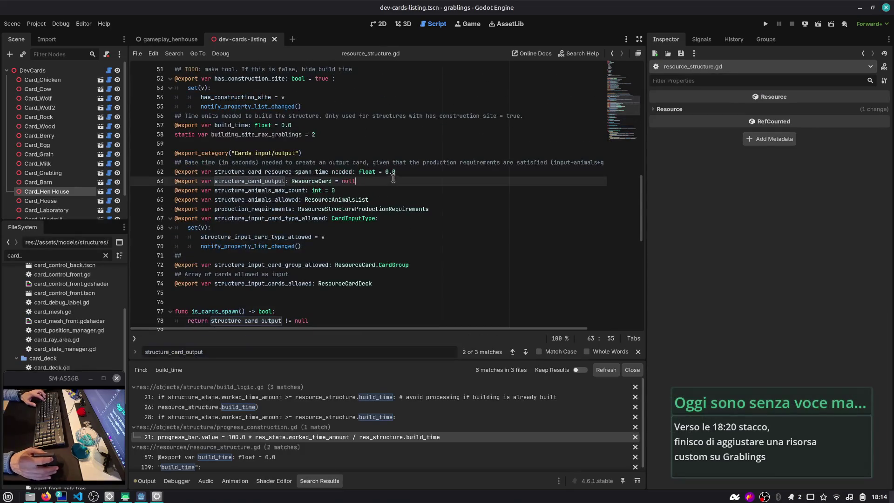
Step: Add a setter to structure_card_output that assigns structure_card_output = v
{"action": "type", "text": ":"}
{"action": "key", "text": "Return"}
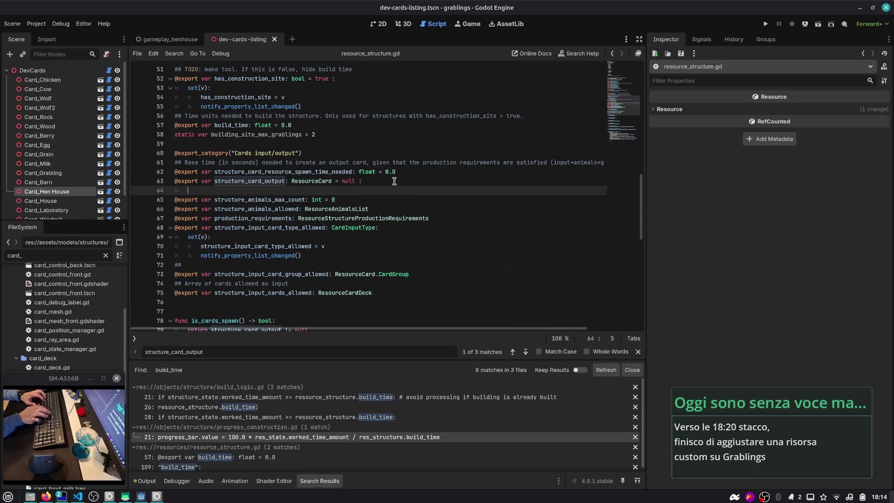
{"action": "key", "text": "Return"}
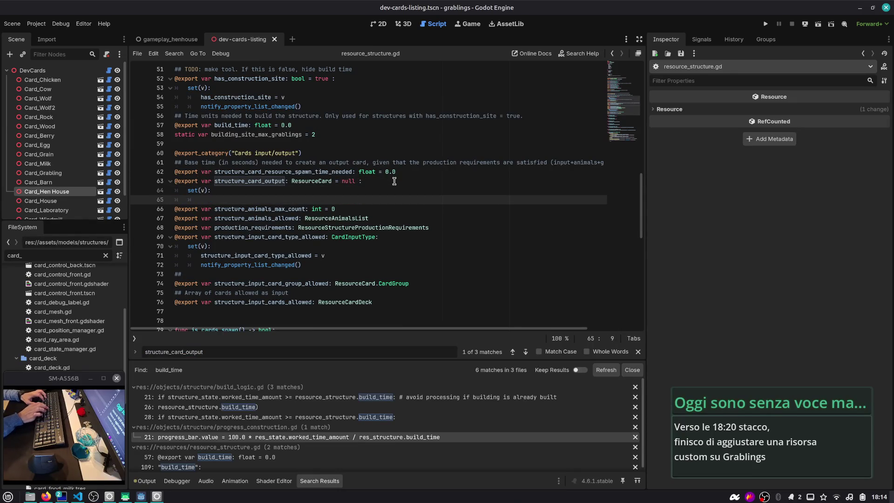
{"action": "key", "text": "Down"}
{"action": "key", "text": "Down"}
{"action": "key", "text": "Return"}
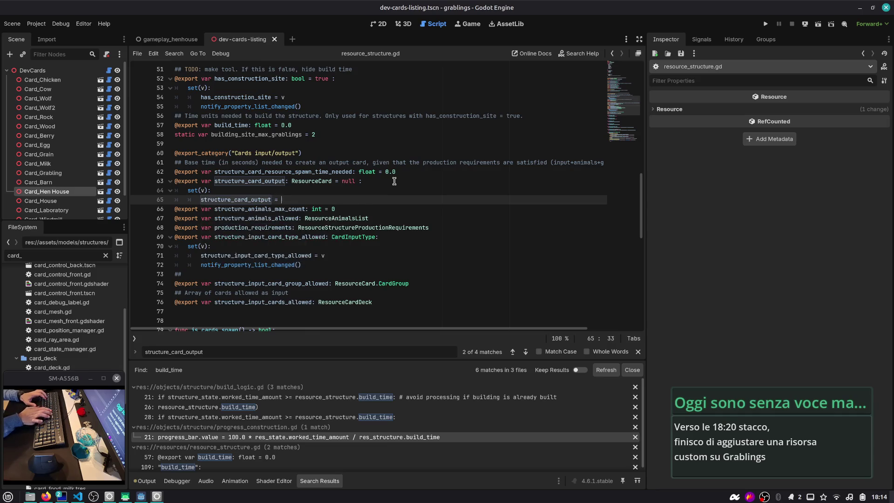
{"action": "key", "text": "Escape"}
{"action": "type", "text": "= v"}
Step: Add a notify_property_list_changed() call to the setter and show the 3D card scene
{"action": "key", "text": "Escape"}
{"action": "key", "text": "Return"}
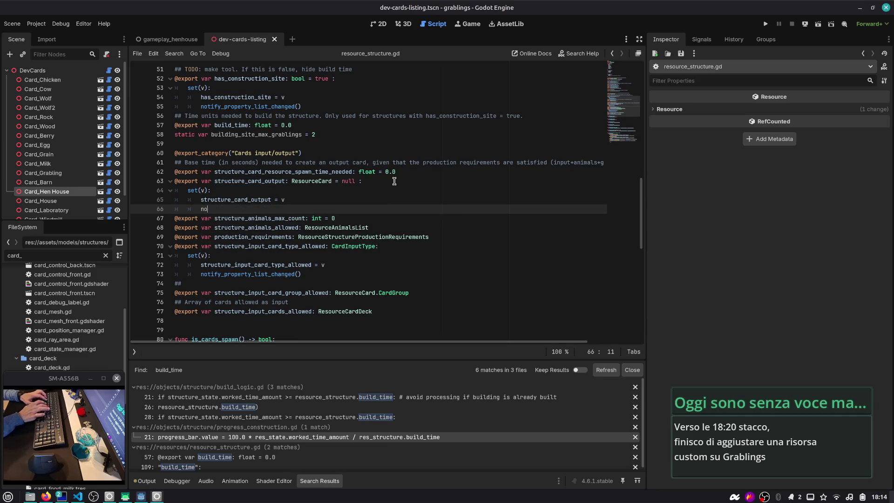
{"action": "type", "text": "ti"}
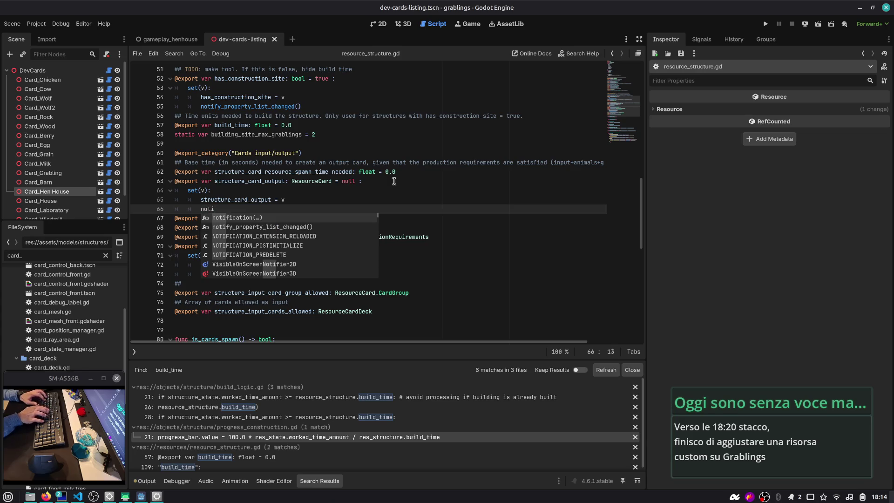
{"action": "key", "text": "Down"}
{"action": "key", "text": "Return"}
{"action": "key", "text": "ctrl+F2"}
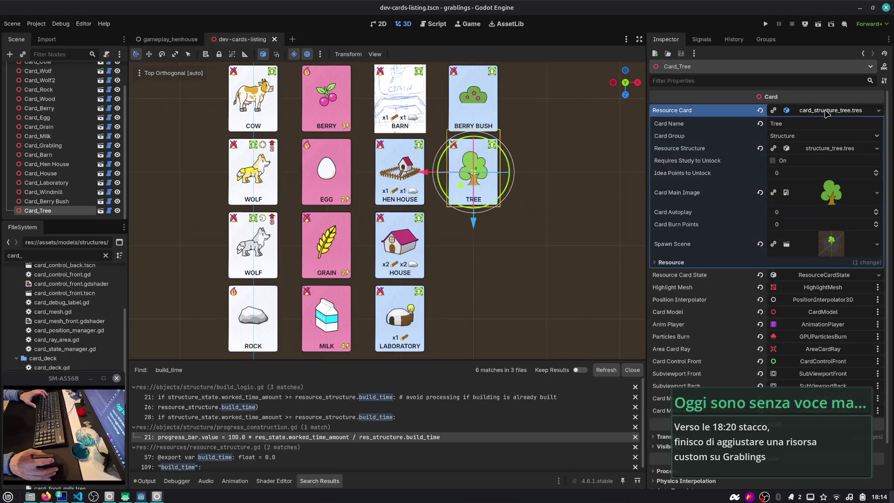
Step: Expand the Tree card's Resource Structure and set Structure Card Output to card_food_grain.tres
{"action": "left_click", "coordinate": [821, 149]}
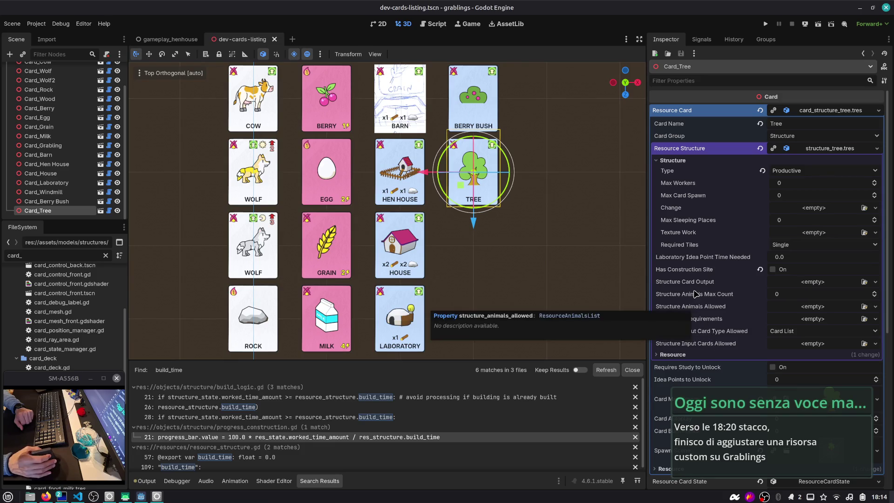
{"action": "left_click", "coordinate": [825, 285]}
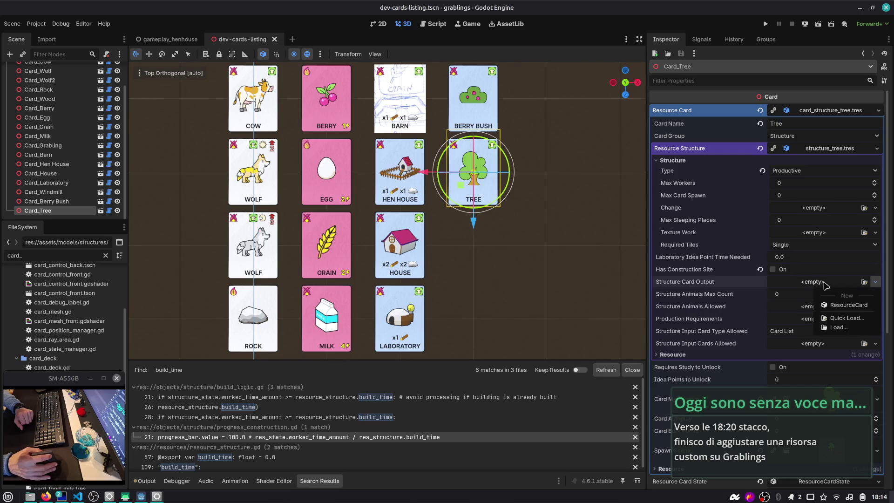
{"action": "left_click", "coordinate": [847, 317]}
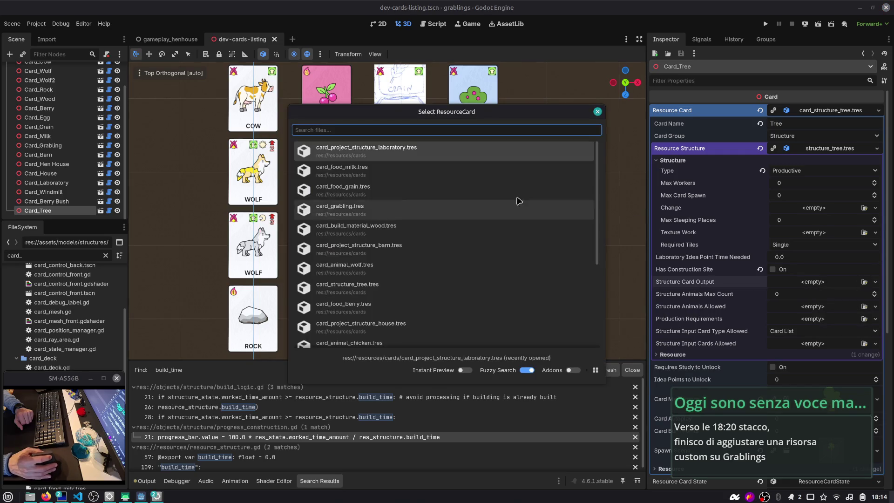
{"action": "left_click", "coordinate": [473, 192]}
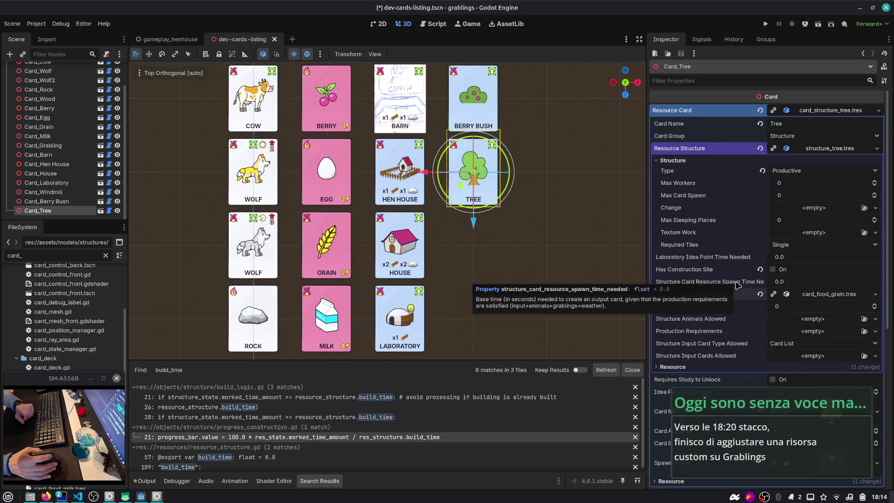
{"action": "left_click", "coordinate": [433, 24]}
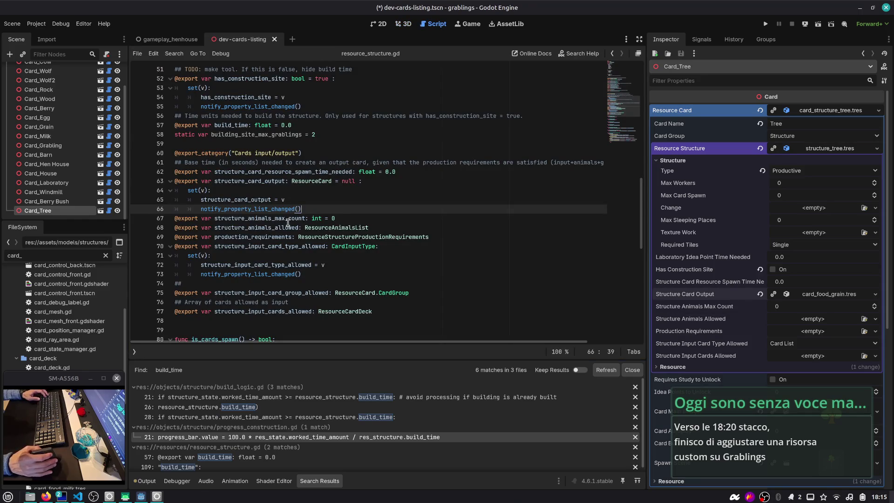
Step: Move the spawn-time comment and export lines below the structure_card_output setter and save
{"action": "scroll", "coordinate": [248, 257], "scroll_direction": "down", "scroll_amount": 2}
{"action": "left_click", "coordinate": [274, 144]}
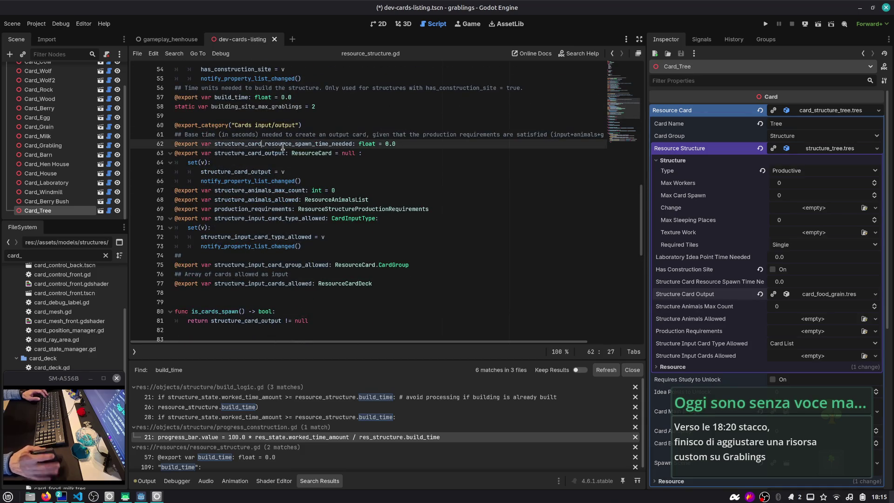
{"action": "triple_click", "coordinate": [283, 145]}
{"action": "key", "text": "shift+Up"}
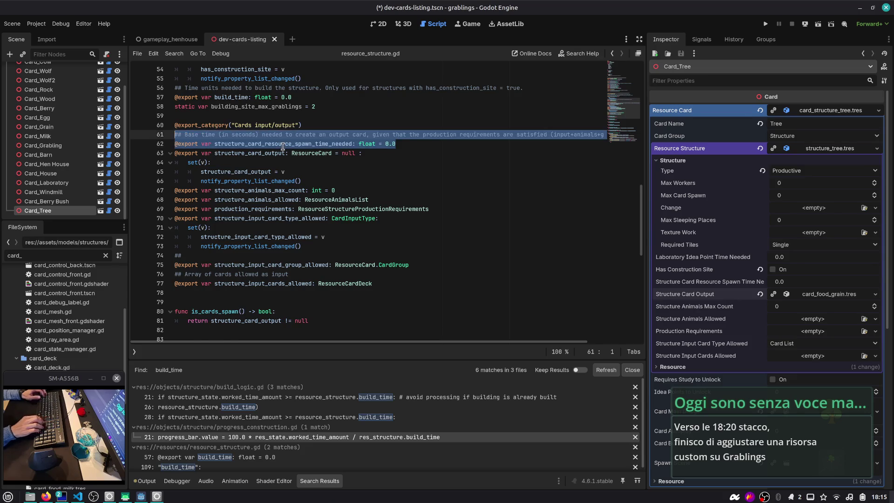
{"action": "key", "text": "ctrl+x"}
{"action": "key", "text": "Down"}
{"action": "key", "text": "Down"}
{"action": "key", "text": "Down"}
{"action": "key", "text": "End"}
{"action": "key", "text": "Return"}
{"action": "key", "text": "ctrl+v"}
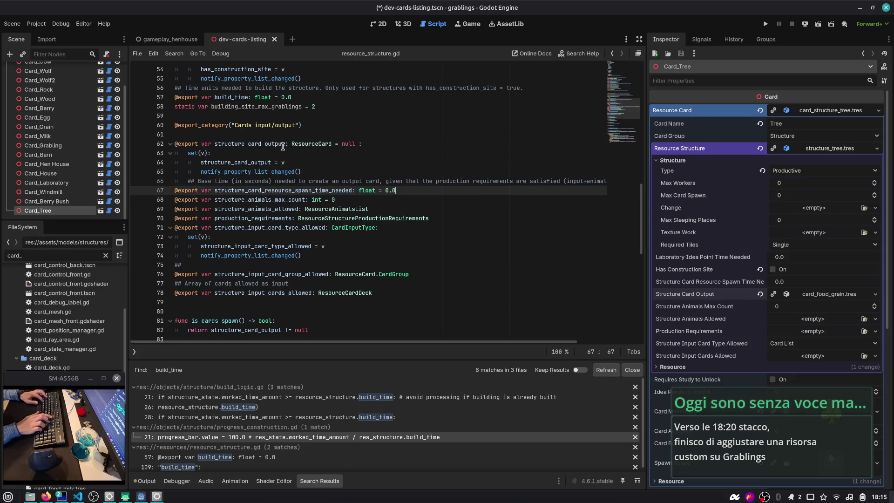
{"action": "key", "text": "Up"}
{"action": "key", "text": "Up"}
{"action": "key", "text": "Up"}
{"action": "key", "text": "Up"}
{"action": "key", "text": "Up"}
{"action": "key", "text": "Delete"}
{"action": "key", "text": "ctrl+s"}
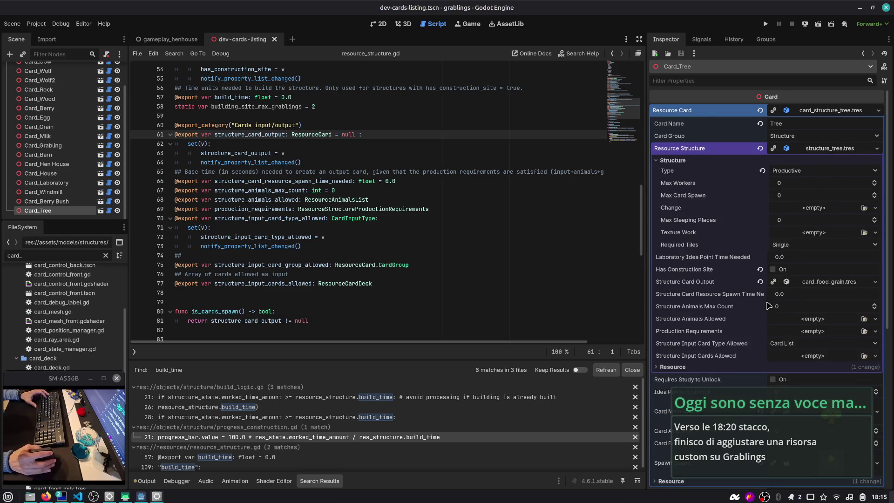
Step: Test the spawn-time field's visibility by setting card_animal_wolf.tres as output, clearing it, and saving the scene
{"action": "left_click", "coordinate": [760, 282]}
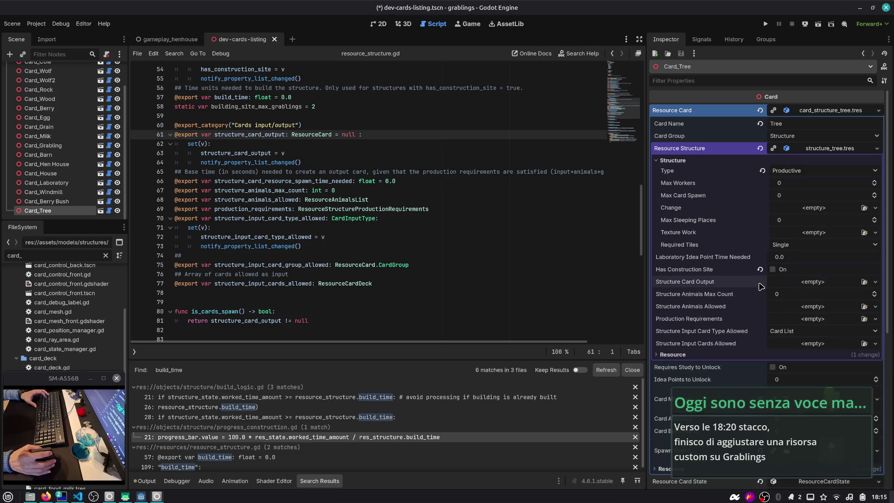
{"action": "left_click", "coordinate": [864, 282]}
{"action": "double_click", "coordinate": [454, 278]}
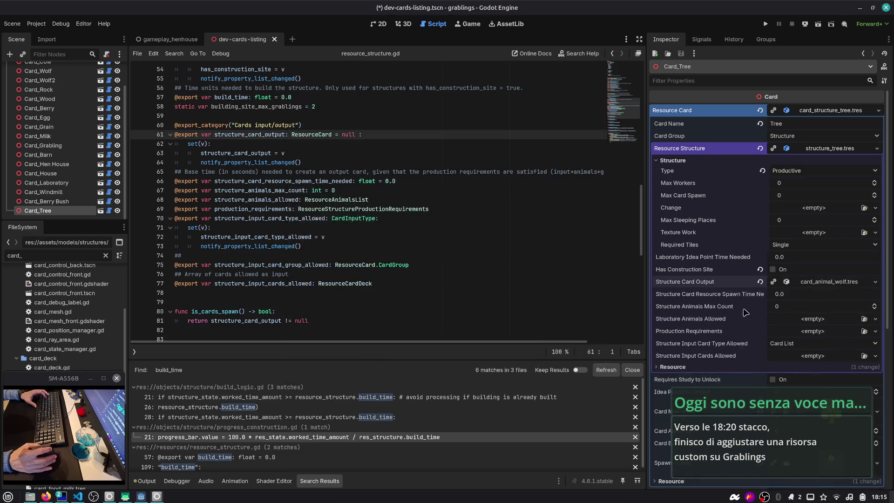
{"action": "left_click", "coordinate": [760, 282]}
{"action": "key", "text": "ctrl+s"}
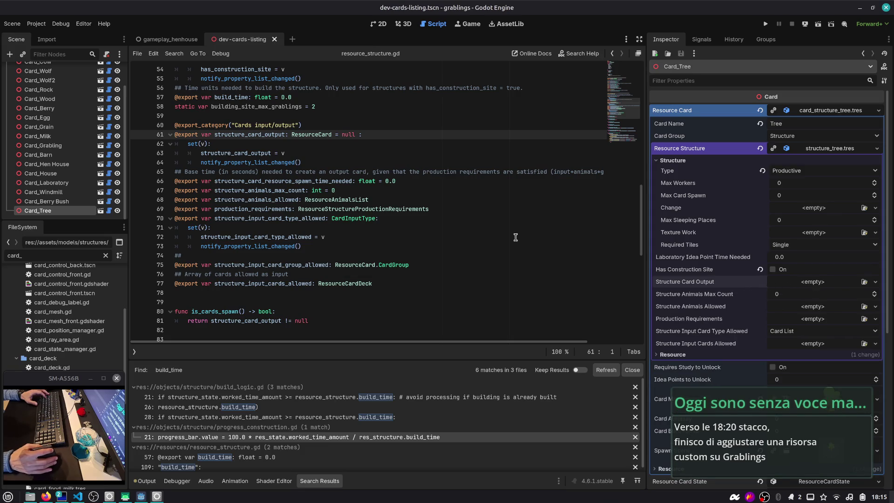
{"action": "key", "text": "alt+Tab"}
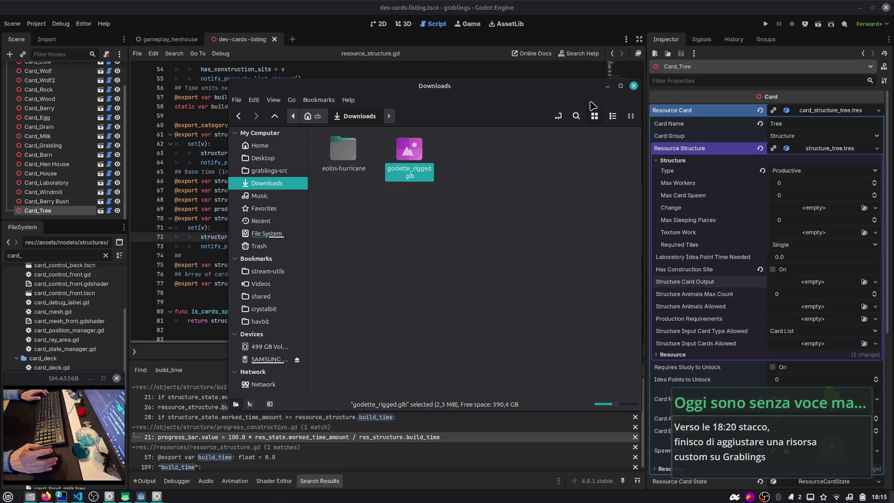
Step: Close the Downloads window and look over the docs.excalidraw Structure sketch in VS Code
{"action": "left_click", "coordinate": [633, 86]}
{"action": "key", "text": "alt+Tab"}
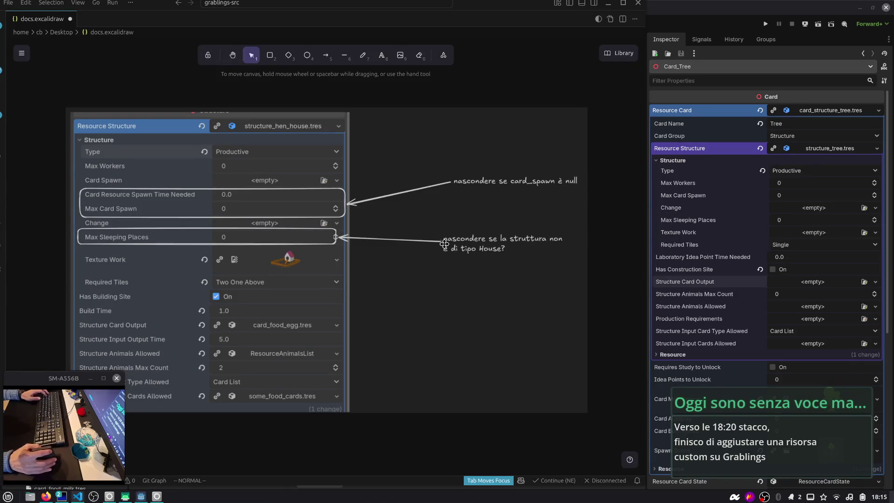
{"action": "left_click", "coordinate": [395, 447]}
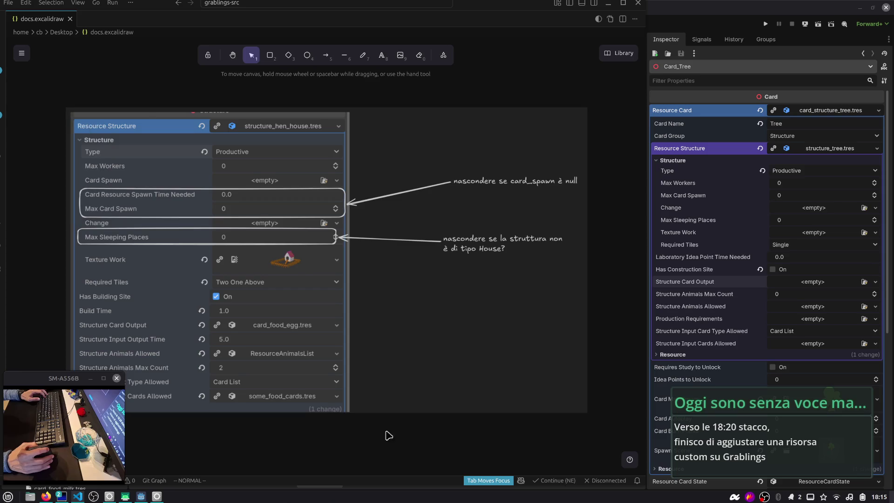
{"action": "scroll", "coordinate": [307, 321], "scroll_direction": "down", "scroll_amount": 1}
{"action": "scroll", "coordinate": [307, 322], "scroll_direction": "left", "scroll_amount": 2}
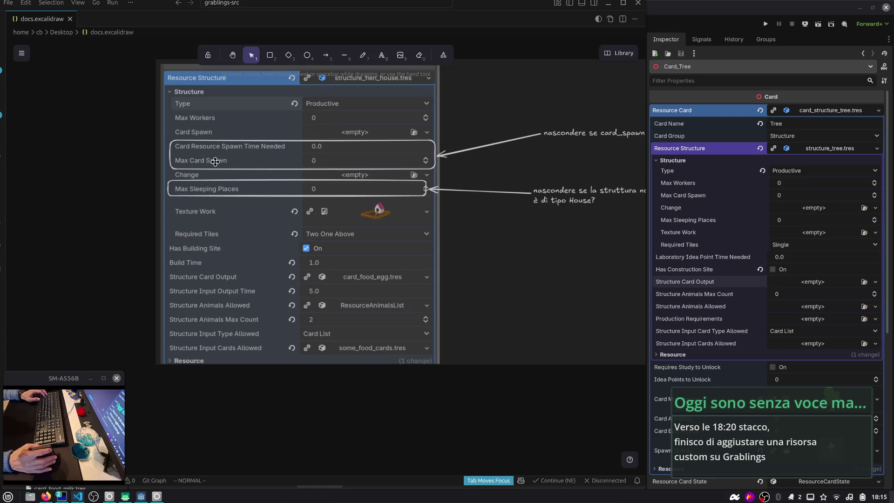
{"action": "left_click", "coordinate": [362, 56]}
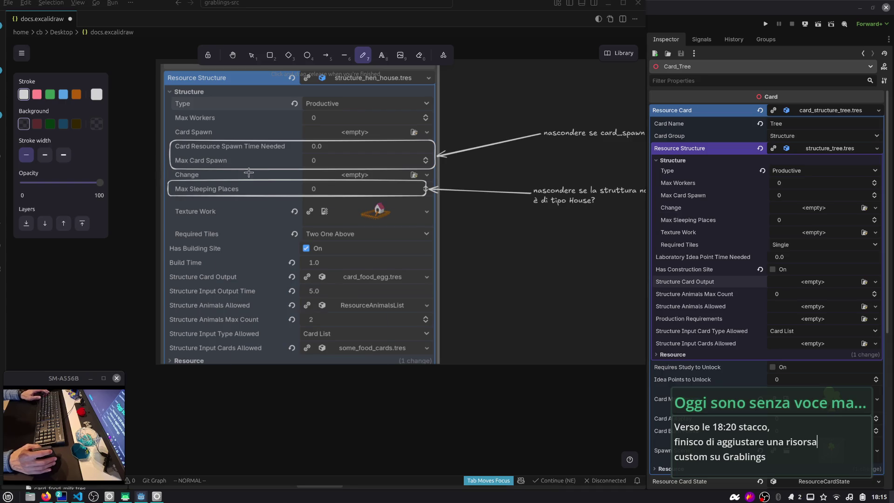
{"action": "key", "text": "alt+Tab"}
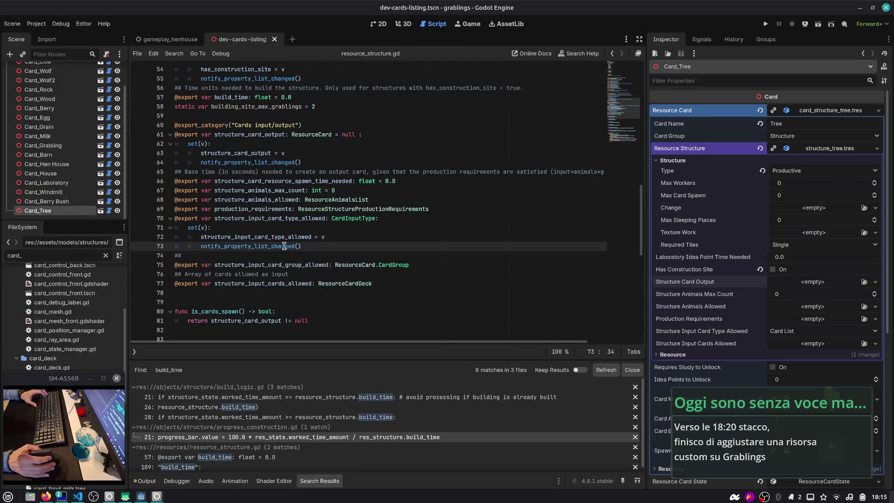
Step: Find max_card and move the structure_max_card_spawn comment and export below the spawn-time export, then save
{"action": "key", "text": "ctrl+f"}
{"action": "type", "text": "max_card"}
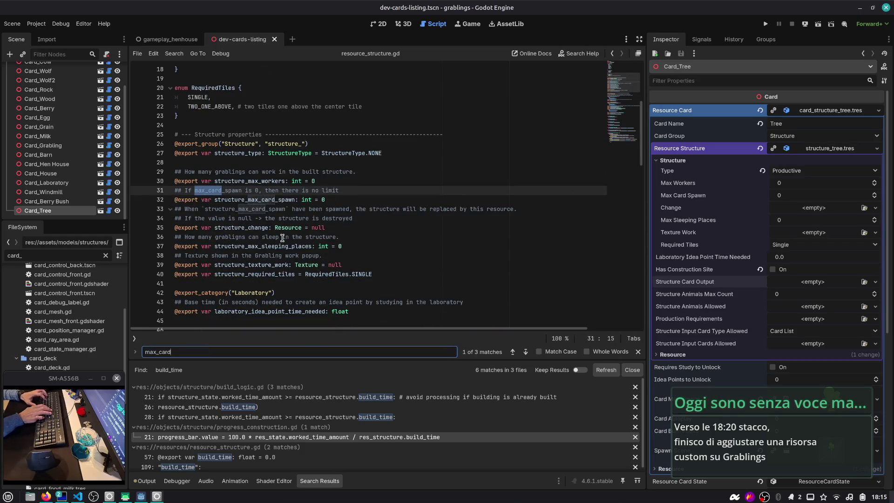
{"action": "left_click", "coordinate": [353, 201]}
{"action": "key", "text": "shift+Up"}
{"action": "key", "text": "shift+Up"}
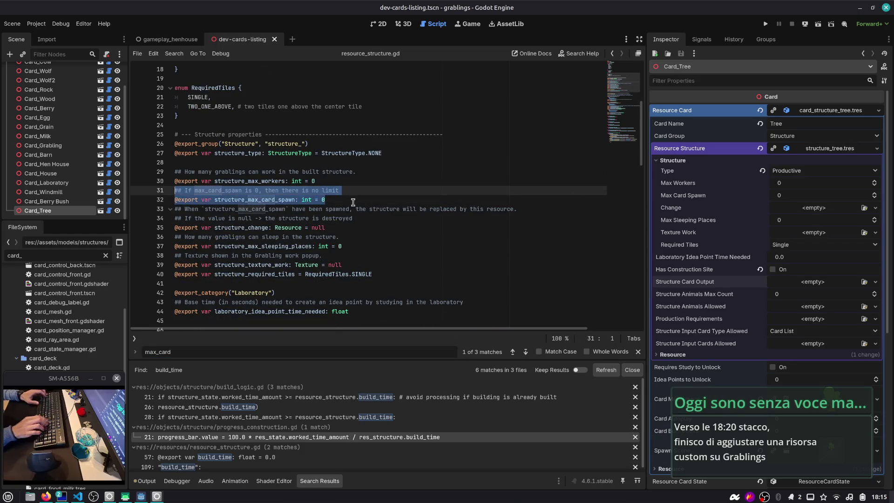
{"action": "key", "text": "BackSpace"}
{"action": "scroll", "coordinate": [254, 230], "scroll_direction": "down", "scroll_amount": 15}
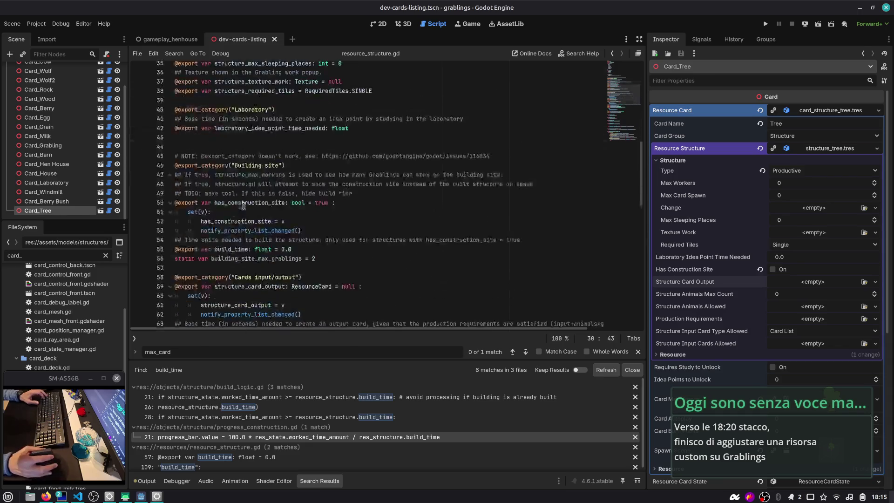
{"action": "scroll", "coordinate": [254, 230], "scroll_direction": "up", "scroll_amount": 7}
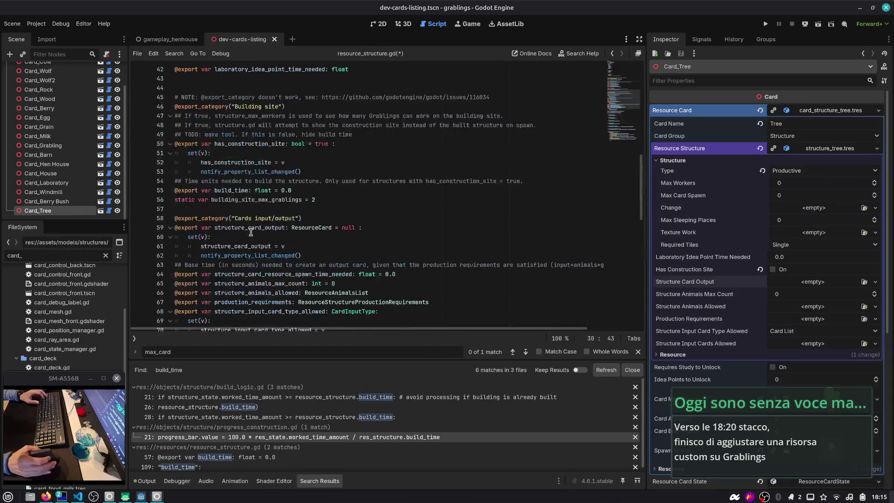
{"action": "scroll", "coordinate": [235, 109], "scroll_direction": "down", "scroll_amount": 3}
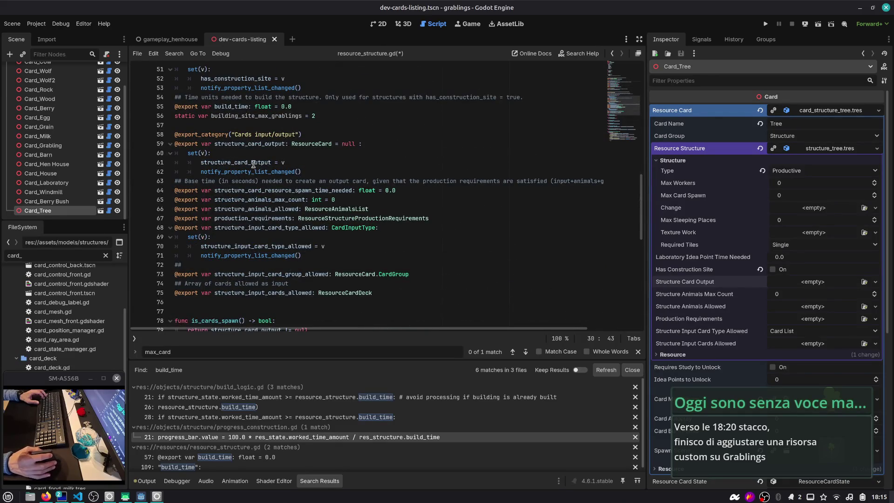
{"action": "double_click", "coordinate": [237, 144]}
{"action": "left_click", "coordinate": [420, 192]}
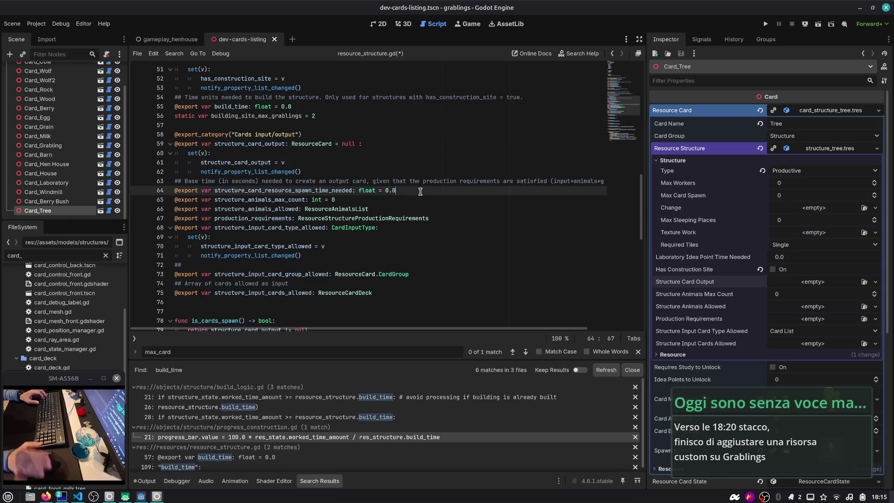
{"action": "key", "text": "Return"}
{"action": "key", "text": "ctrl+v"}
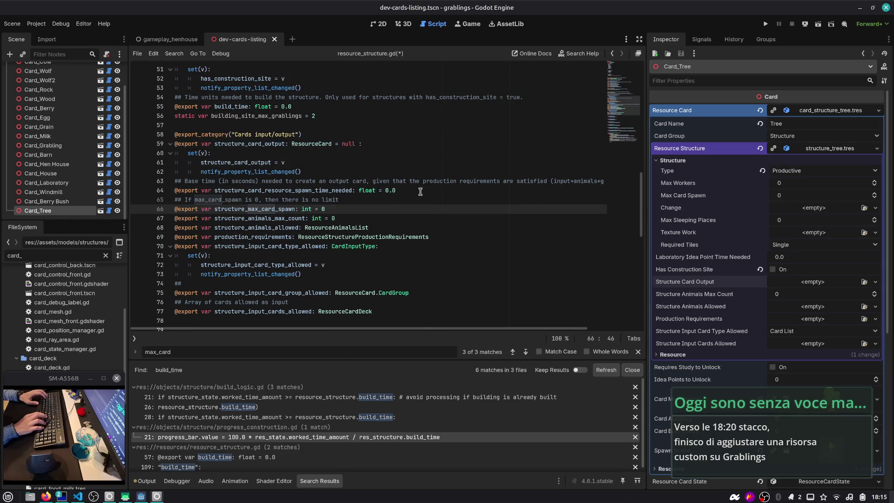
{"action": "key", "text": "ctrl+s"}
Step: Paste the card output setter body under the structure_max_card_spawn declaration
{"action": "double_click", "coordinate": [274, 210]}
{"action": "left_click_drag", "start_coordinate": [309, 172], "coordinate": [170, 154]}
{"action": "left_click", "coordinate": [352, 210]}
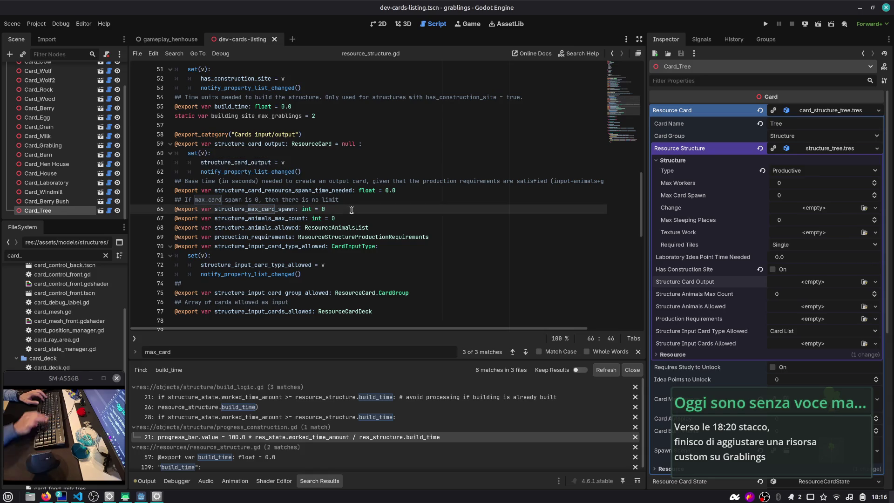
{"action": "type", "text": ":"}
{"action": "key", "text": "Return"}
{"action": "key", "text": "ctrl+v"}
{"action": "key", "text": "Up"}
{"action": "key", "text": "Up"}
{"action": "key", "text": "Home"}
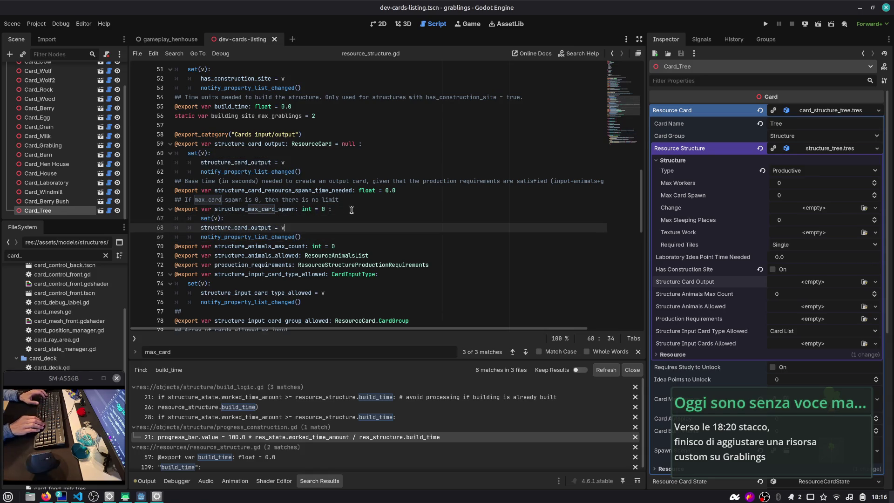
{"action": "key", "text": "Tab"}
Step: Make the setter assign structure_max_card_spawn, fix its set(v) indentation, and save
{"action": "key", "text": "Up"}
{"action": "key", "text": "ctrl+shift+Right"}
{"action": "key", "text": "ctrl+c"}
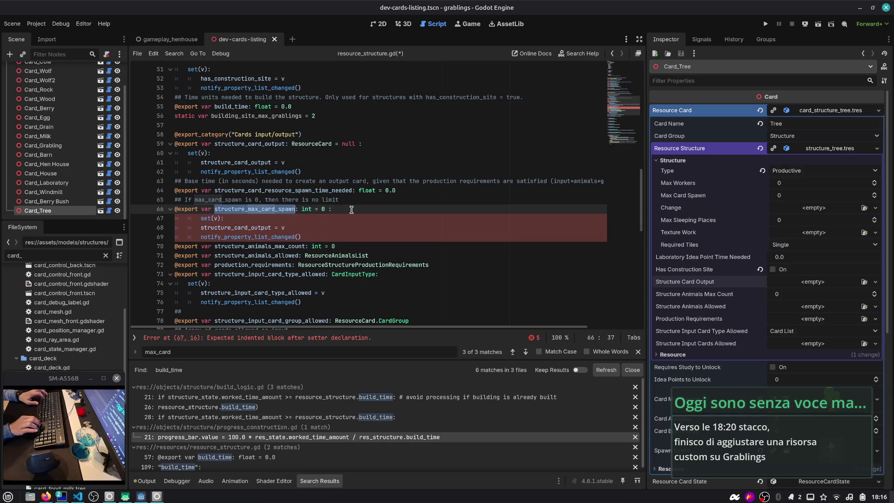
{"action": "key", "text": "Down"}
{"action": "key", "text": "Down"}
{"action": "key", "text": "ctrl+shift+Right"}
{"action": "key", "text": "ctrl+v"}
{"action": "key", "text": "Up"}
{"action": "key", "text": "shift+Tab"}
{"action": "key", "text": "Escape"}
{"action": "key", "text": "ctrl+s"}
{"action": "double_click", "coordinate": [298, 209]}
{"action": "left_click", "coordinate": [623, 124]}
{"action": "left_click_drag", "start_coordinate": [622, 125], "coordinate": [623, 138]}
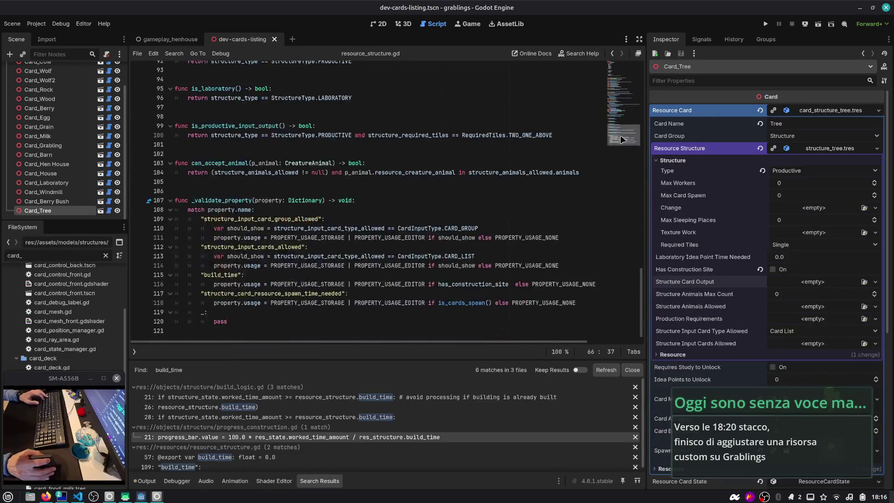
Step: Delete the structure_max_card_spawn setter and save the script
{"action": "scroll", "coordinate": [341, 180], "scroll_direction": "up", "scroll_amount": 12}
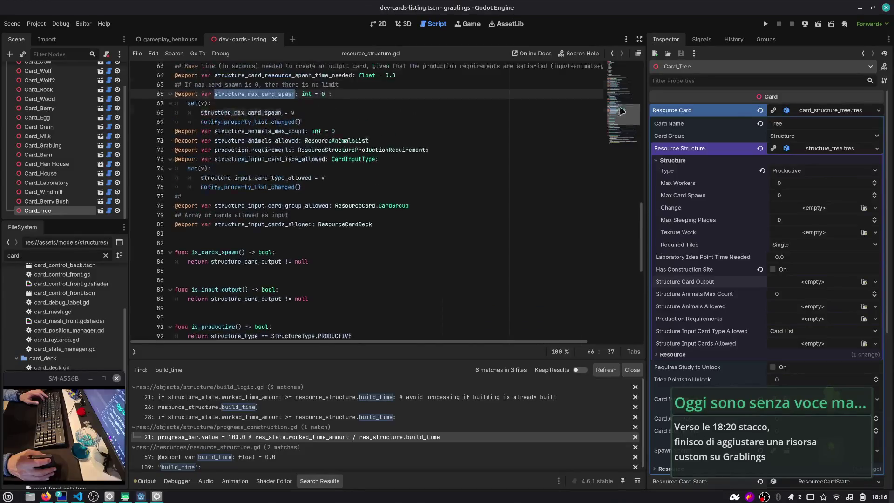
{"action": "left_click", "coordinate": [341, 180]}
{"action": "key", "text": "Down"}
{"action": "key", "text": "shift+Up"}
{"action": "key", "text": "shift+Up"}
{"action": "key", "text": "shift+Up"}
{"action": "key", "text": "BackSpace"}
{"action": "key", "text": "ctrl+s"}
Step: Add "structure_max_card_spawn" to the spawn-time match pattern in _validate_property and save
{"action": "double_click", "coordinate": [254, 160]}
{"action": "scroll", "coordinate": [567, 113], "scroll_direction": "down", "scroll_amount": 11}
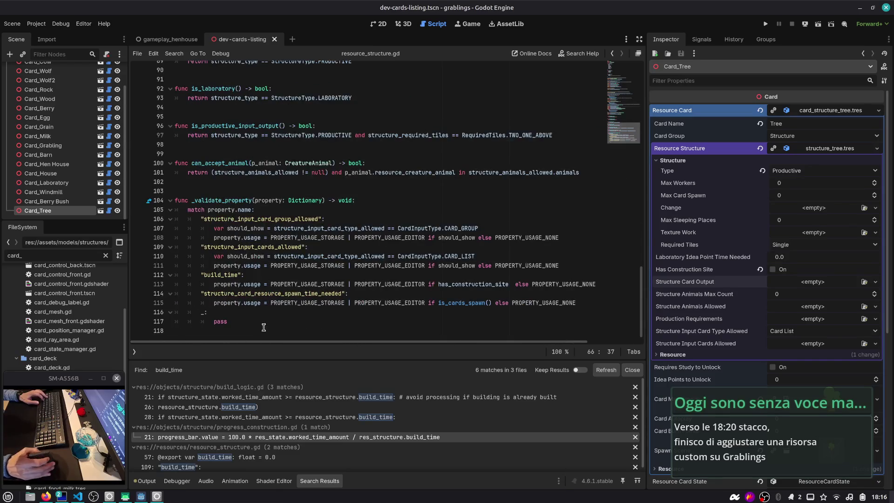
{"action": "left_click", "coordinate": [256, 303]}
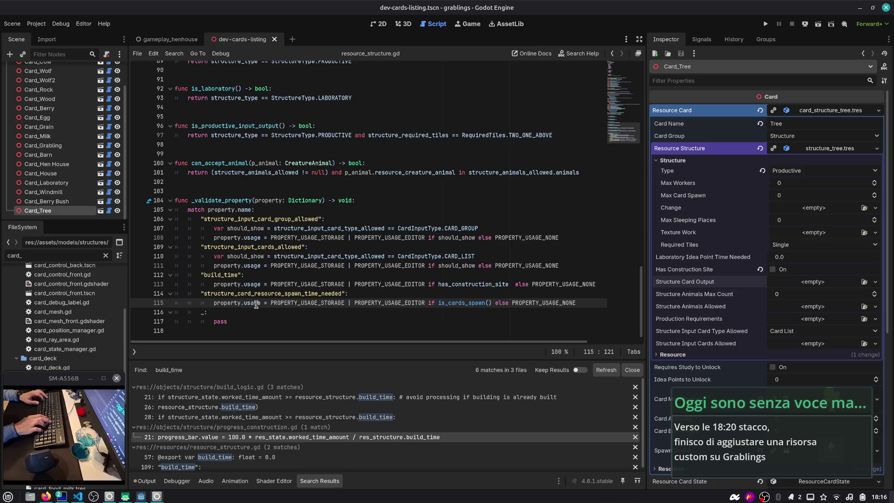
{"action": "key", "text": "Up"}
{"action": "key", "text": "End"}
{"action": "key", "text": "Left"}
{"action": "type", "text": "\""}
{"action": "key", "text": "ctrl+v"}
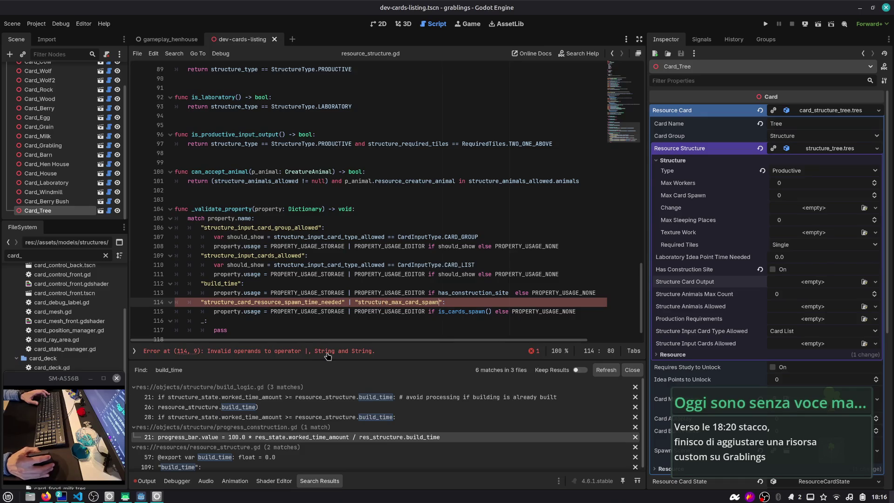
{"action": "key", "text": "BackSpace"}
{"action": "key", "text": "BackSpace"}
{"action": "type", "text": ","}
{"action": "left_click", "coordinate": [365, 302]}
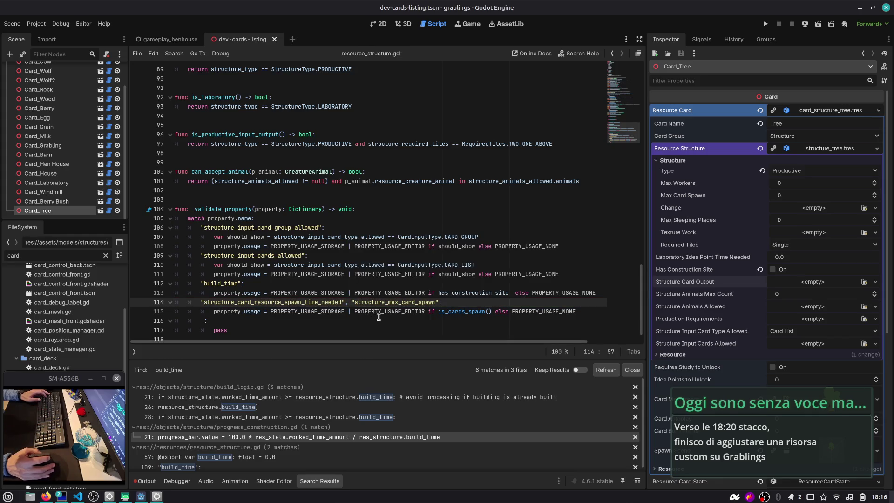
{"action": "key", "text": "ctrl+s"}
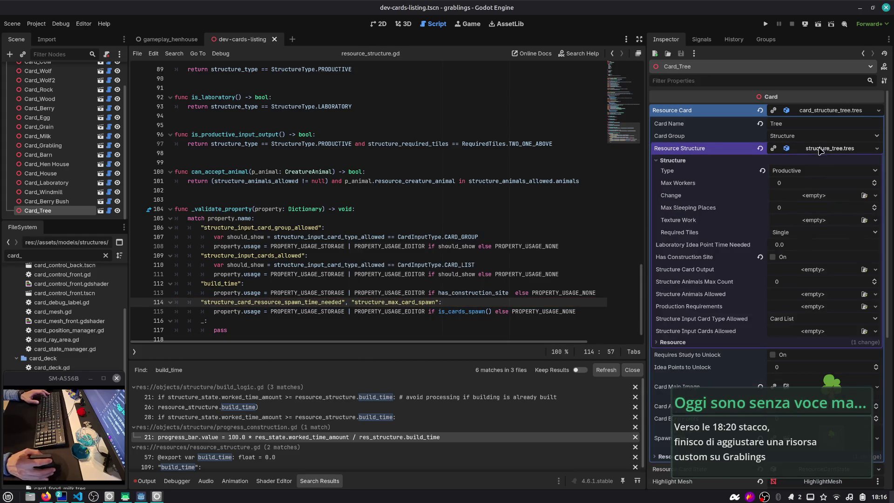
Step: Test by setting card_build_material_wood, then card_project_structure_barn as output, clearing each, and saving the scene
{"action": "left_click", "coordinate": [864, 270]}
{"action": "left_click", "coordinate": [410, 256]}
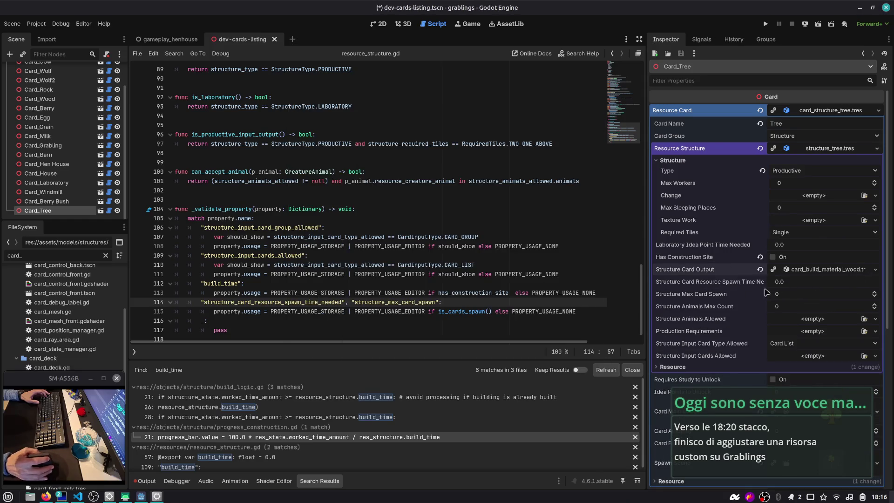
{"action": "left_click", "coordinate": [759, 269]}
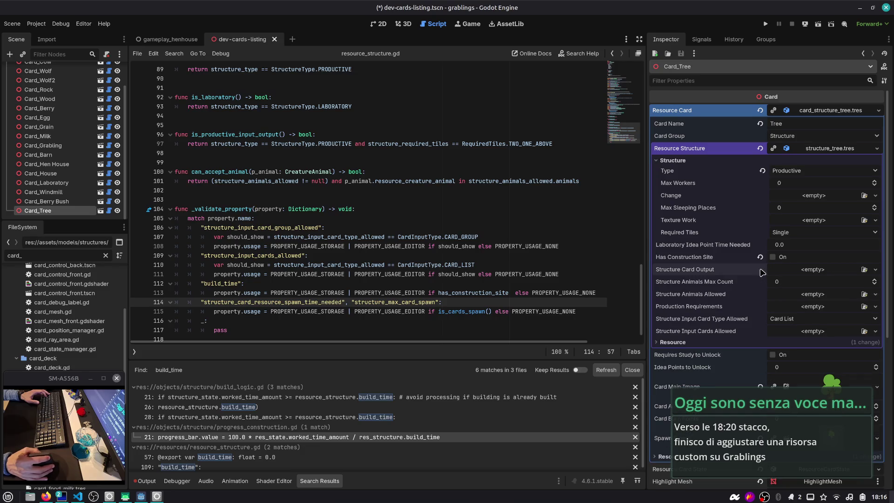
{"action": "left_click", "coordinate": [863, 270]}
{"action": "left_click", "coordinate": [563, 278]}
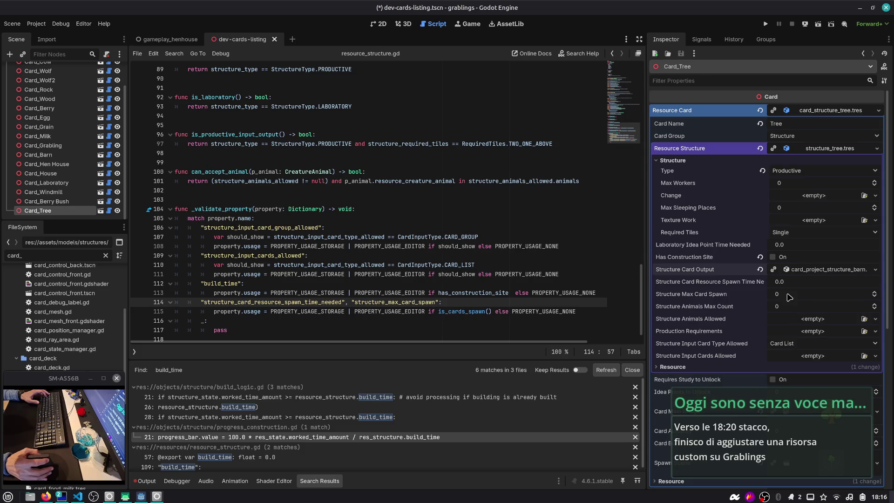
{"action": "left_click", "coordinate": [760, 270]}
{"action": "left_click", "coordinate": [510, 262]}
{"action": "key", "text": "ctrl+s"}
{"action": "left_click", "coordinate": [345, 316]}
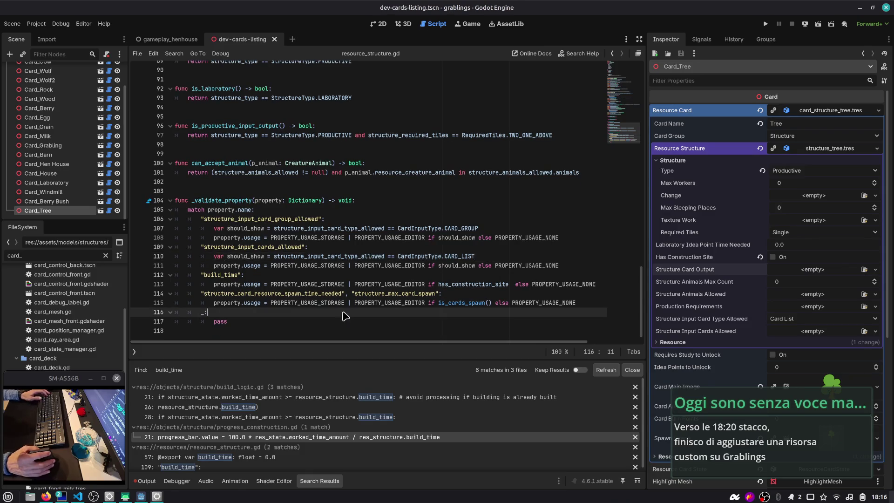
{"action": "key", "text": "alt+Tab"}
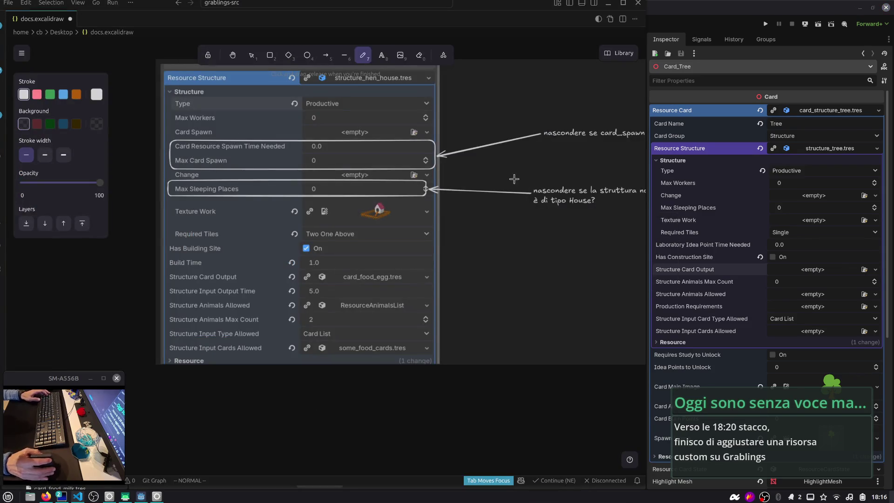
{"action": "scroll", "coordinate": [514, 179], "scroll_direction": "right", "scroll_amount": 2}
{"action": "scroll", "coordinate": [514, 186], "scroll_direction": "up", "scroll_amount": 3, "text": "ctrl"}
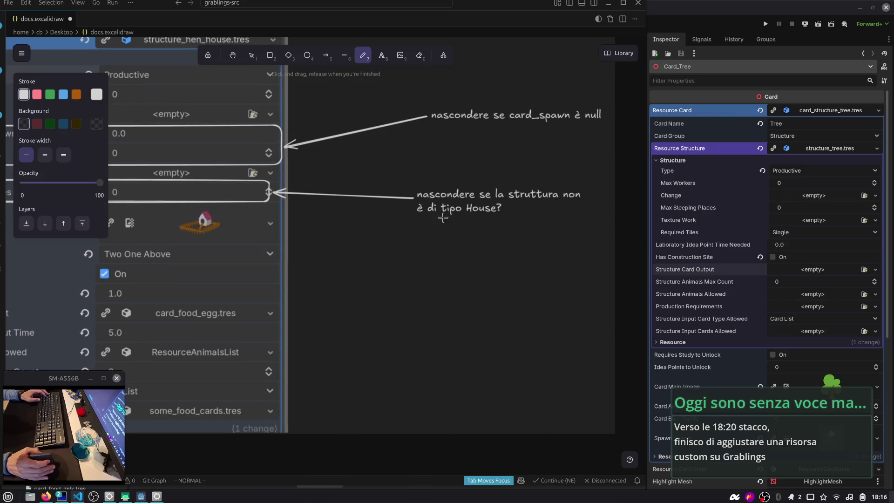
{"action": "scroll", "coordinate": [343, 216], "scroll_direction": "left", "scroll_amount": 2}
{"action": "scroll", "coordinate": [342, 217], "scroll_direction": "down", "scroll_amount": 2, "text": "ctrl"}
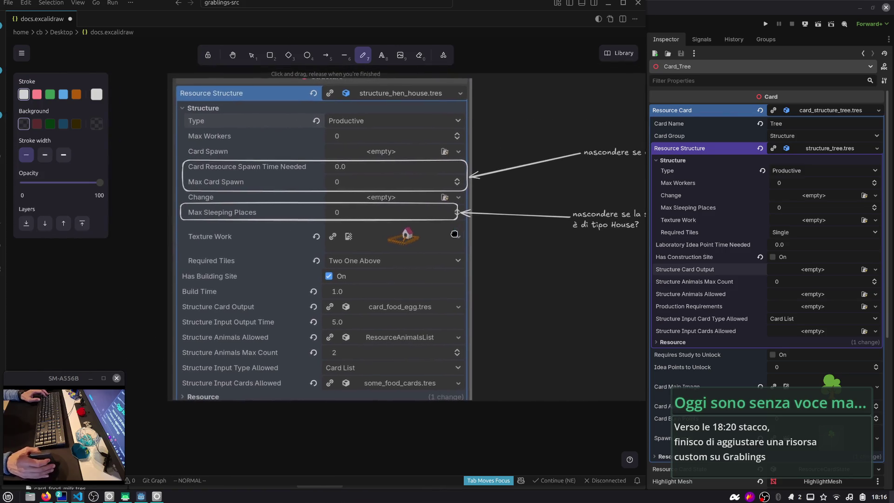
{"action": "key", "text": "alt+Tab"}
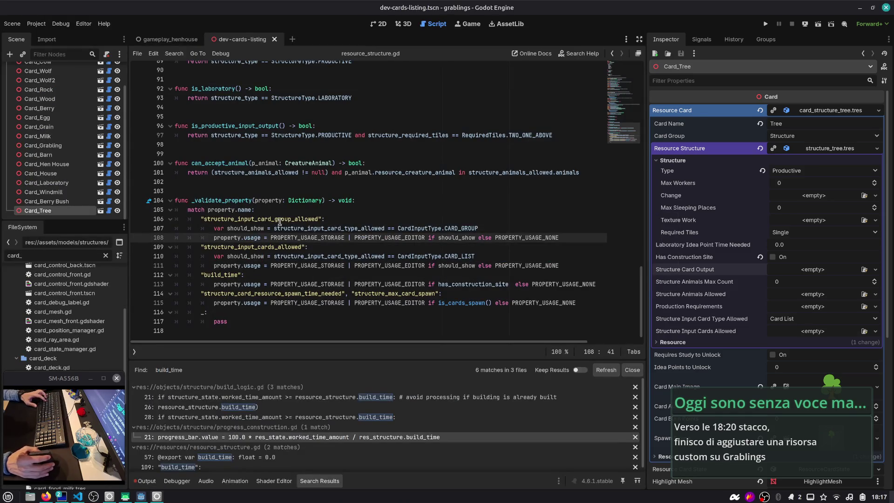
Step: Add a "structure_max_sleeping_places": match case below the spawn-time rule in _validate_property
{"action": "left_click", "coordinate": [223, 201]}
{"action": "key", "text": "ctrl+f"}
{"action": "type", "text": "max_"}
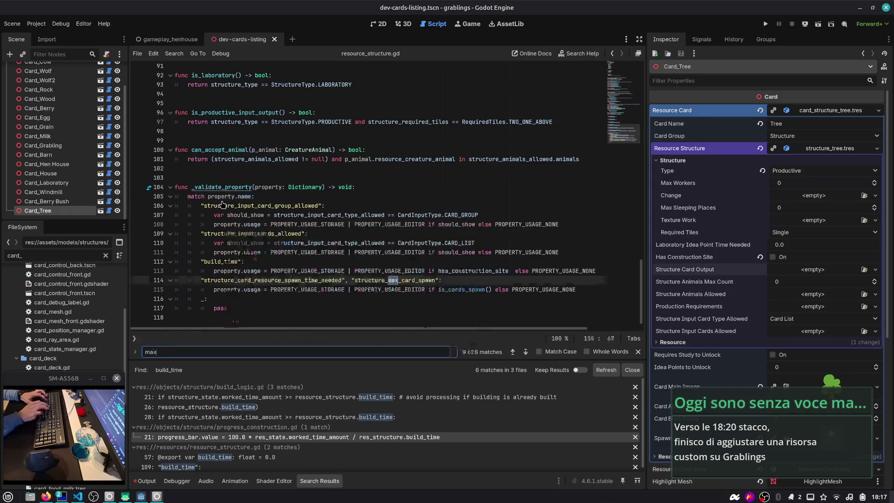
{"action": "type", "text": "sleeping"}
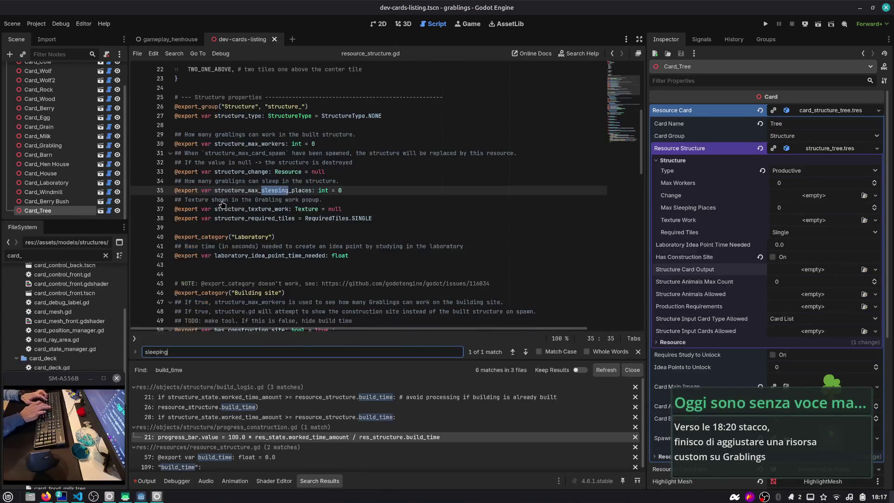
{"action": "double_click", "coordinate": [243, 188]}
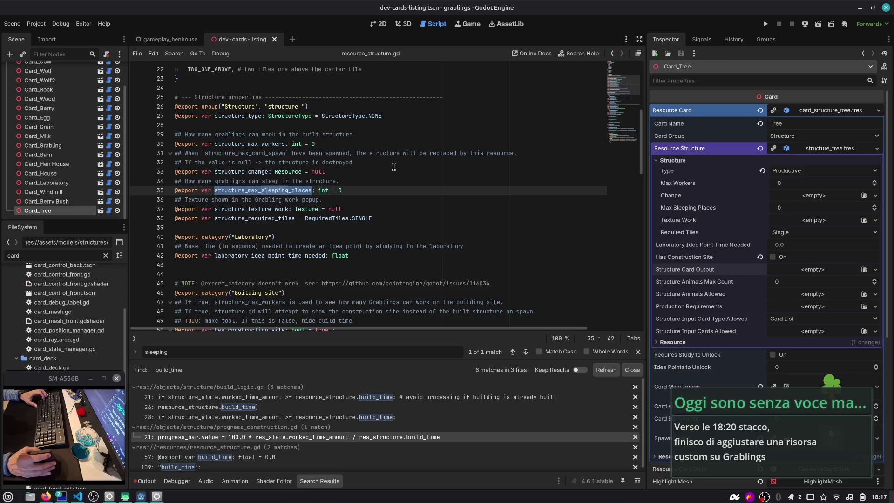
{"action": "scroll", "coordinate": [621, 91], "scroll_direction": "down", "scroll_amount": 15}
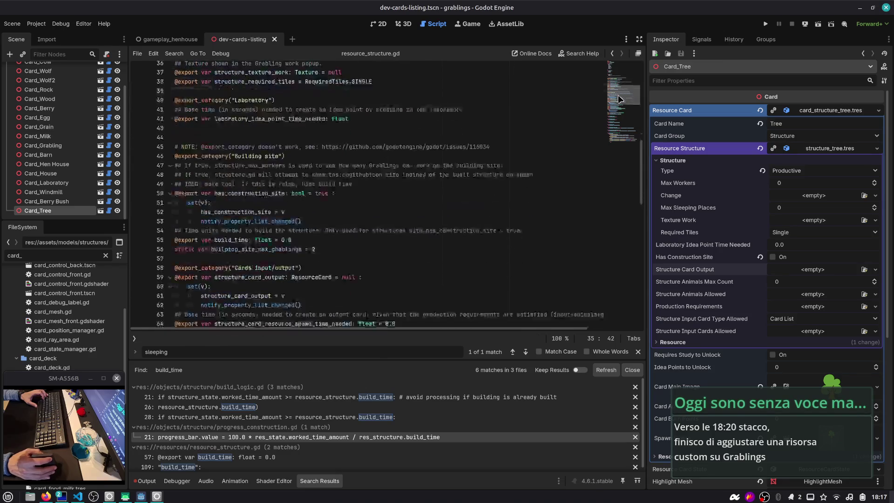
{"action": "scroll", "coordinate": [617, 124], "scroll_direction": "down", "scroll_amount": 5}
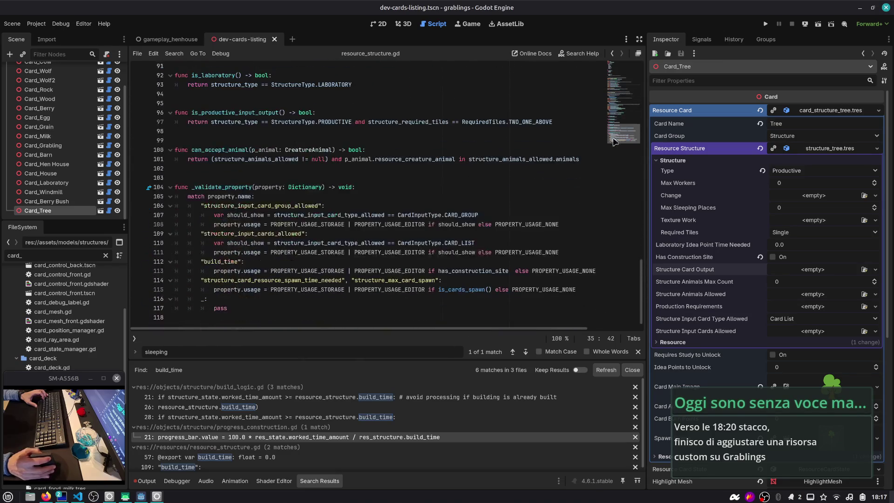
{"action": "left_click", "coordinate": [229, 290]}
{"action": "key", "text": "End"}
{"action": "key", "text": "Return"}
{"action": "key", "text": "BackSpace"}
{"action": "type", "text": "\"structure_max_sleeping_places\":"}
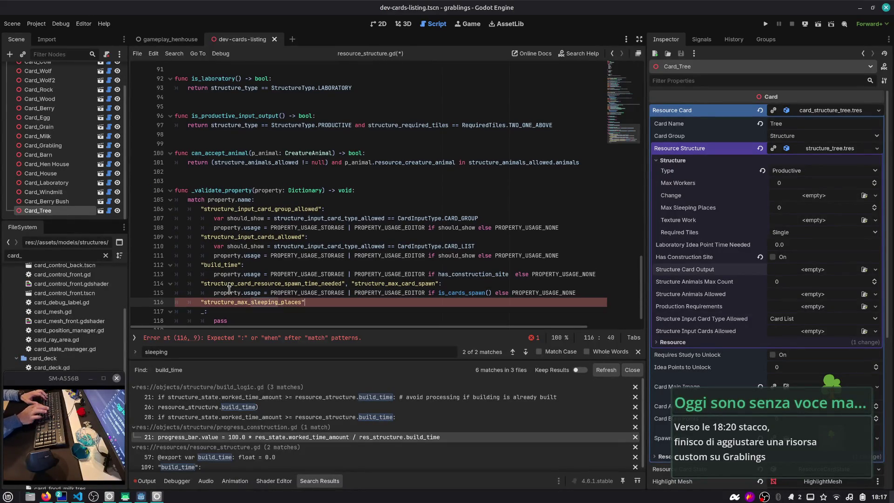
{"action": "key", "text": "Return"}
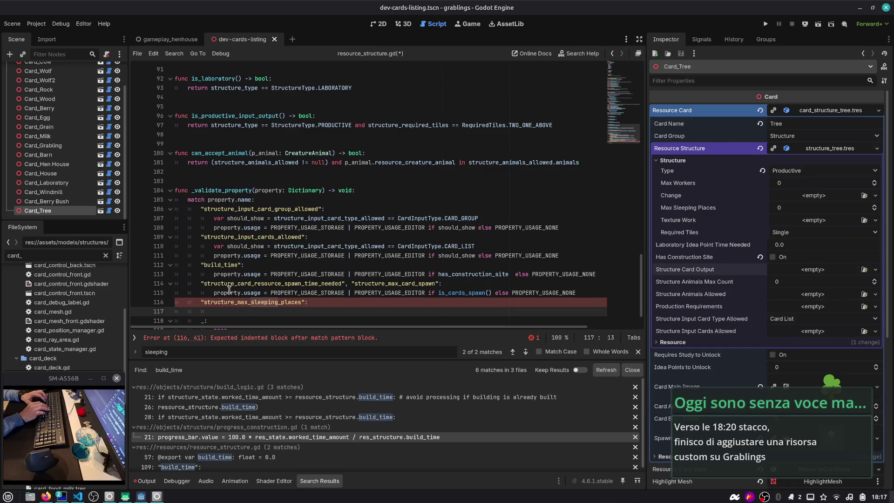
Step: Copy the property.usage line into the new case and delete its is_cards_spawn() condition
{"action": "key", "text": "Up"}
{"action": "key", "text": "Up"}
{"action": "key", "text": "shift+End"}
{"action": "key", "text": "ctrl+c"}
{"action": "key", "text": "Down"}
{"action": "key", "text": "Down"}
{"action": "key", "text": "ctrl+v"}
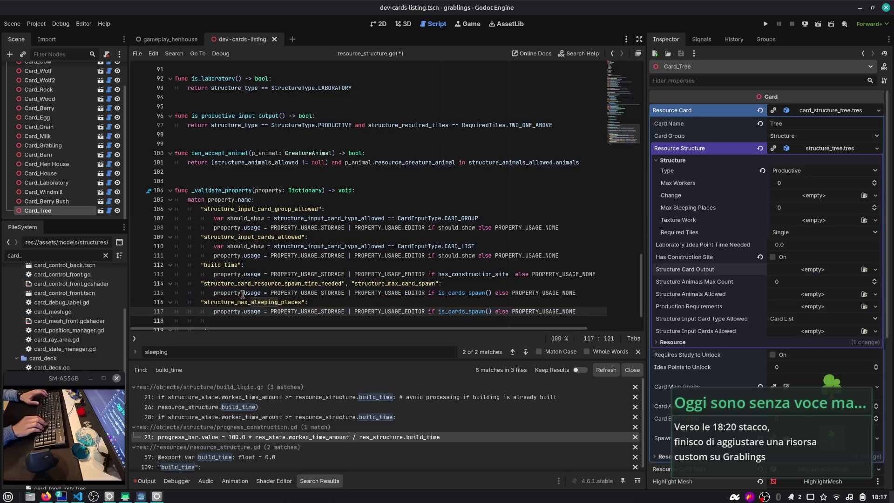
{"action": "key", "text": "Delete"}
{"action": "key", "text": "ctrl+Left"}
{"action": "key", "text": "ctrl+Left"}
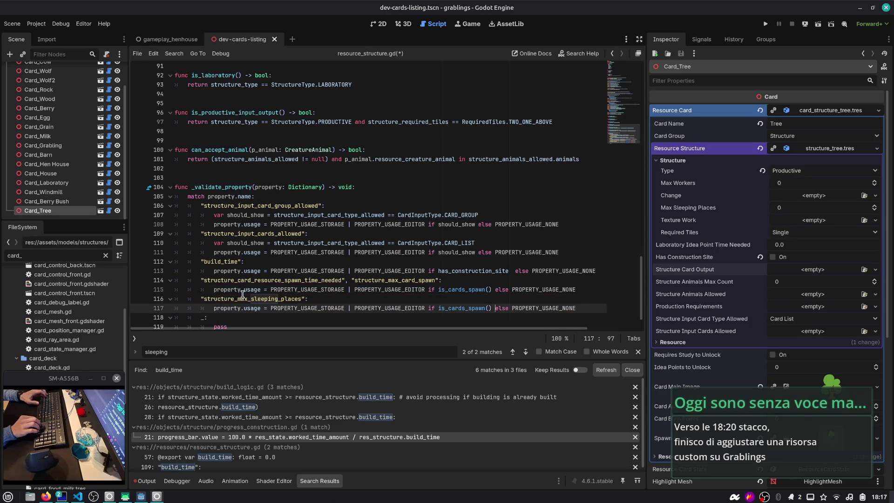
{"action": "key", "text": "ctrl+shift+Right"}
{"action": "key", "text": "ctrl+shift+Right"}
{"action": "key", "text": "Delete"}
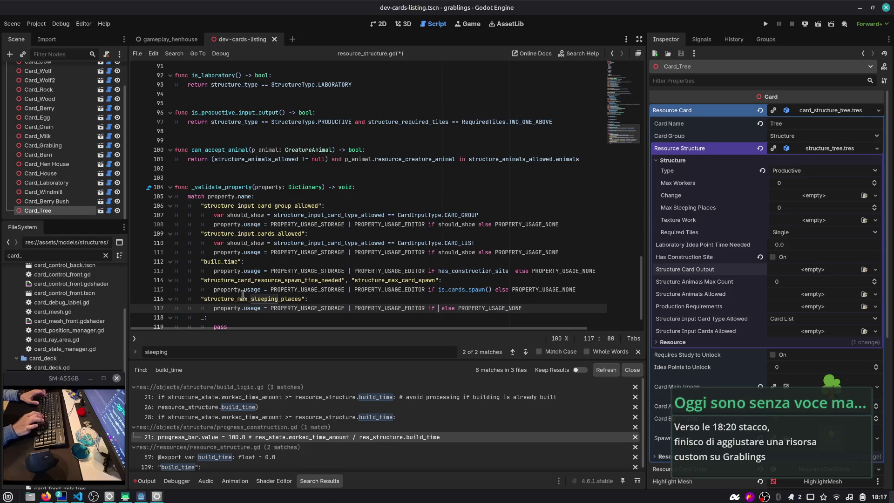
{"action": "type", "text": "stru"}
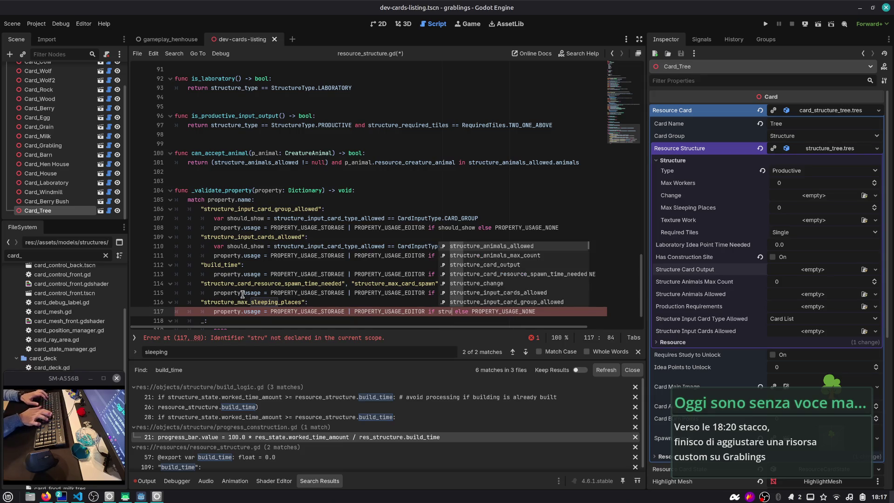
{"action": "key", "text": "BackSpace"}
{"action": "key", "text": "BackSpace"}
{"action": "key", "text": "BackSpace"}
{"action": "type", "text": "type"}
{"action": "key", "text": "BackSpace"}
{"action": "key", "text": "BackSpace"}
{"action": "key", "text": "BackSpace"}
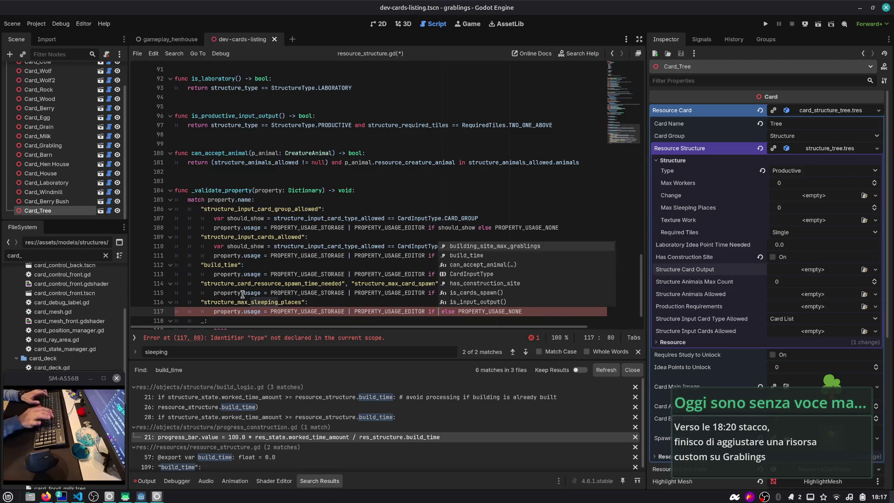
{"action": "key", "text": "Escape"}
{"action": "scroll", "coordinate": [218, 145], "scroll_direction": "up", "scroll_amount": 20}
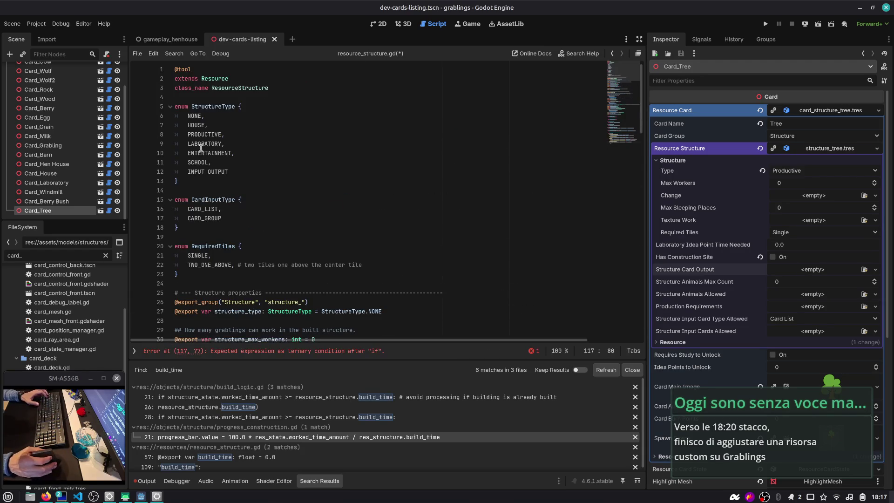
Step: Start a set(v): setter on a new line under the structure_type export on line 27
{"action": "double_click", "coordinate": [211, 108]}
{"action": "key", "text": "ctrl+f"}
{"action": "key", "text": "Return"}
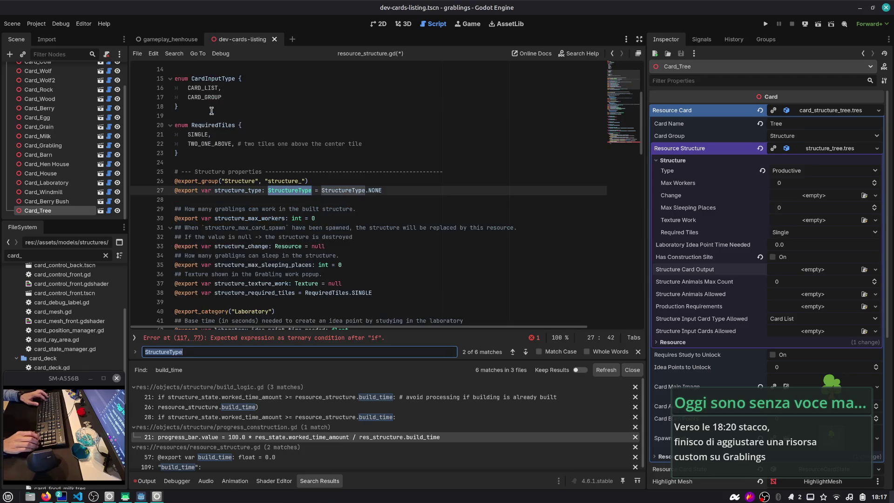
{"action": "left_click", "coordinate": [406, 190]}
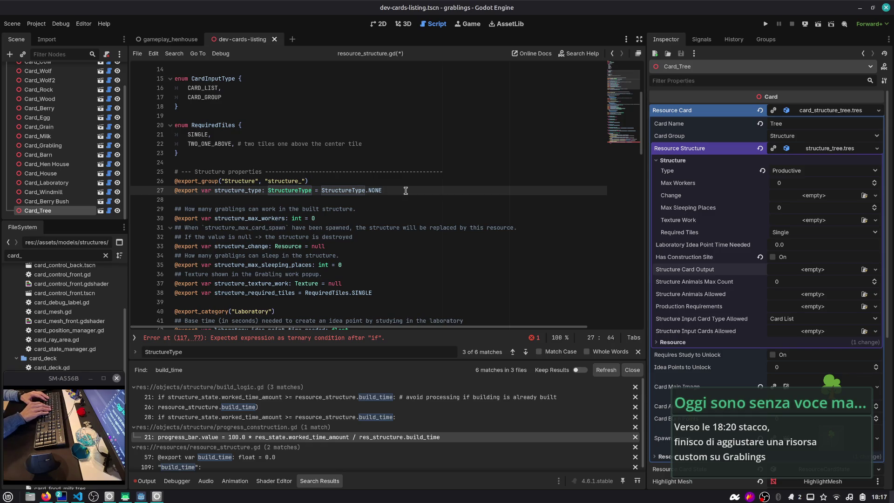
{"action": "type", "text": "t"}
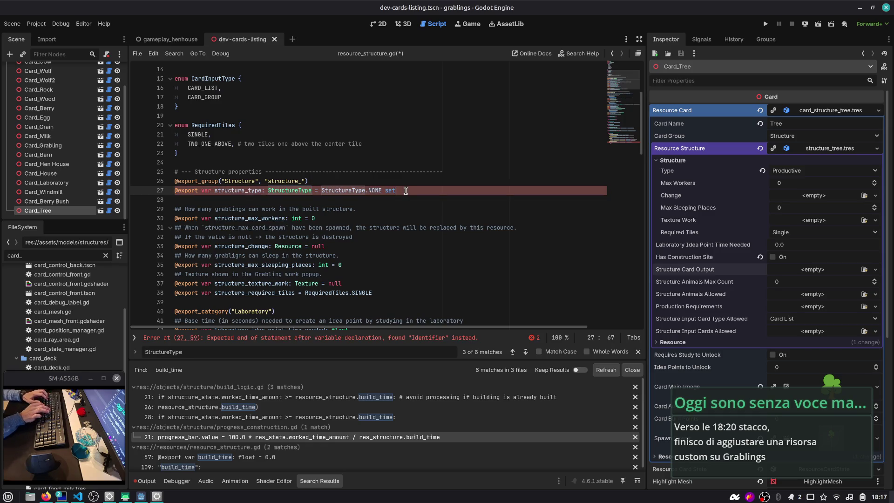
{"action": "key", "text": "Return"}
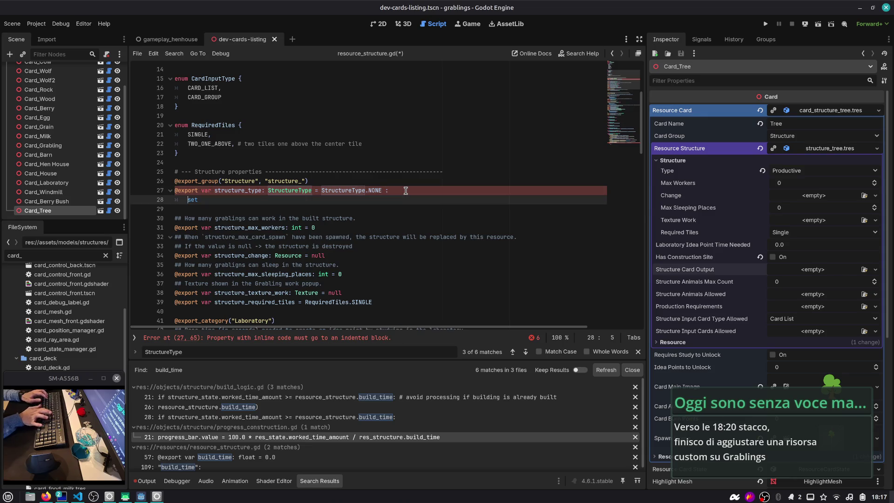
{"action": "type", "text": "nc"}
{"action": "key", "text": "End"}
{"action": "type", "text": "(v)"}
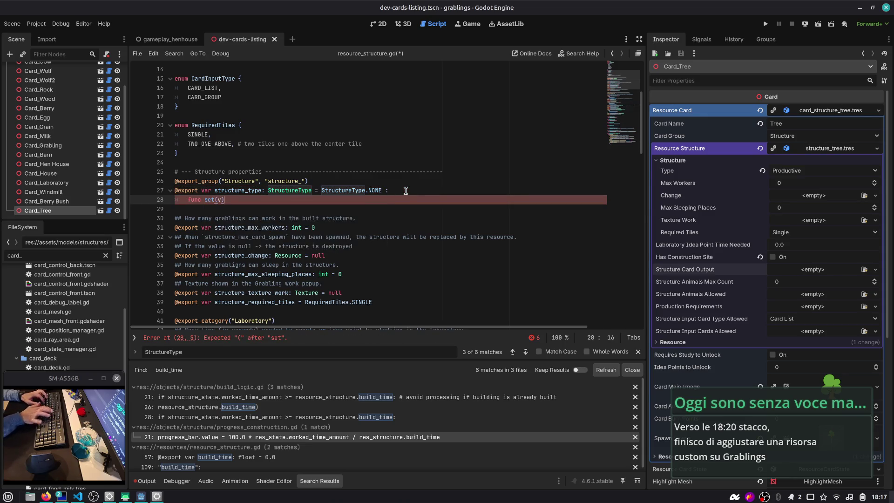
{"action": "key", "text": "Return"}
Step: Fill the setter with structure_type = v and notify_property_list_changed(), removing the stray func keyword
{"action": "type", "text": "StructureType"}
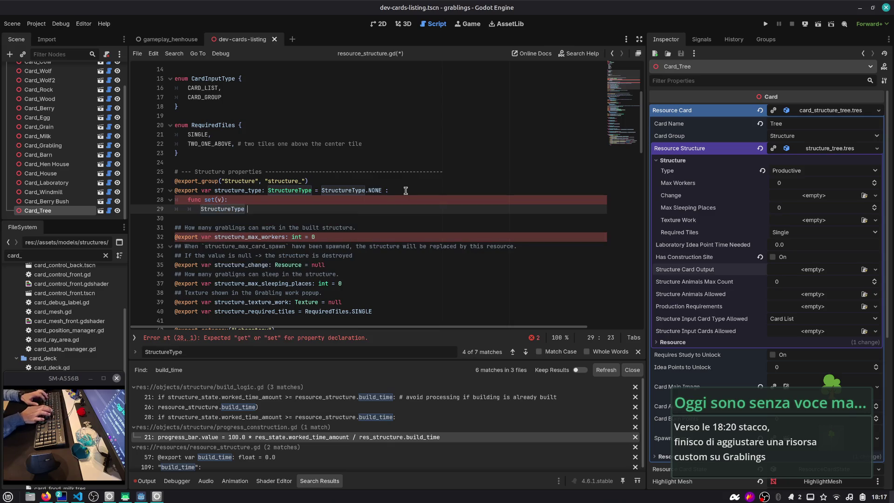
{"action": "key", "text": "shift+End"}
{"action": "type", "text": "stru"}
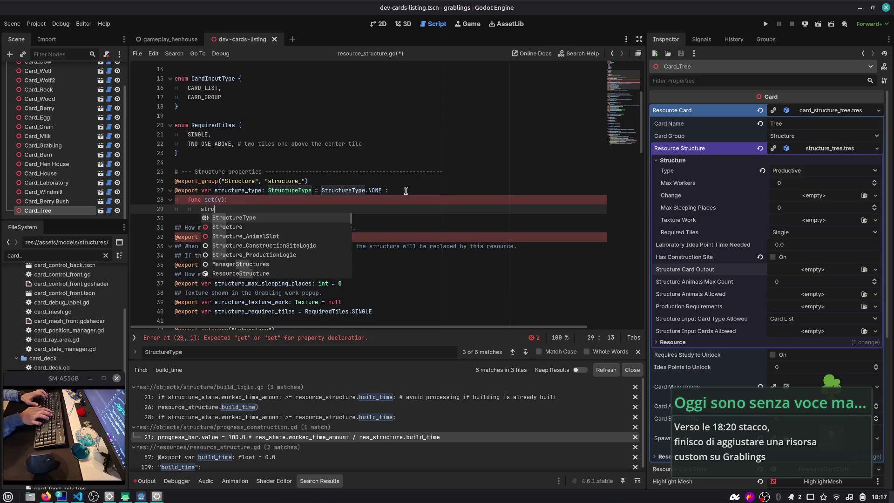
{"action": "key", "text": "Down"}
{"action": "key", "text": "Down"}
{"action": "type", "text": "cture_type = structure_type"}
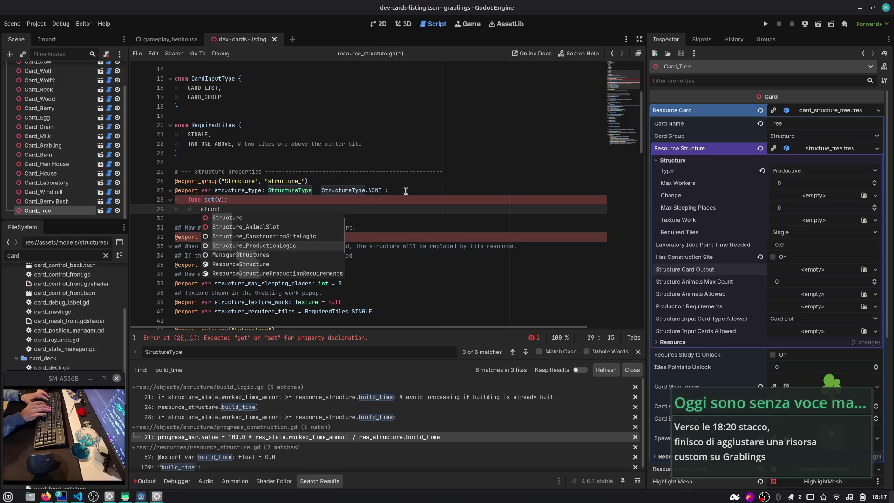
{"action": "key", "text": "ctrl+shift+Left"}
{"action": "type", "text": "v"}
{"action": "key", "text": "Return"}
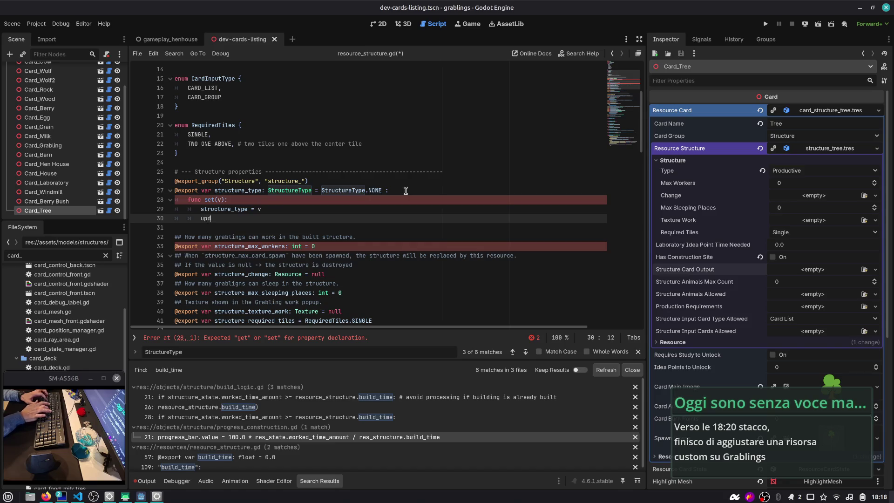
{"action": "key", "text": "BackSpace"}
{"action": "key", "text": "BackSpace"}
{"action": "key", "text": "BackSpace"}
{"action": "type", "text": "noti"}
{"action": "key", "text": "Down"}
{"action": "key", "text": "Return"}
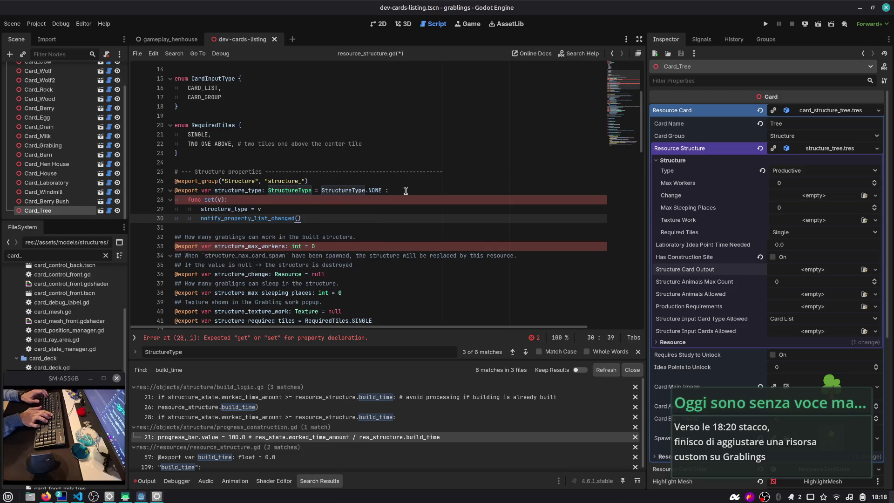
{"action": "key", "text": "Up"}
{"action": "key", "text": "Up"}
{"action": "key", "text": "Home"}
{"action": "key", "text": "Delete"}
{"action": "key", "text": "Delete"}
{"action": "key", "text": "Delete"}
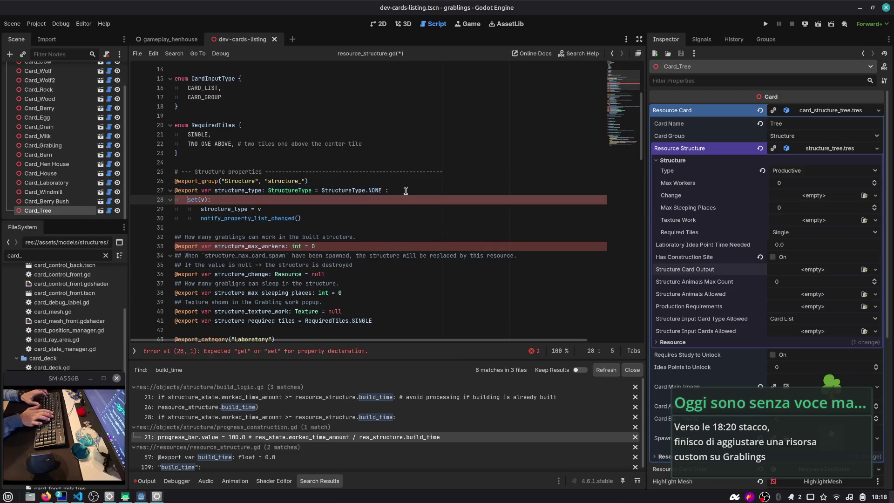
{"action": "left_click", "coordinate": [406, 190]}
{"action": "double_click", "coordinate": [254, 193]}
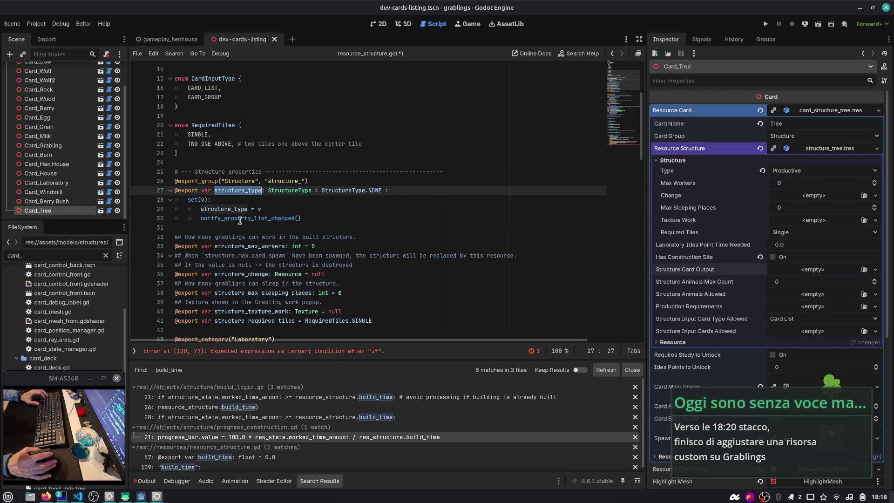
Step: Set line 120's condition to structure_type == StructureType.HOUSE and save resource_structure.gd
{"action": "double_click", "coordinate": [224, 209]}
{"action": "left_click", "coordinate": [620, 139]}
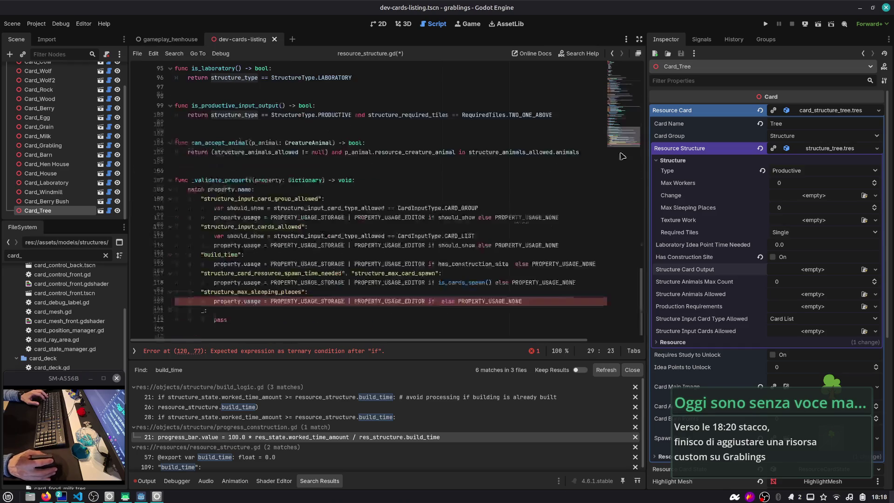
{"action": "left_click", "coordinate": [438, 301]}
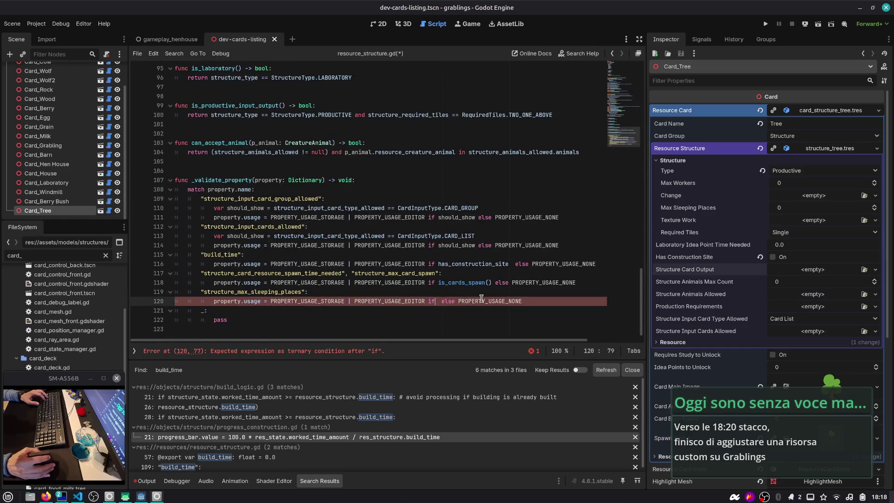
{"action": "type", "text": "structu"}
{"action": "type", "text": "re_type"}
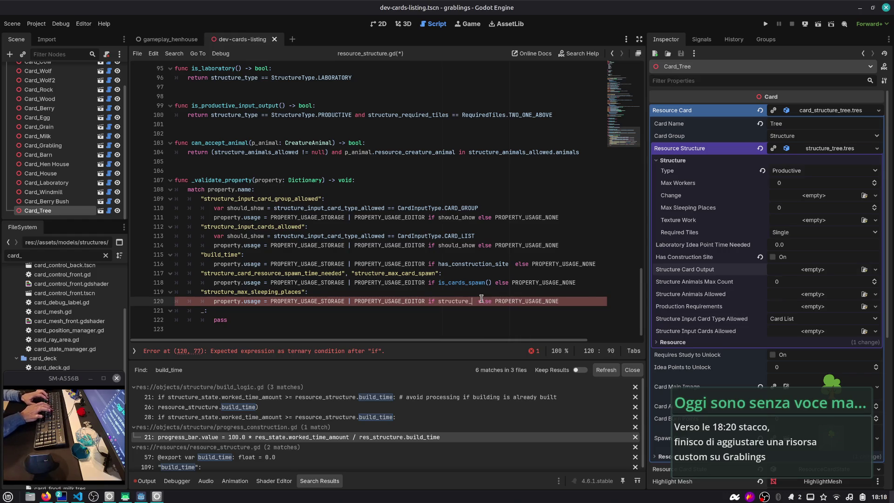
{"action": "type", "text": " == "}
{"action": "type", "text": "StructureType.HO"}
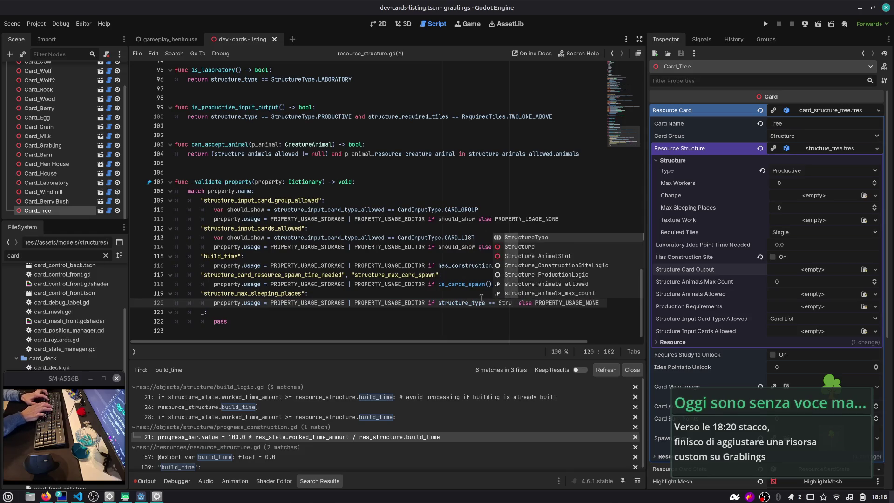
{"action": "key", "text": "Return"}
{"action": "key", "text": "ctrl+s"}
{"action": "left_click", "coordinate": [301, 317]}
{"action": "left_click", "coordinate": [296, 323]}
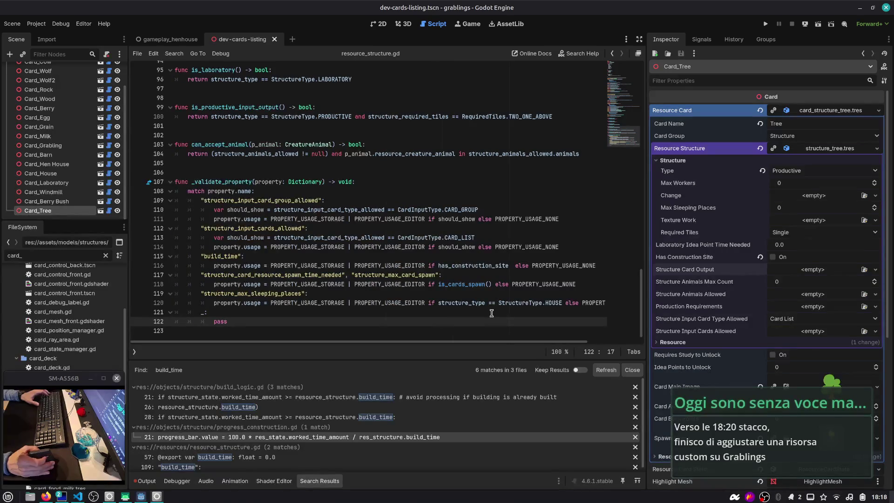
Step: In the 3D view, compare the Hen House, Laboratory and House cards' Structure properties in the Inspector
{"action": "left_click", "coordinate": [404, 24]}
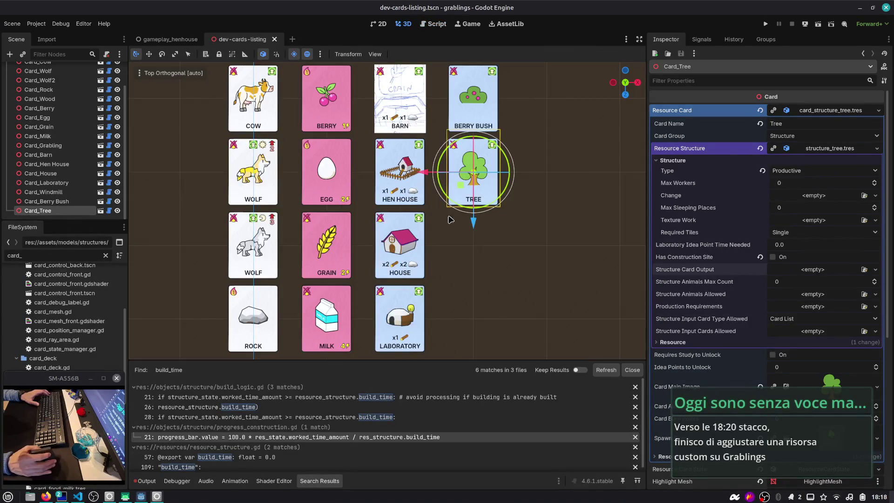
{"action": "left_click", "coordinate": [409, 183]}
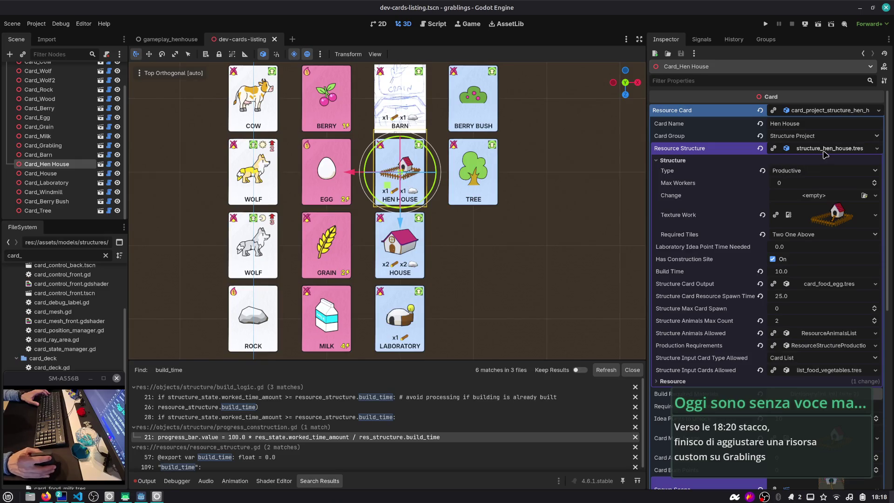
{"action": "left_click", "coordinate": [403, 305]}
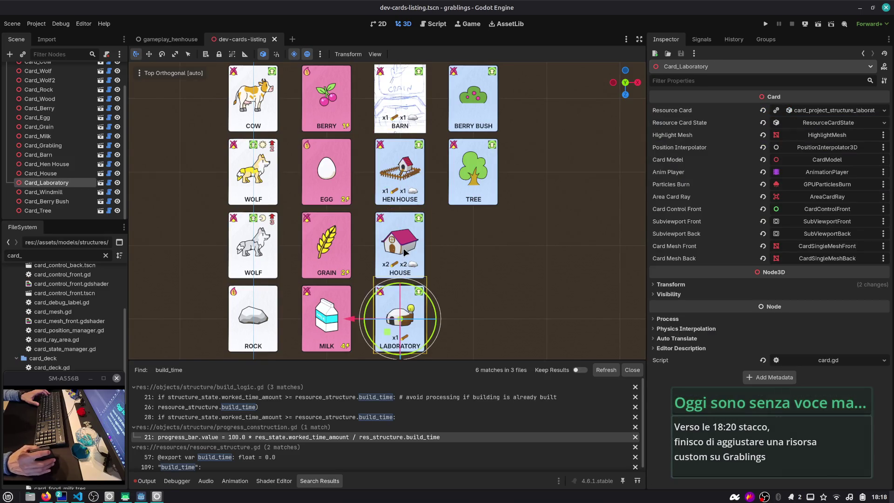
{"action": "left_click", "coordinate": [403, 248]}
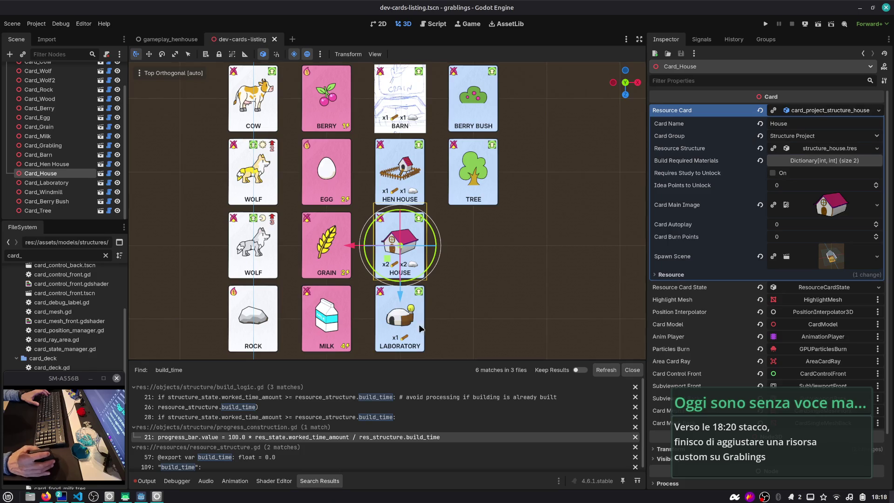
{"action": "left_click", "coordinate": [403, 320]}
{"action": "left_click", "coordinate": [802, 149]}
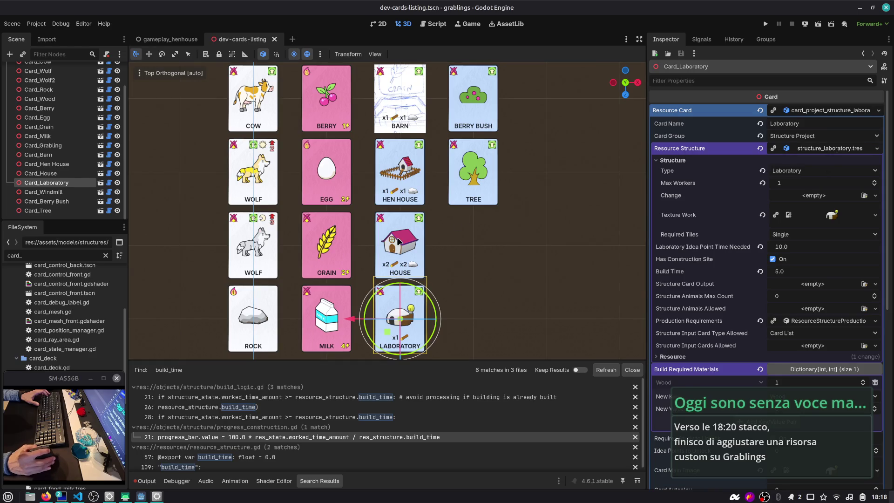
{"action": "left_click", "coordinate": [399, 240]}
{"action": "left_click", "coordinate": [815, 149]}
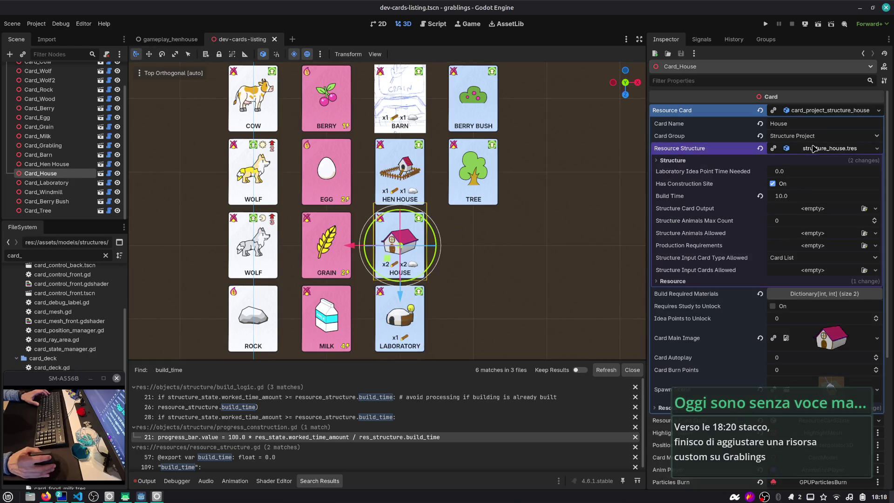
{"action": "left_click", "coordinate": [685, 162]}
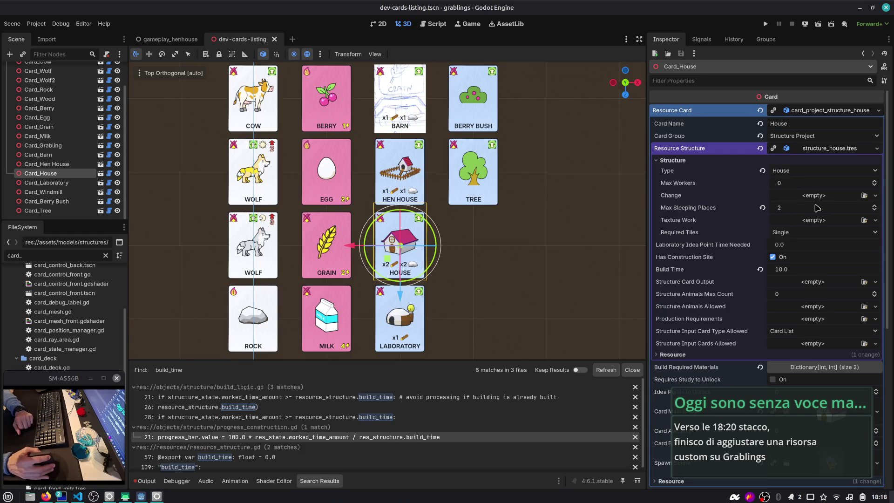
{"action": "left_click", "coordinate": [413, 311]}
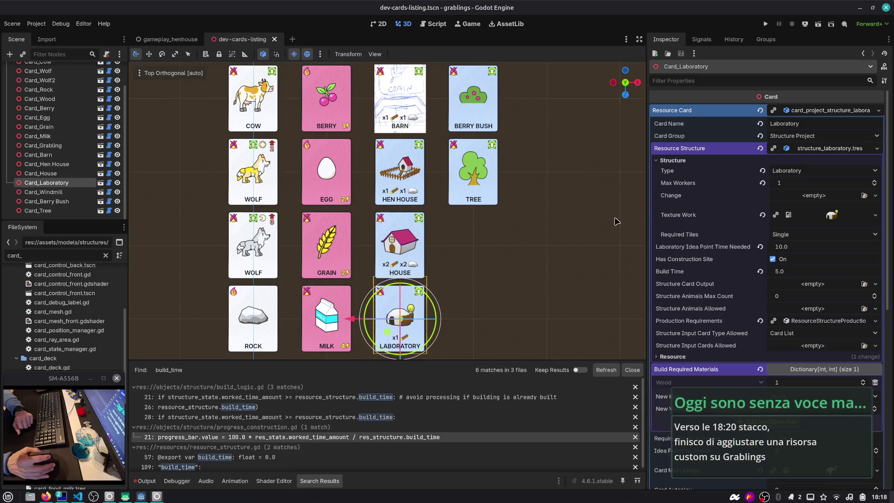
{"action": "left_click", "coordinate": [391, 250]}
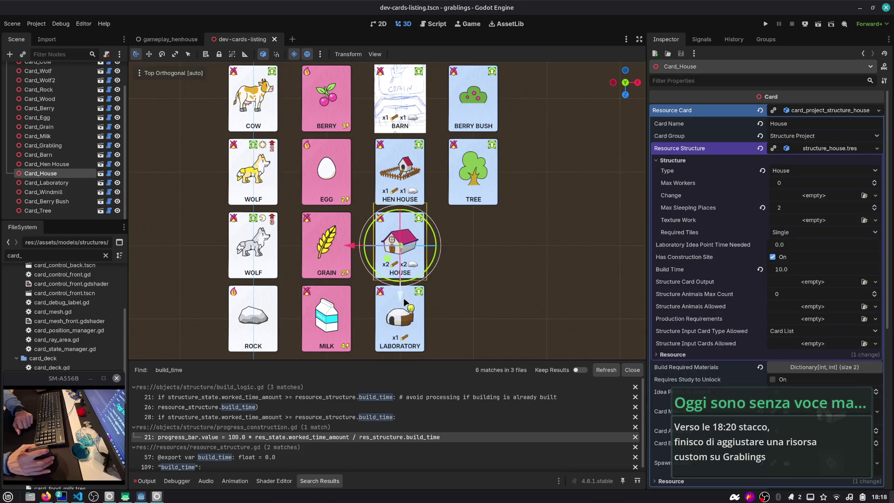
{"action": "left_click", "coordinate": [416, 313]}
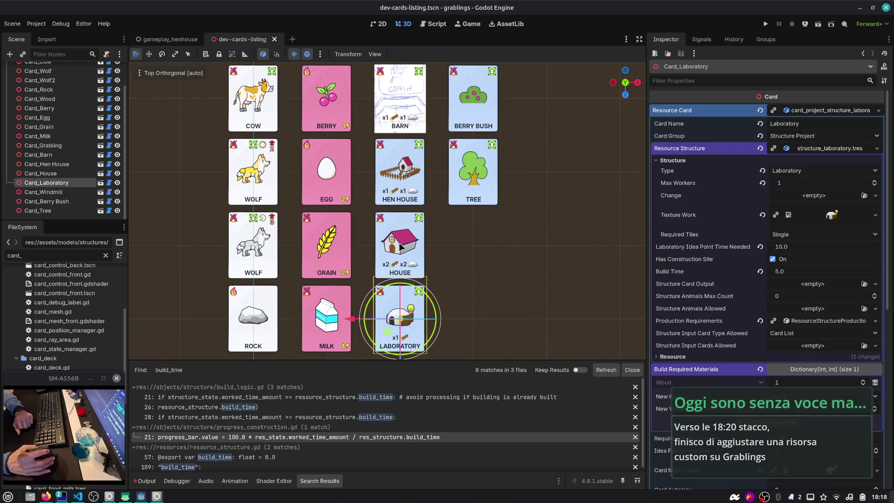
{"action": "left_click", "coordinate": [398, 242]}
{"action": "left_click", "coordinate": [554, 235]}
{"action": "key", "text": "alt+Tab"}
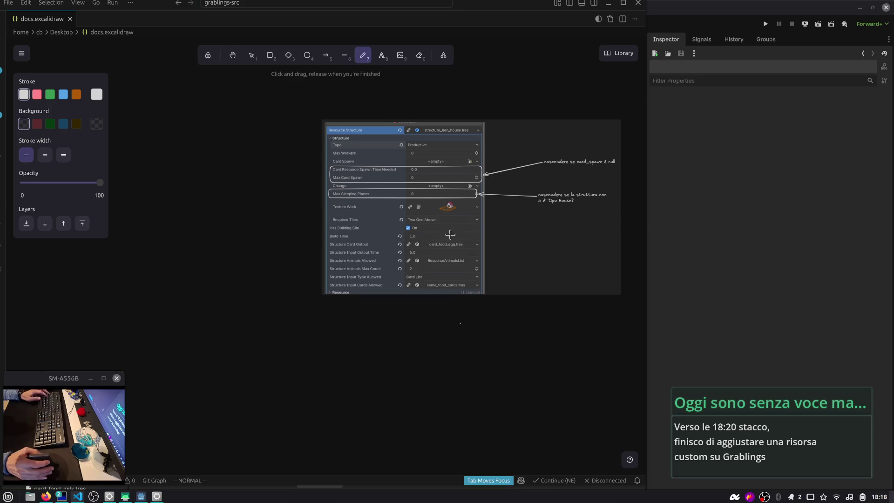
Step: Drag issue #44 'Resource structure improvements' from In progress through To review into Done
{"action": "key", "text": "alt+Tab"}
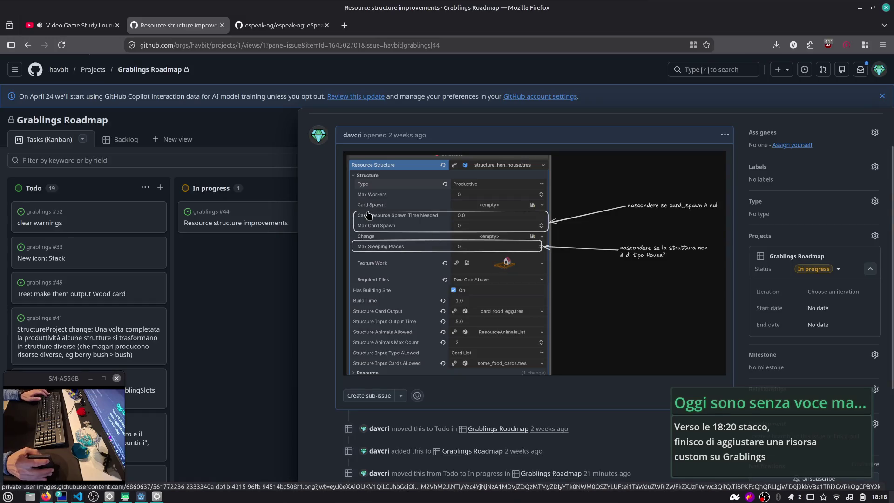
{"action": "left_click", "coordinate": [274, 316]}
{"action": "left_click_drag", "start_coordinate": [233, 221], "coordinate": [399, 205]}
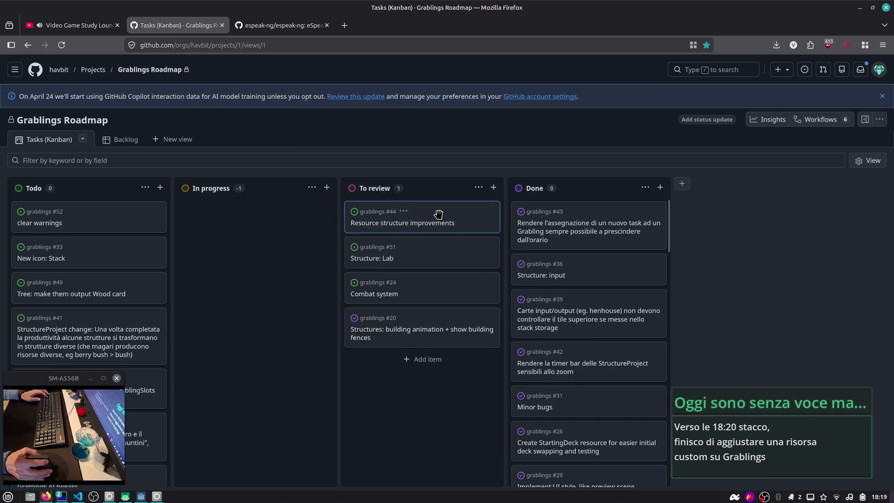
{"action": "left_click_drag", "start_coordinate": [558, 206], "coordinate": [558, 207]}
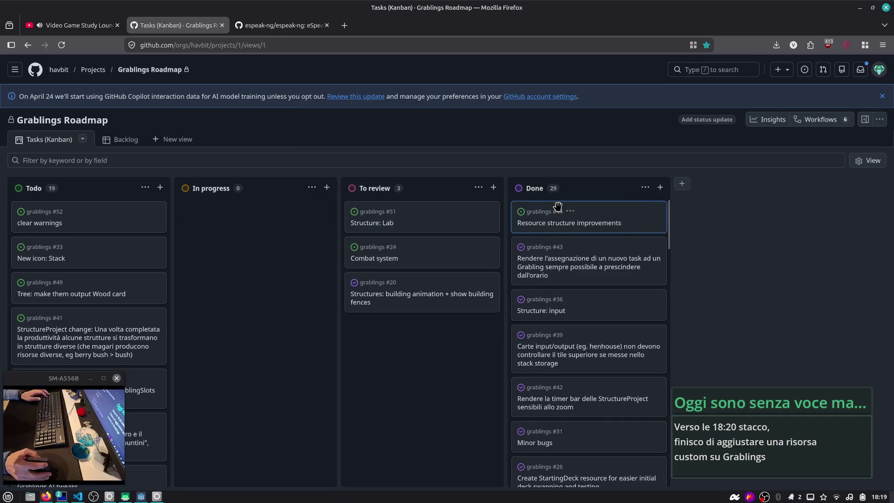
{"action": "mouse_move", "coordinate": [788, 460]}
{"action": "left_mouse_down"}
{"action": "mouse_move", "coordinate": [332, 254]}
{"action": "mouse_move", "coordinate": [274, 209]}
{"action": "left_mouse_up"}
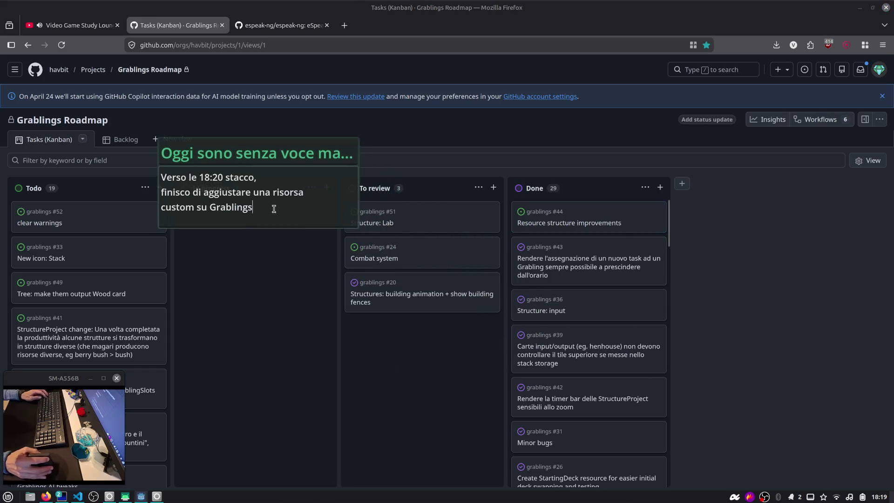
Step: Rewrite the note overlay to 'OK fatto tutto per oggi!' and 'Grazie per la compagnia!', then return to VS Code
{"action": "key", "text": "ctrl+a"}
{"action": "type", "text": "OK"}
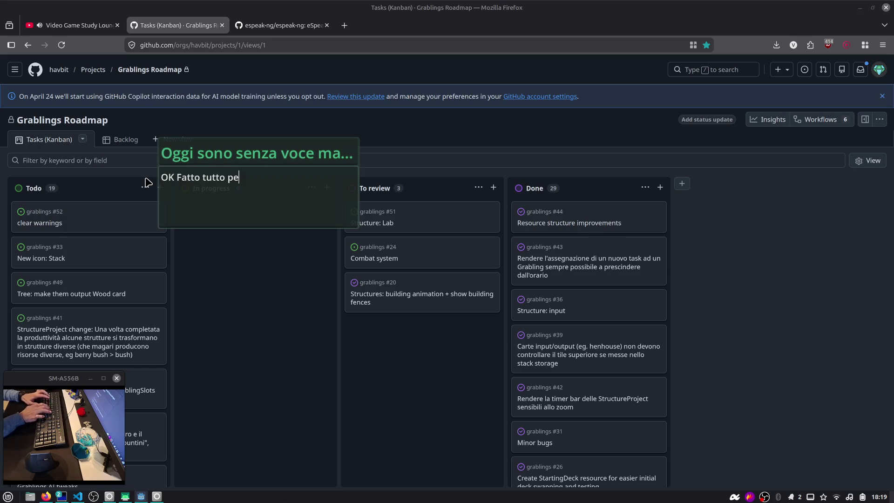
{"action": "key", "text": "ctrl+Left"}
{"action": "key", "text": "Delete"}
{"action": "type", "text": "f"}
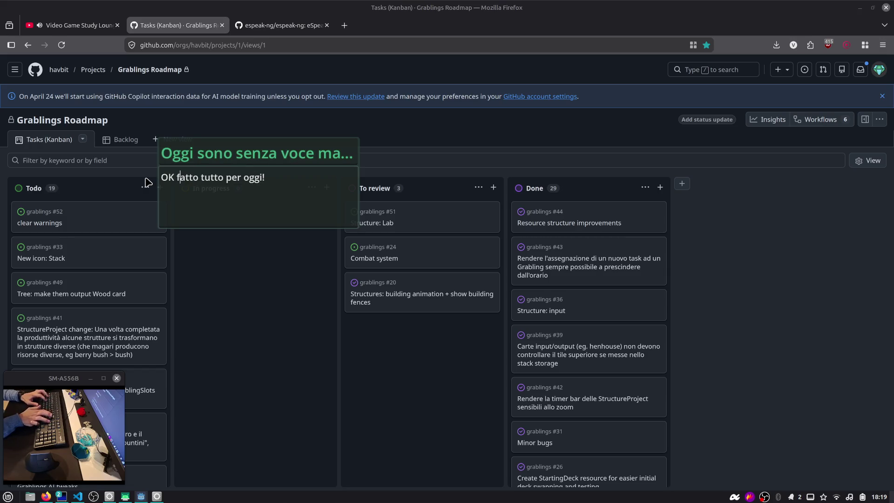
{"action": "key", "text": "Return"}
{"action": "type", "text": "Grazie per "}
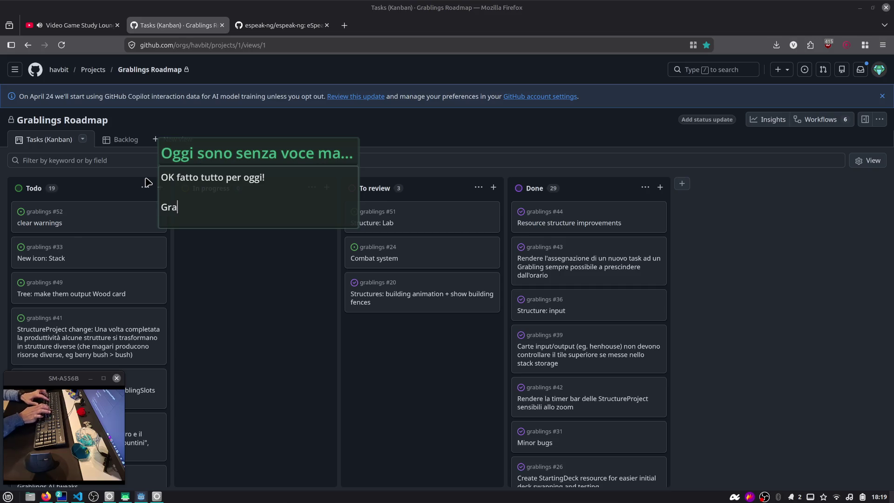
{"action": "type", "text": "la compagnia!"}
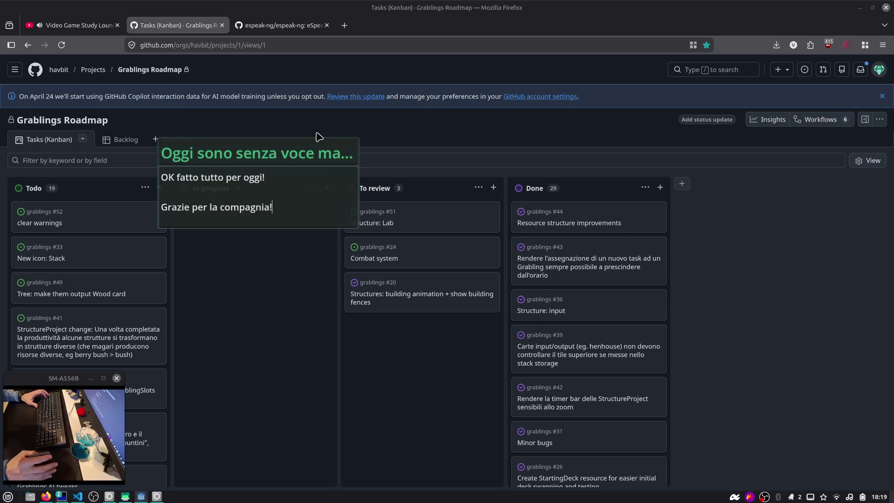
{"action": "key", "text": "alt+Tab"}
{"action": "key", "text": "alt+Tab"}
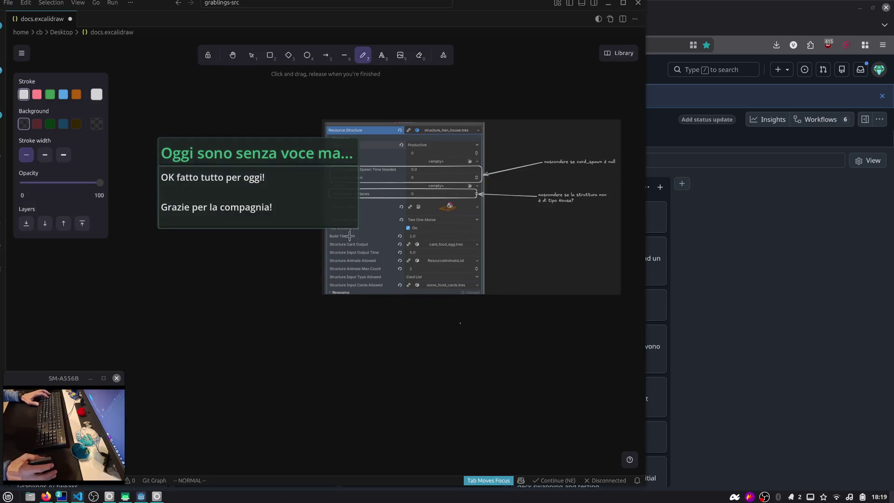
Step: Arrange the windows in Source Control, then review and stage progress_construction.gd
{"action": "key", "text": "super+Left"}
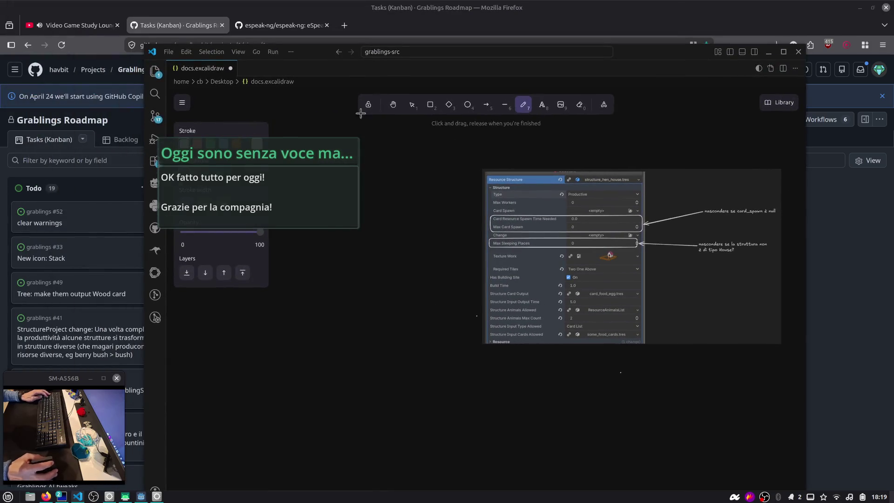
{"action": "left_click", "coordinate": [157, 117]}
{"action": "mouse_move", "coordinate": [307, 170]}
{"action": "left_mouse_down"}
{"action": "mouse_move", "coordinate": [132, 281]}
{"action": "mouse_move", "coordinate": [167, 307]}
{"action": "mouse_move", "coordinate": [160, 312]}
{"action": "left_mouse_up"}
{"action": "left_click", "coordinate": [237, 124]}
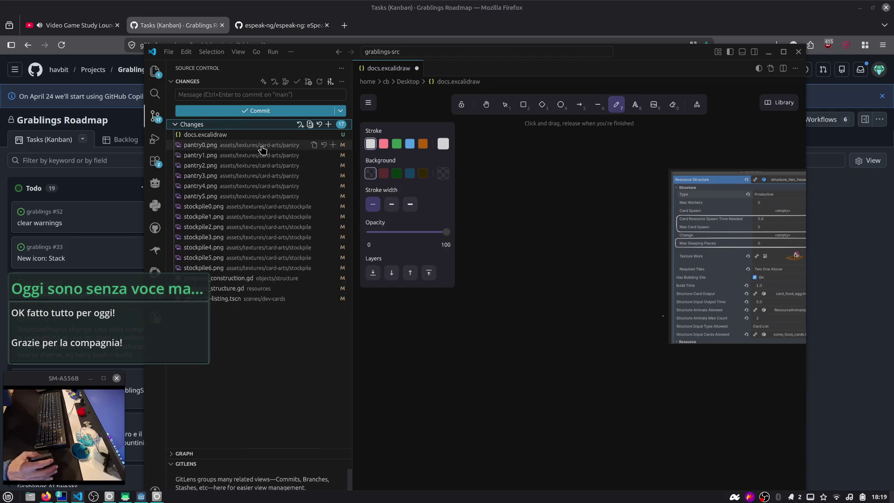
{"action": "mouse_move", "coordinate": [313, 335]}
{"action": "left_mouse_down"}
{"action": "mouse_move", "coordinate": [368, 294]}
{"action": "mouse_move", "coordinate": [352, 293]}
{"action": "left_mouse_up"}
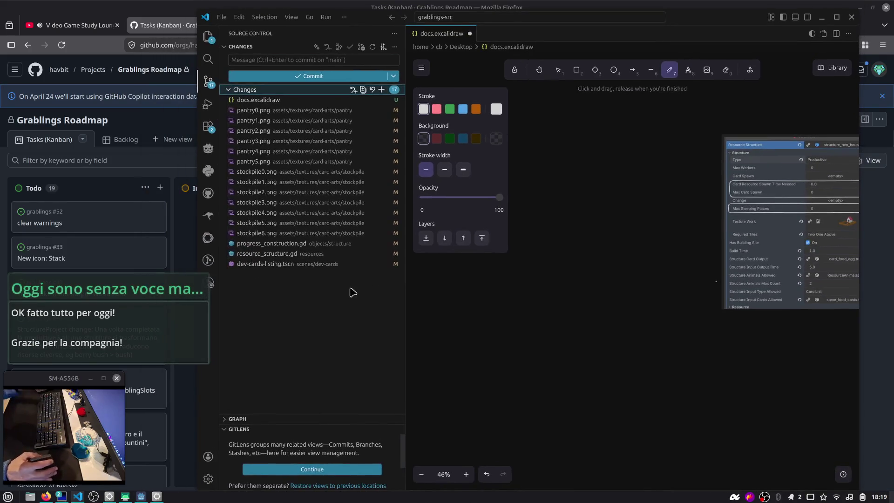
{"action": "left_click", "coordinate": [324, 243]}
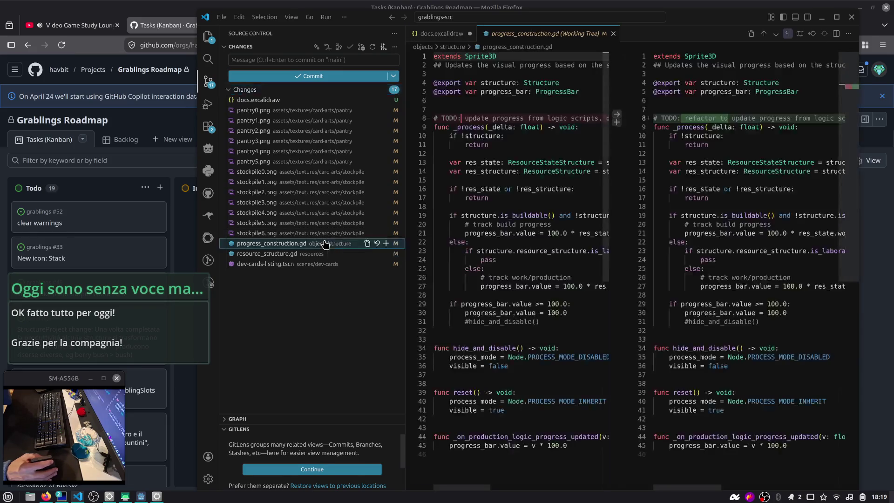
{"action": "left_click", "coordinate": [386, 244]}
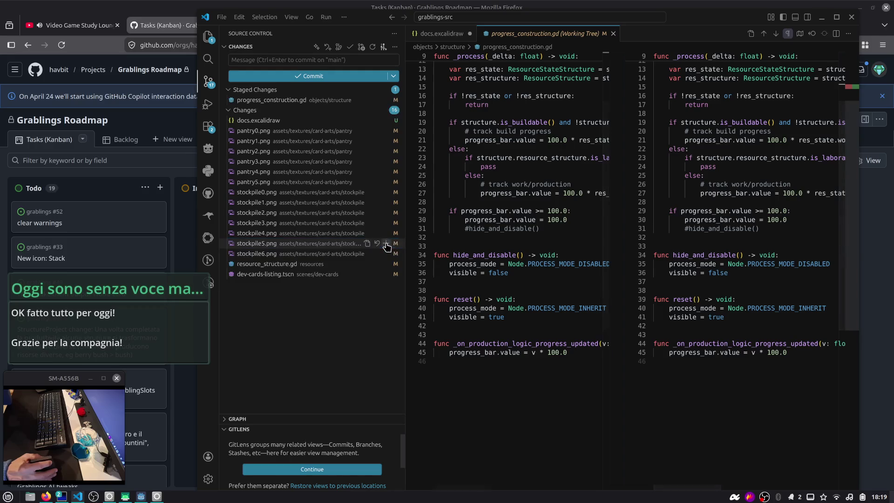
Step: Scroll through the resource_structure.gd diff and stage that file
{"action": "left_click", "coordinate": [313, 264]}
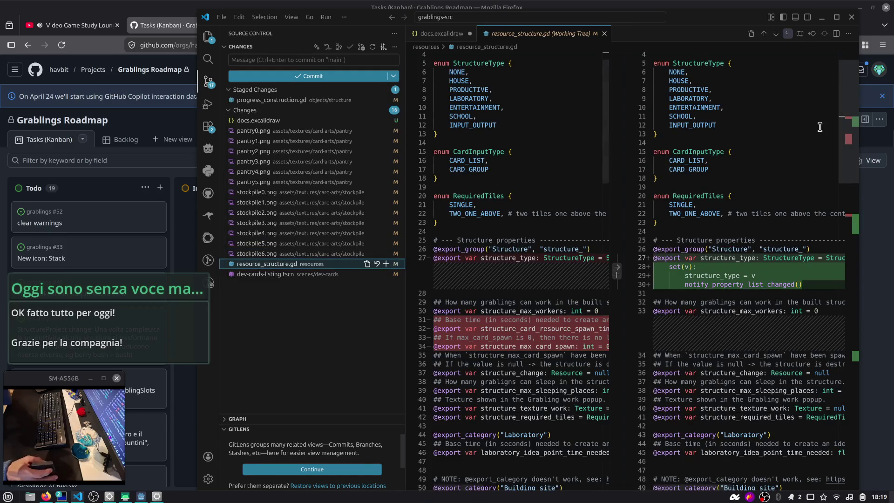
{"action": "scroll", "coordinate": [833, 138], "scroll_direction": "down", "scroll_amount": 4}
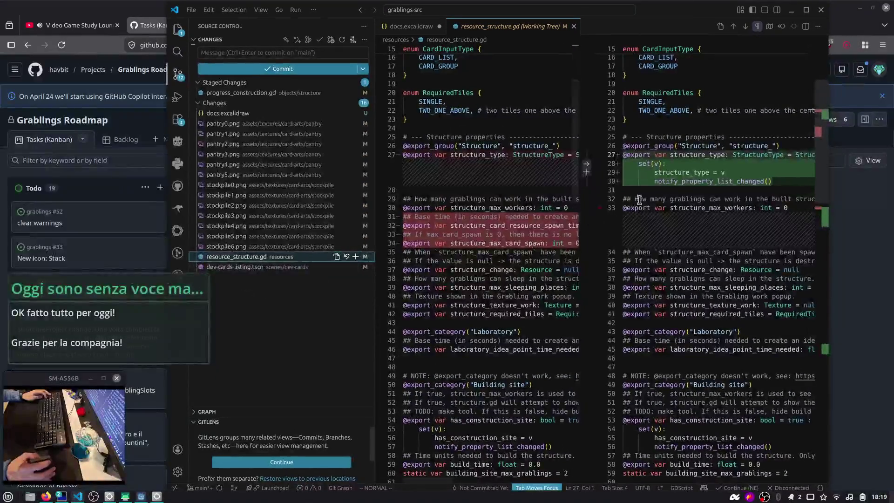
{"action": "scroll", "coordinate": [813, 176], "scroll_direction": "down", "scroll_amount": 5}
{"action": "scroll", "coordinate": [812, 176], "scroll_direction": "down", "scroll_amount": 10}
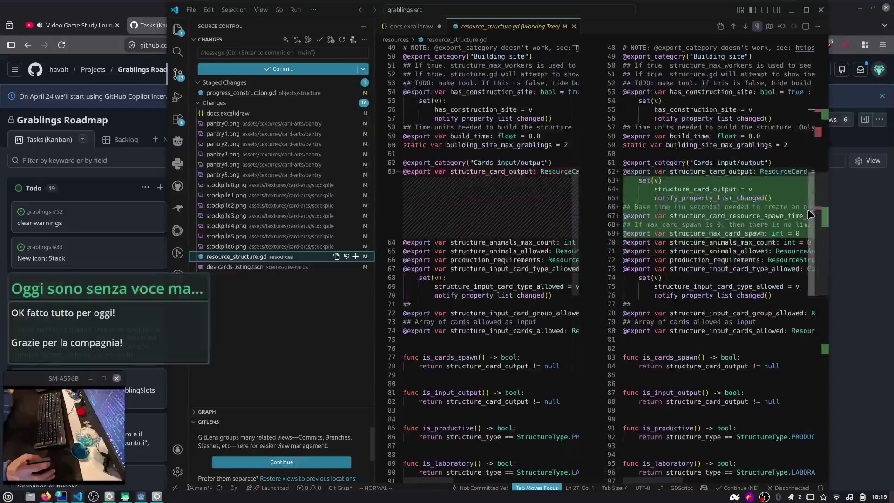
{"action": "scroll", "coordinate": [811, 273], "scroll_direction": "down", "scroll_amount": 3}
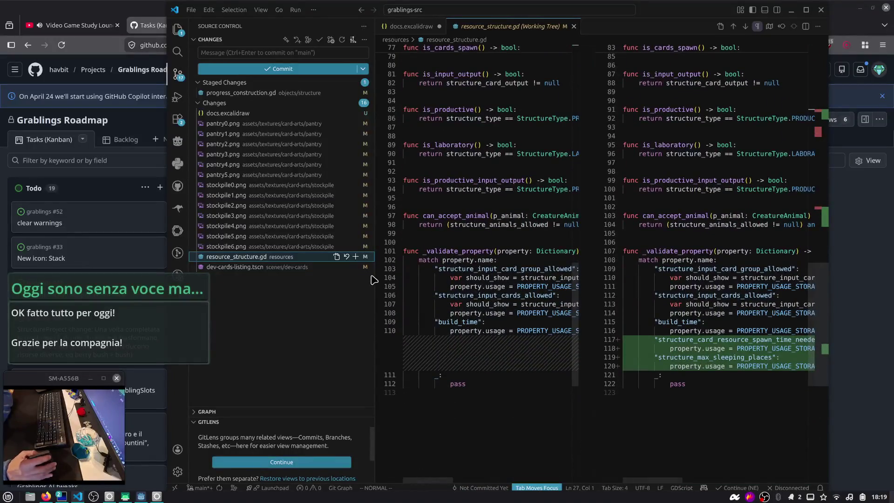
{"action": "left_click", "coordinate": [355, 257]}
{"action": "left_click", "coordinate": [238, 267]}
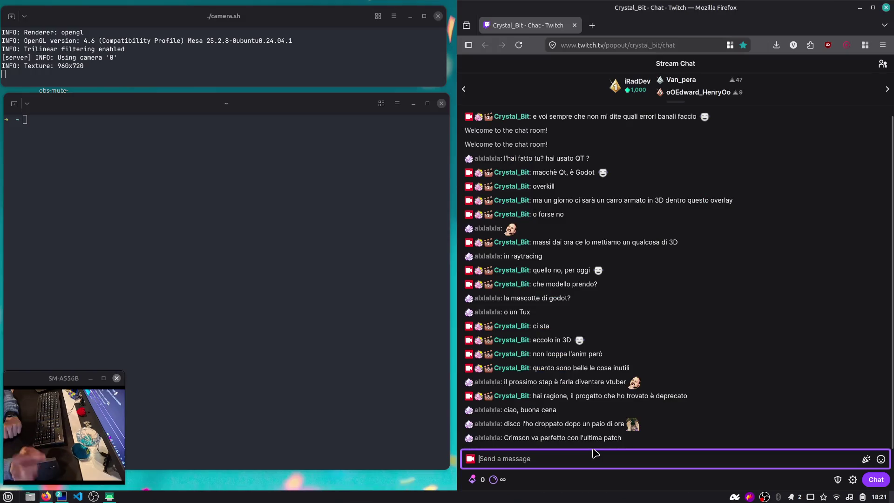
Step: Focus the lower terminal and switch to the Firefox workspace showing the eSpeak NG README
{"action": "left_click", "coordinate": [261, 260]}
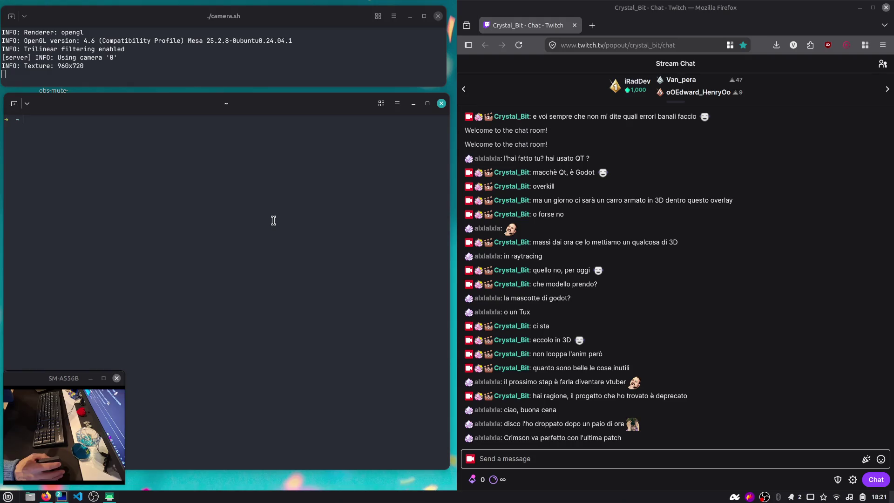
{"action": "key", "text": "ctrl+F1"}
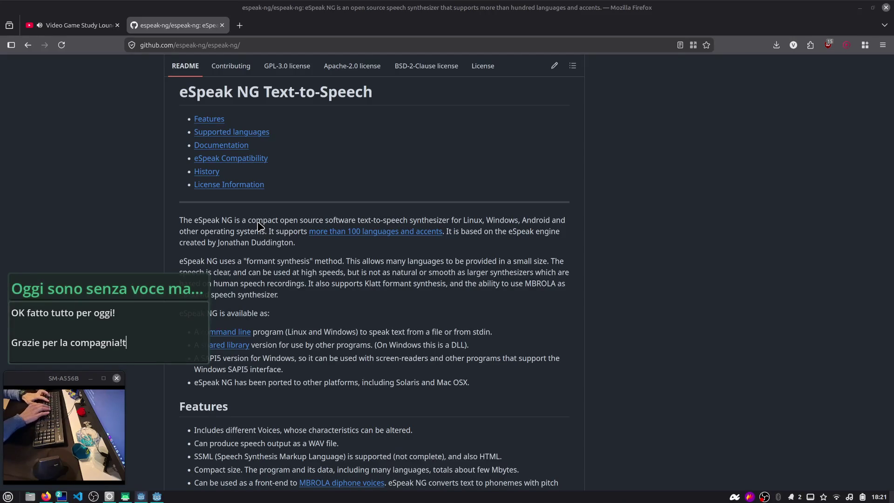
Step: Open twitch.tv in a new muted tab, centre the note overlay, and return to the chat workspace
{"action": "key", "text": "ctrl+t"}
{"action": "type", "text": "twi"}
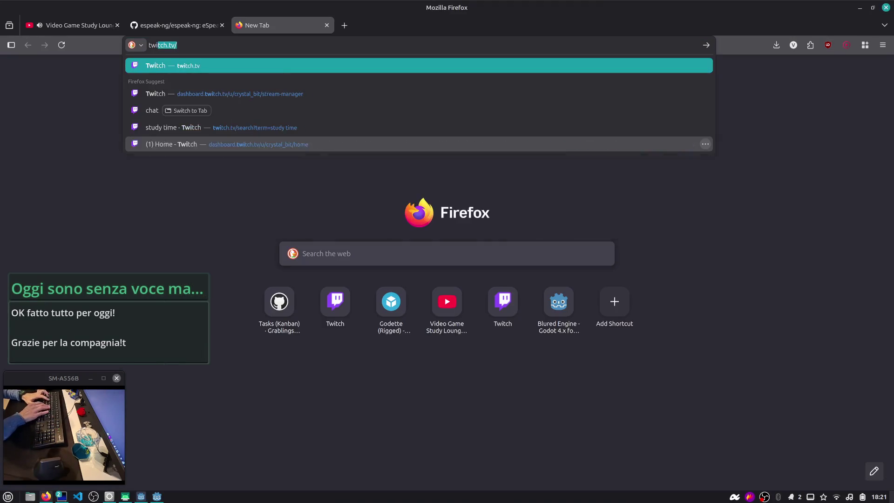
{"action": "key", "text": "Return"}
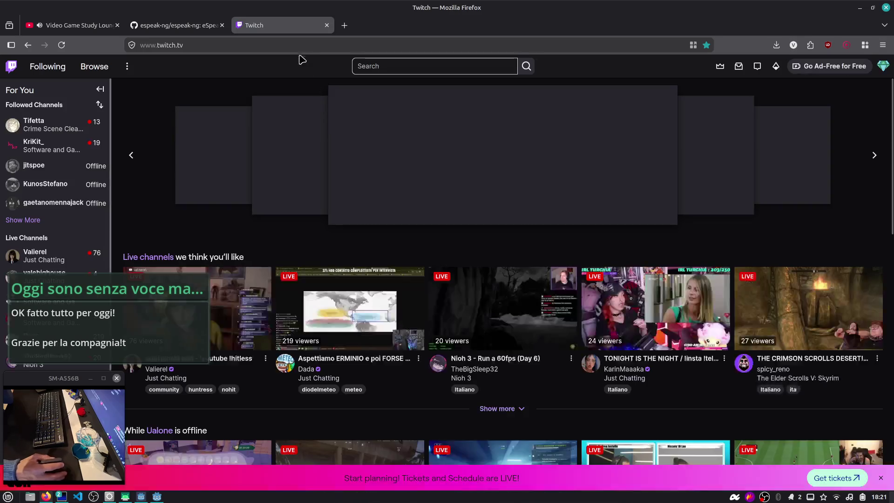
{"action": "right_click", "coordinate": [305, 27]}
{"action": "left_click", "coordinate": [326, 80]}
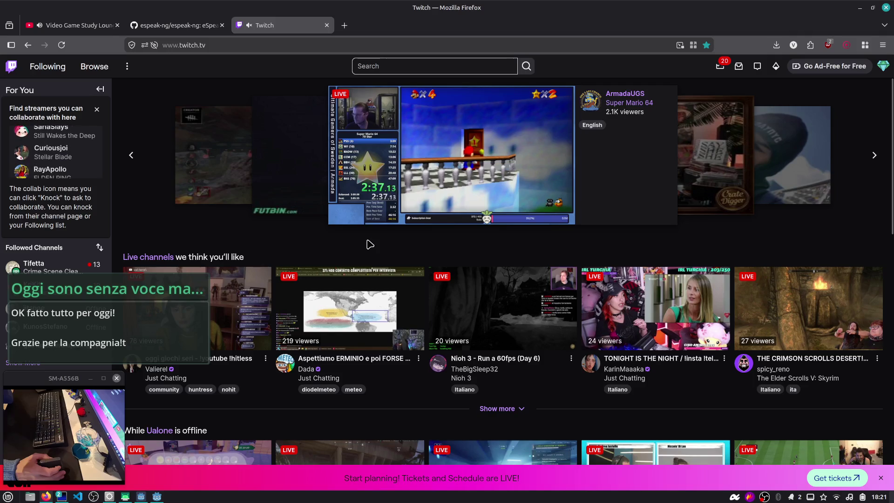
{"action": "mouse_move", "coordinate": [90, 319]}
{"action": "left_mouse_down"}
{"action": "mouse_move", "coordinate": [291, 356]}
{"action": "mouse_move", "coordinate": [259, 420]}
{"action": "left_mouse_up"}
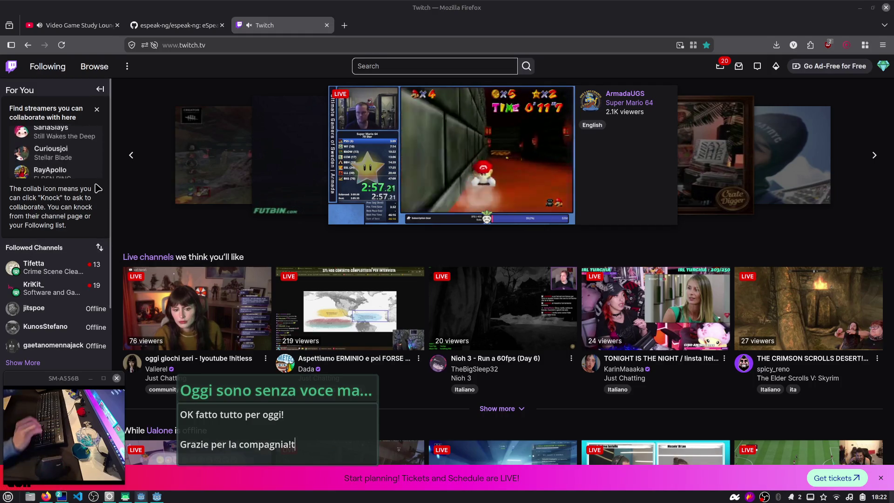
{"action": "key", "text": "super+2"}
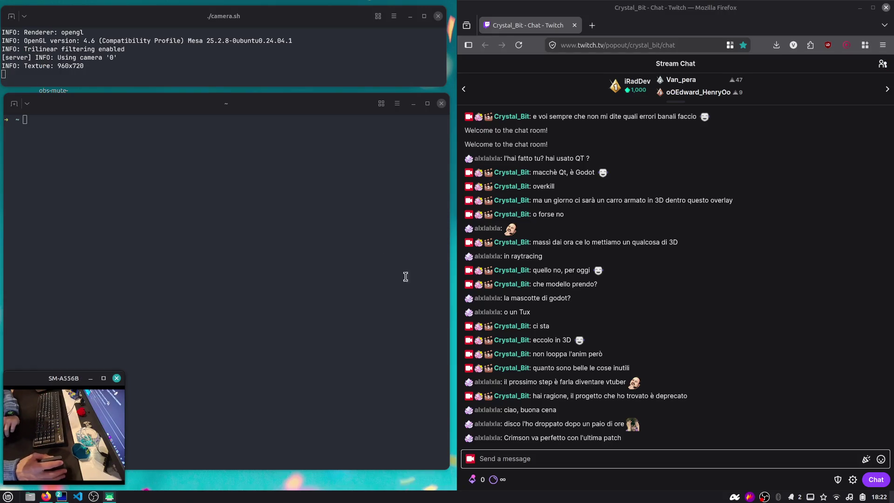
Step: Type '/raid Ti' in the stream chat, then open the top followed live channel's page
{"action": "left_click", "coordinate": [647, 456]}
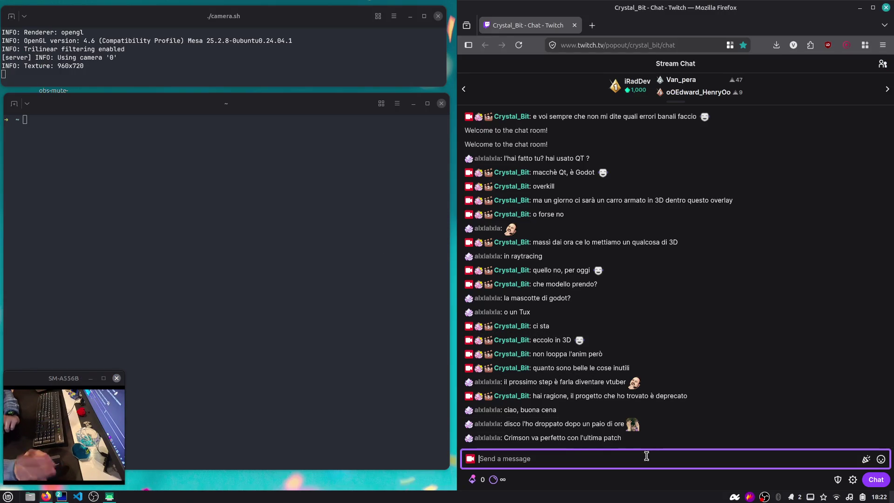
{"action": "type", "text": "/"}
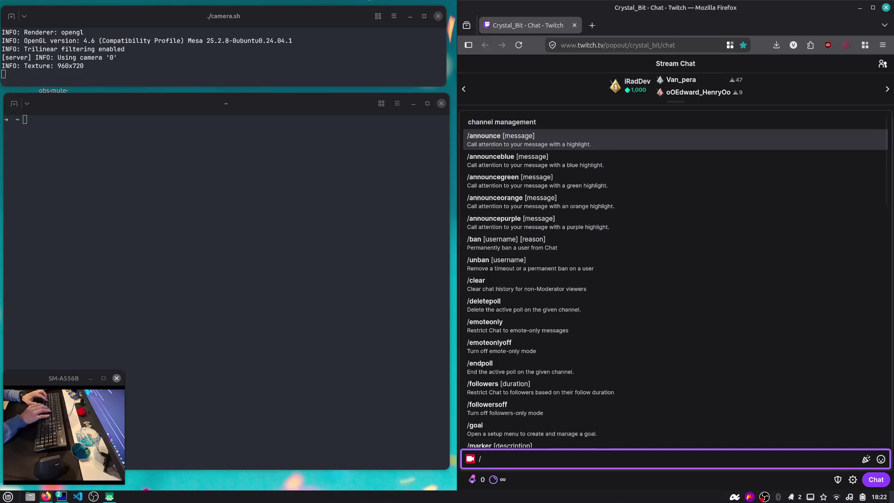
{"action": "type", "text": "raid"}
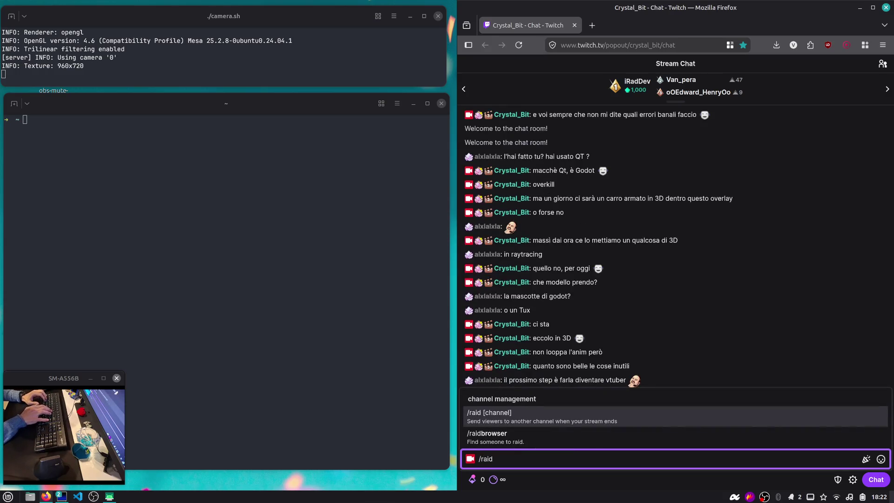
{"action": "key", "text": "Tab"}
{"action": "type", "text": "Ti"}
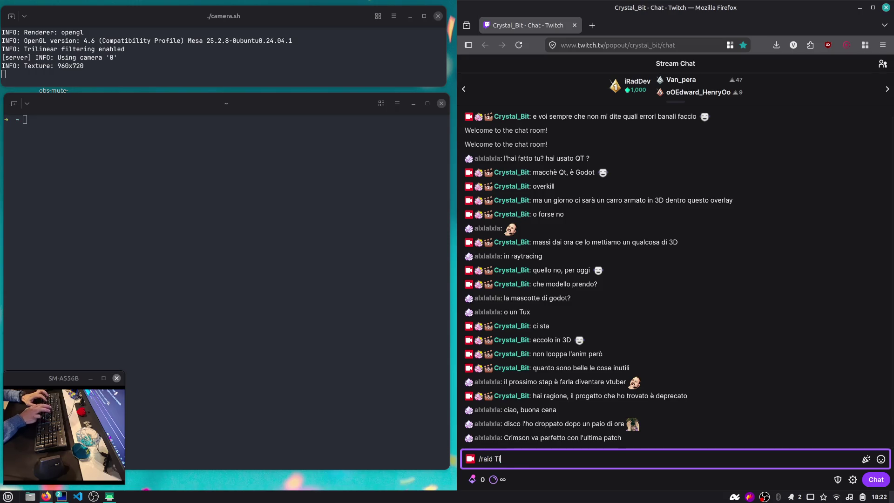
{"action": "key", "text": "super+1"}
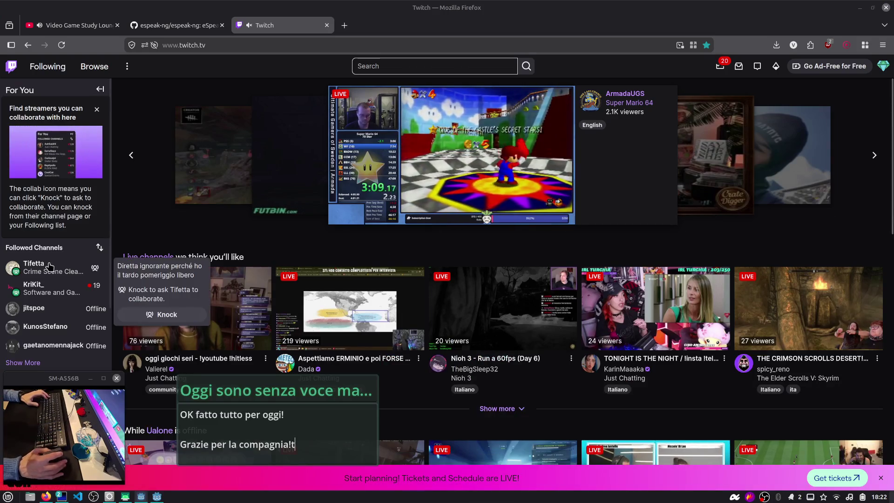
{"action": "left_click", "coordinate": [46, 265]}
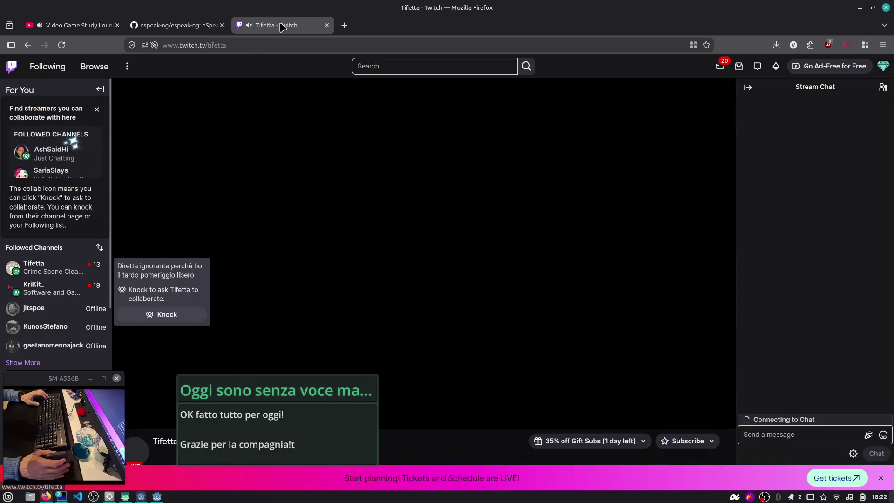